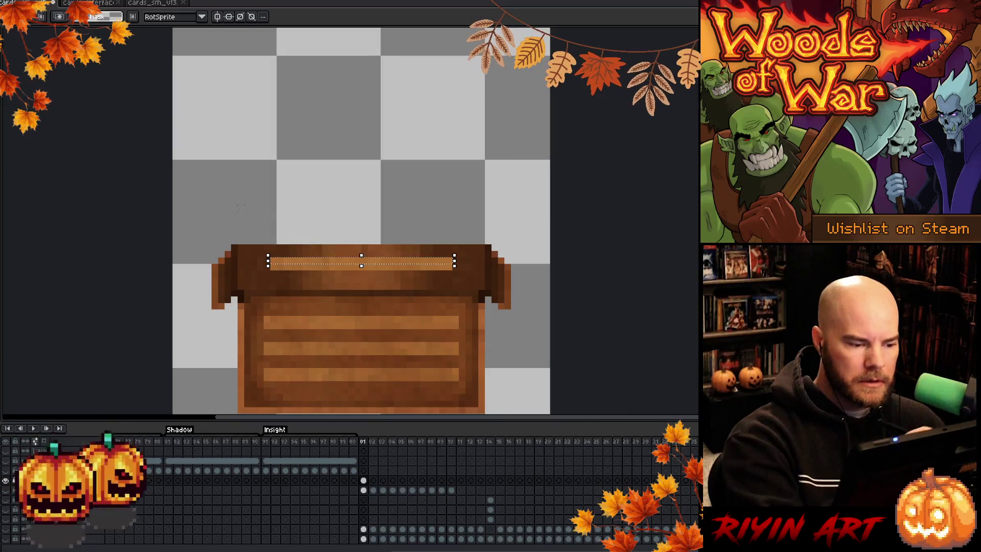
Step: Shift the crate lid's top rim down a few pixels, then switch to the cards_sm_v13 card document
key(ctrl+d)
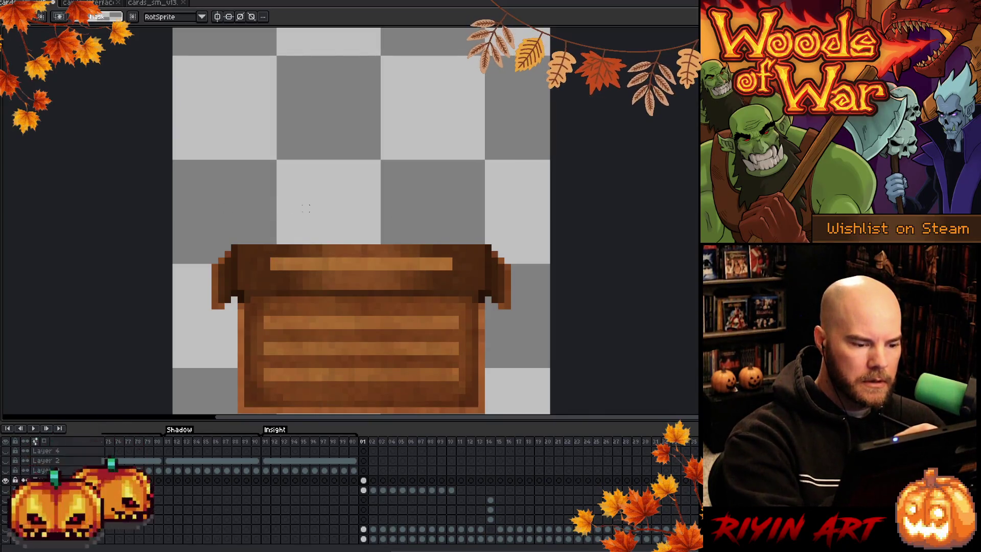
mouse_move(186, 192)
mouse_down()
mouse_move(235, 222)
mouse_move(549, 267)
mouse_move(546, 251)
mouse_up()
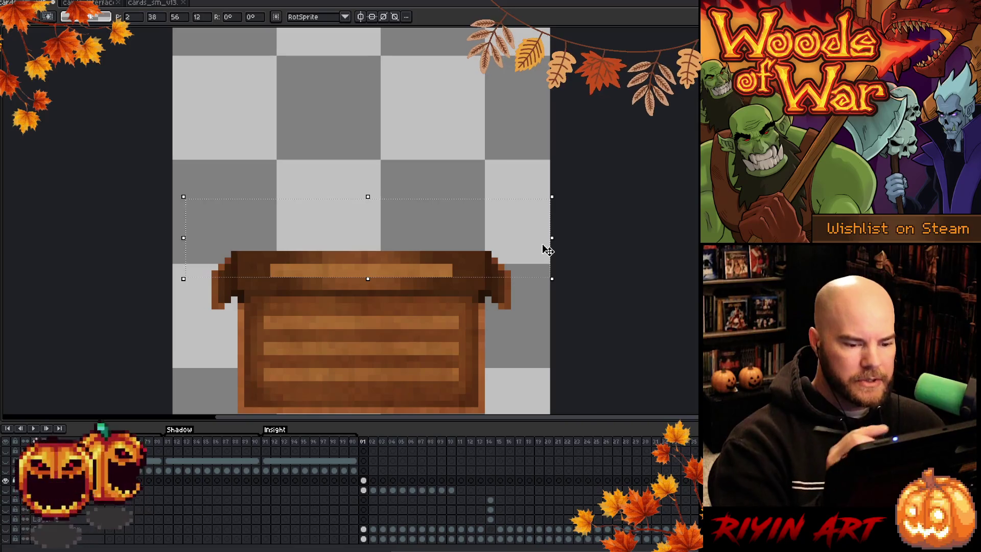
click(539, 138)
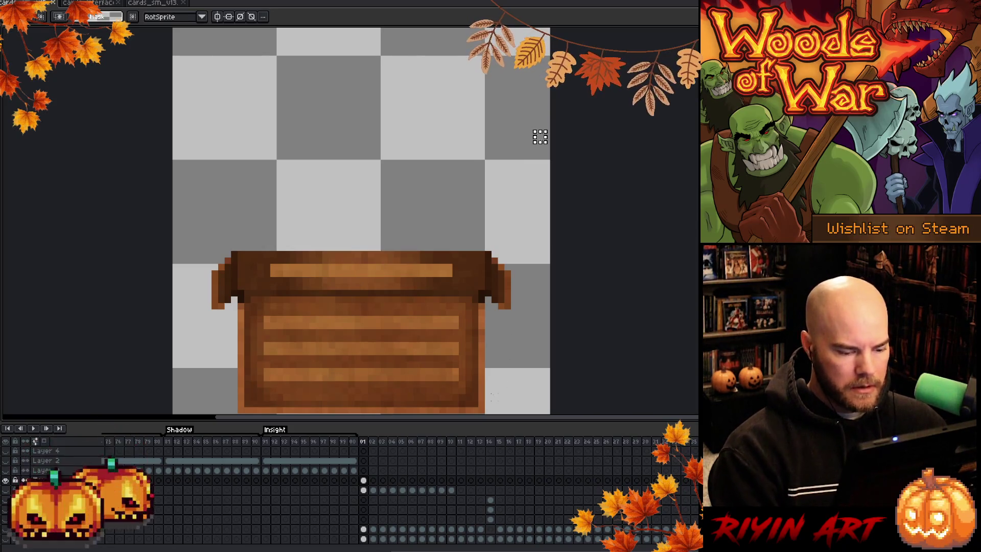
click(152, 5)
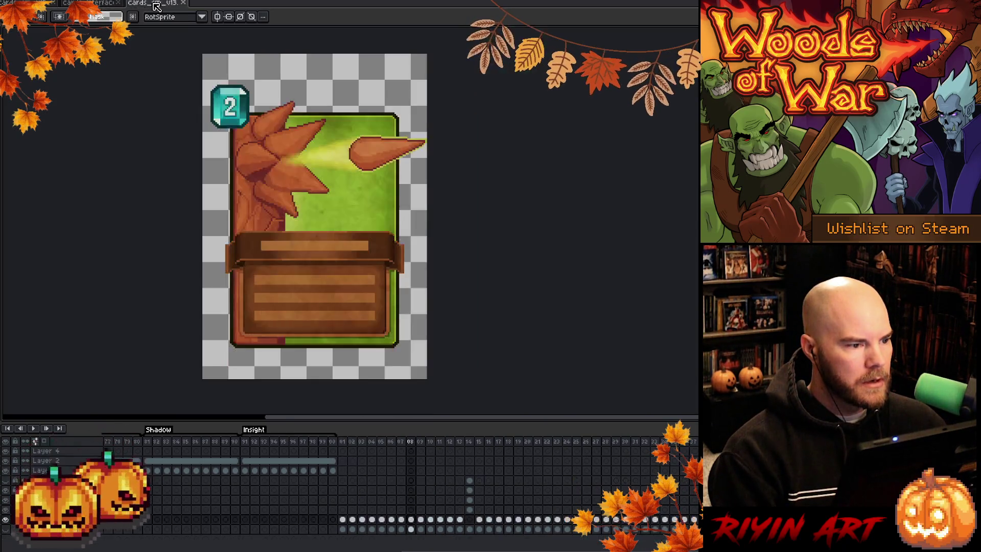
Step: Dock the cards_sm_v13 card in its own right-hand view, widened to show the whole card
drag(169, 7, 110, 95)
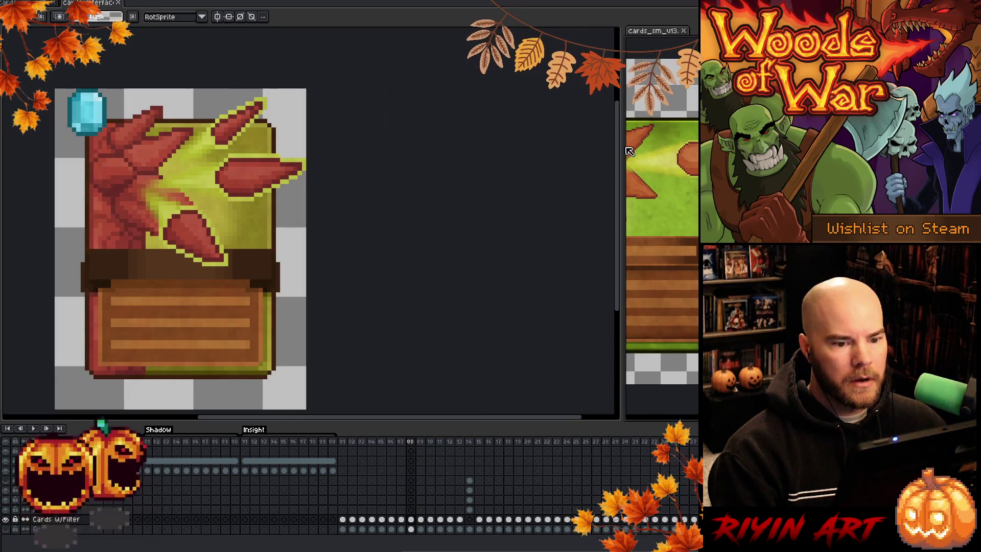
drag(619, 151, 402, 150)
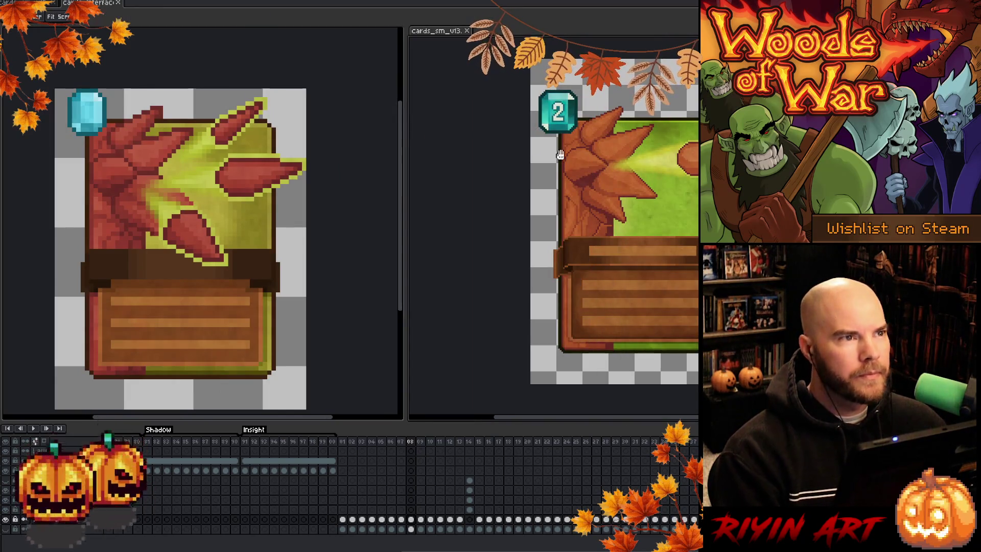
drag(490, 150, 497, 161)
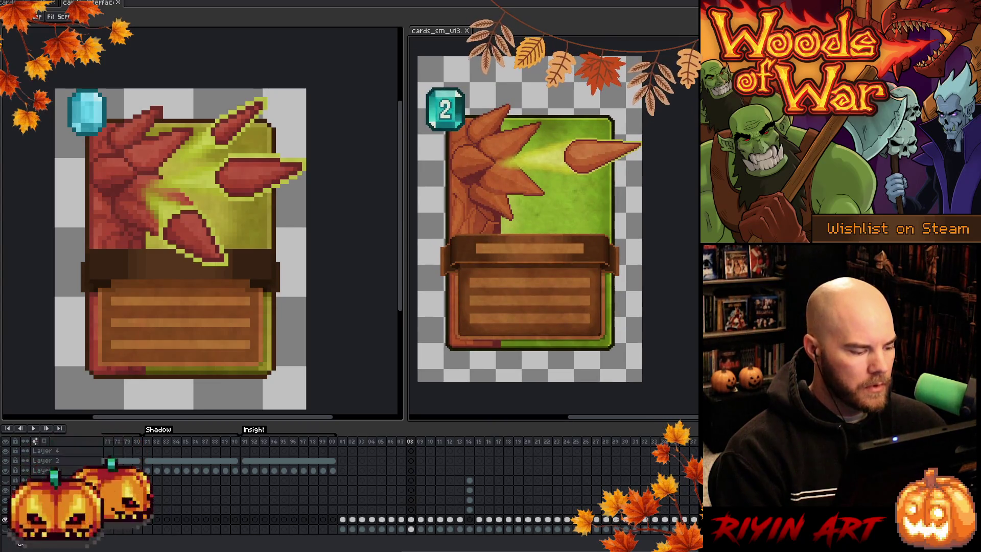
scroll(475, 237, up, 1)
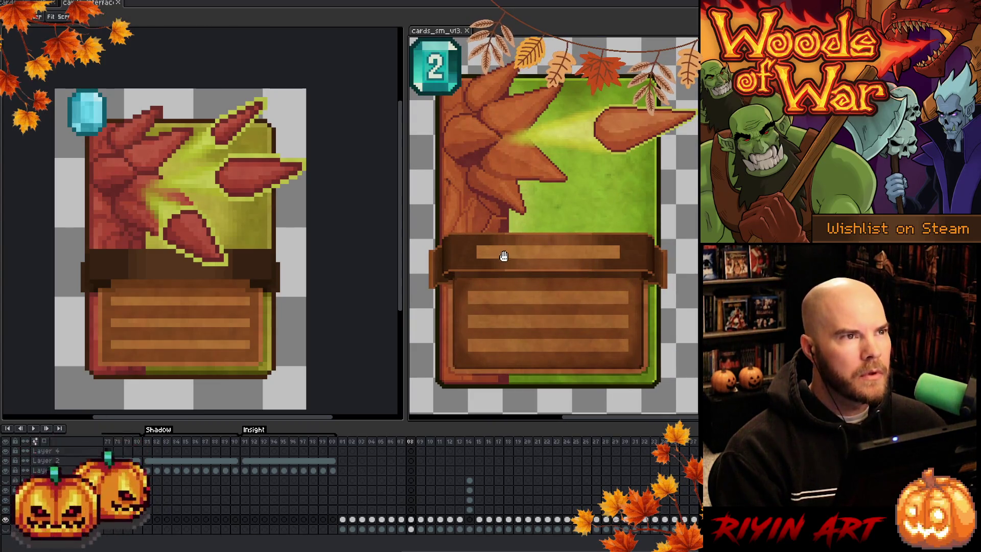
scroll(501, 254, down, 1)
drag(541, 259, 547, 260)
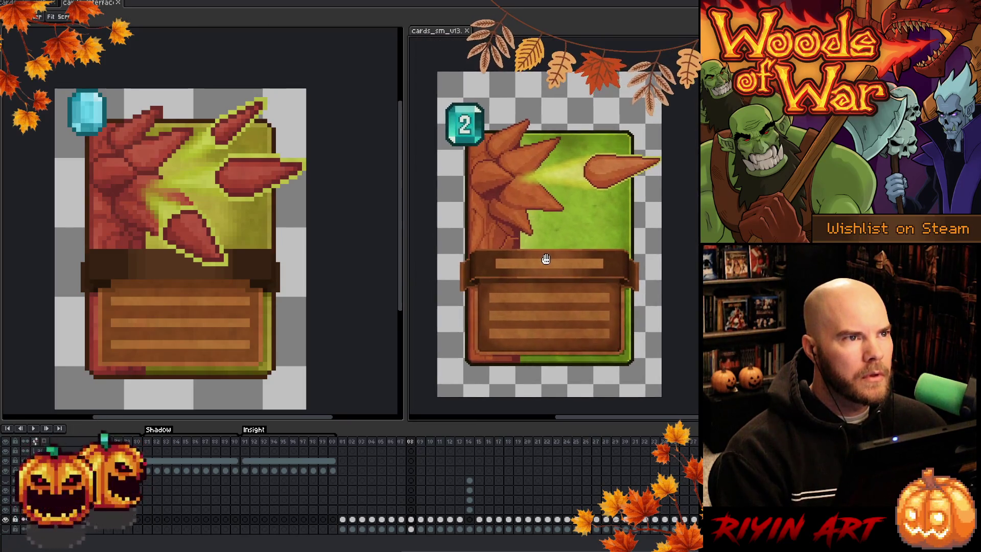
Step: Close the older card design document and recentre the crate close-up in view
click(101, 4)
drag(217, 449, 239, 427)
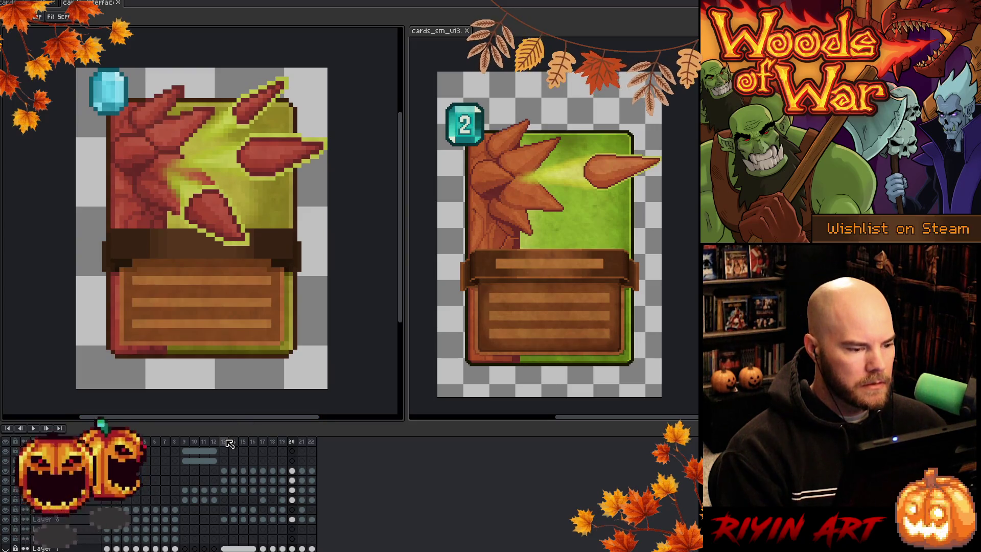
key(space)
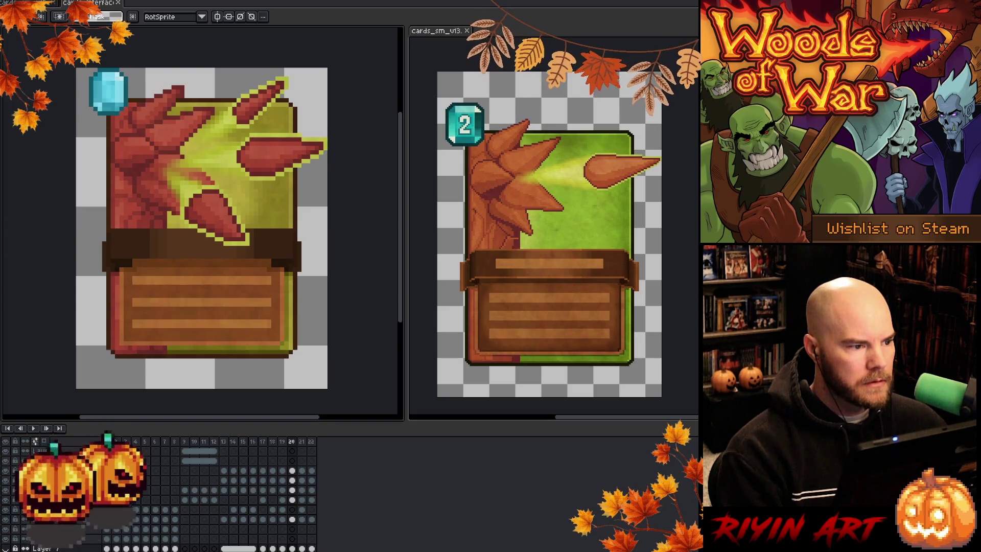
click(119, 5)
mouse_move(303, 320)
mouse_down()
mouse_move(204, 225)
mouse_move(166, 267)
mouse_move(197, 321)
mouse_move(210, 297)
mouse_move(206, 310)
mouse_up()
scroll(173, 276, down, 1)
scroll(210, 297, up, 1)
key(m)
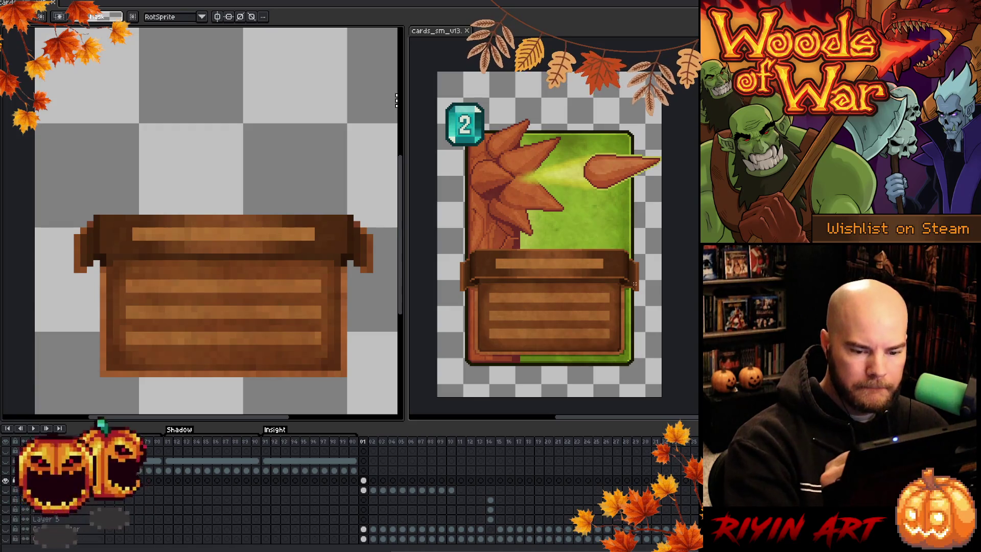
Step: Extend the lid outline at its top-right corner with a brown sampled from the crate
key(b)
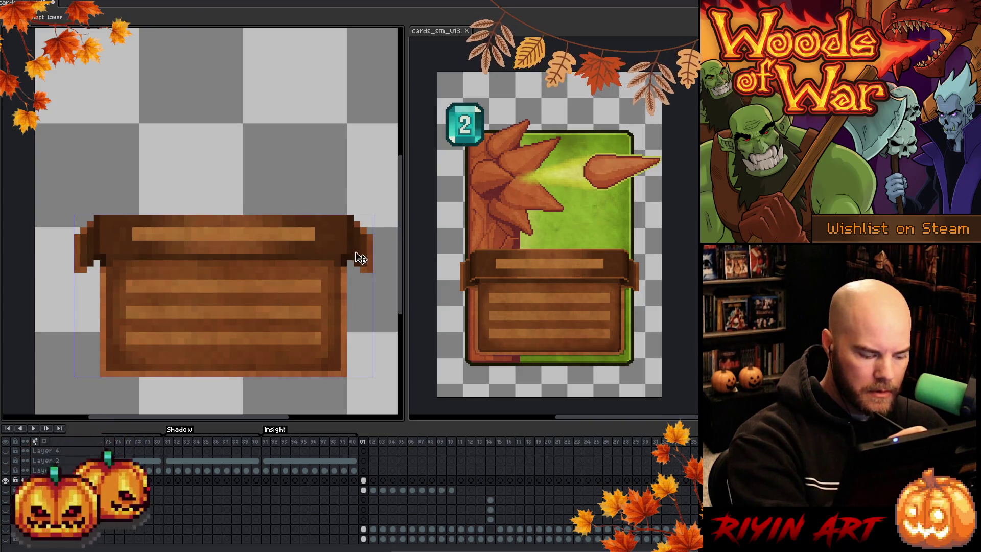
click(363, 480)
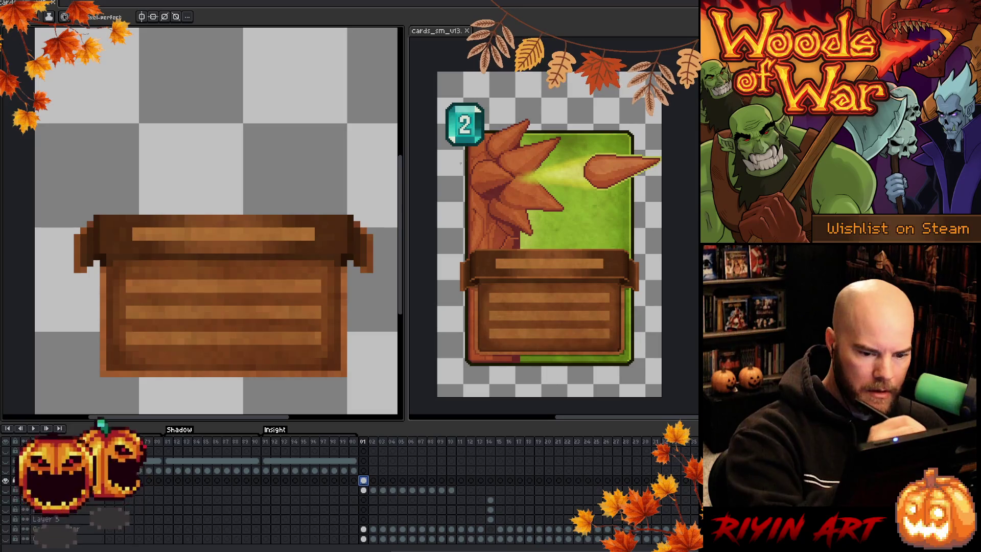
click(352, 262)
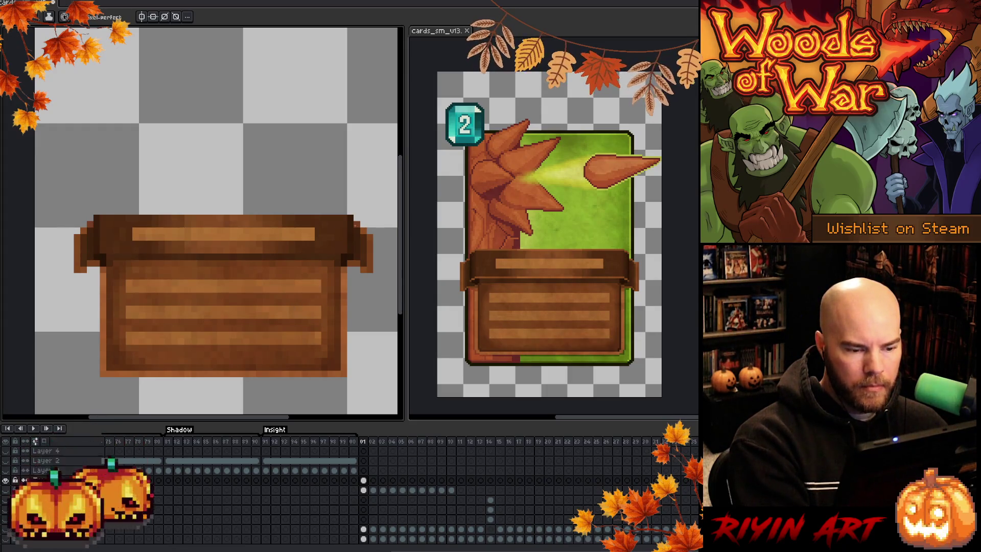
key(i)
alt+click(360, 220)
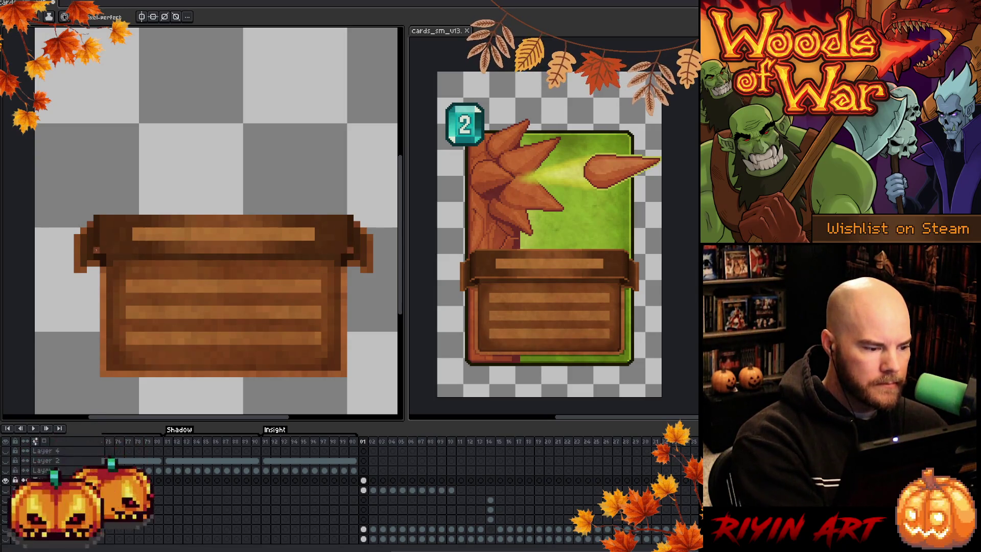
drag(344, 222, 356, 218)
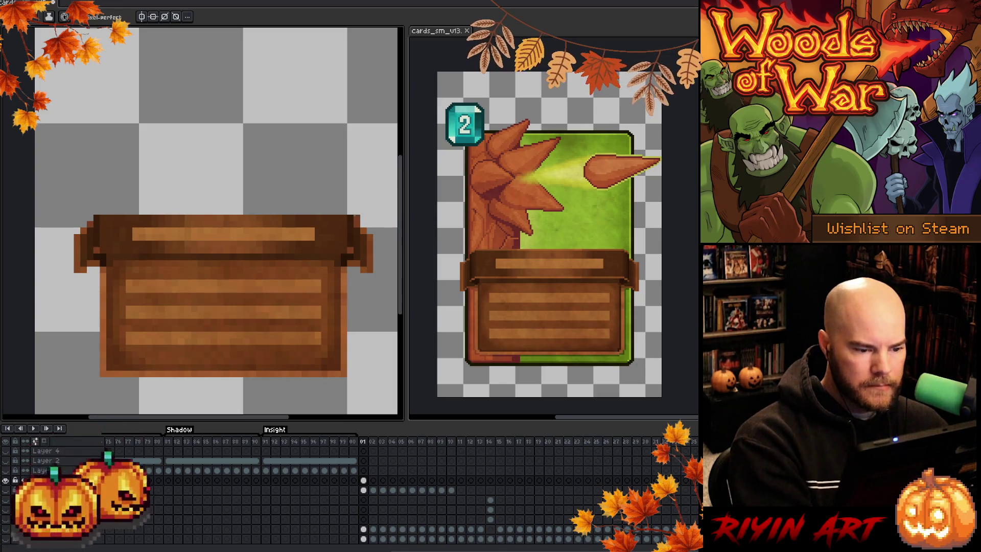
Step: Add a lighter brown line along the lid's top edge and enable vertical symmetry
key(i)
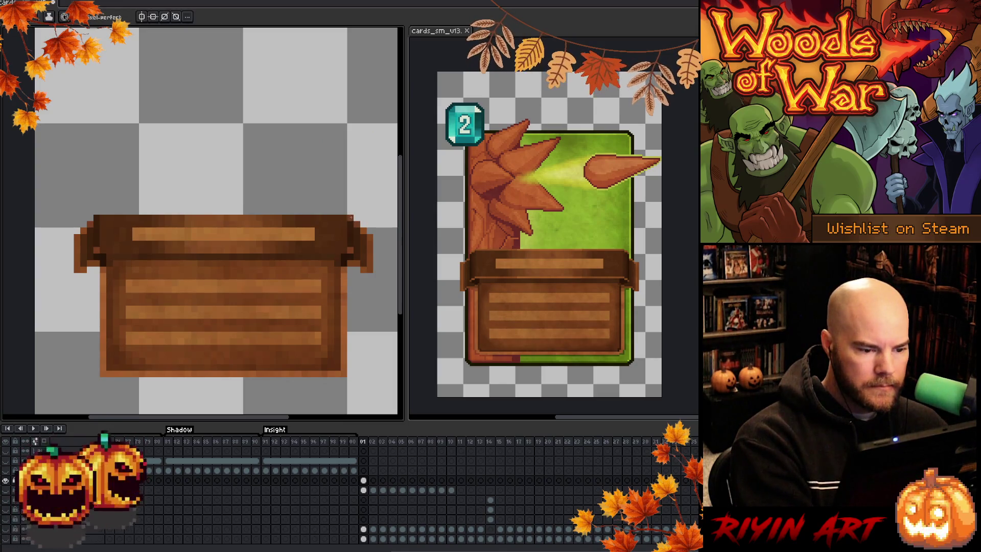
click(93, 218)
key(b)
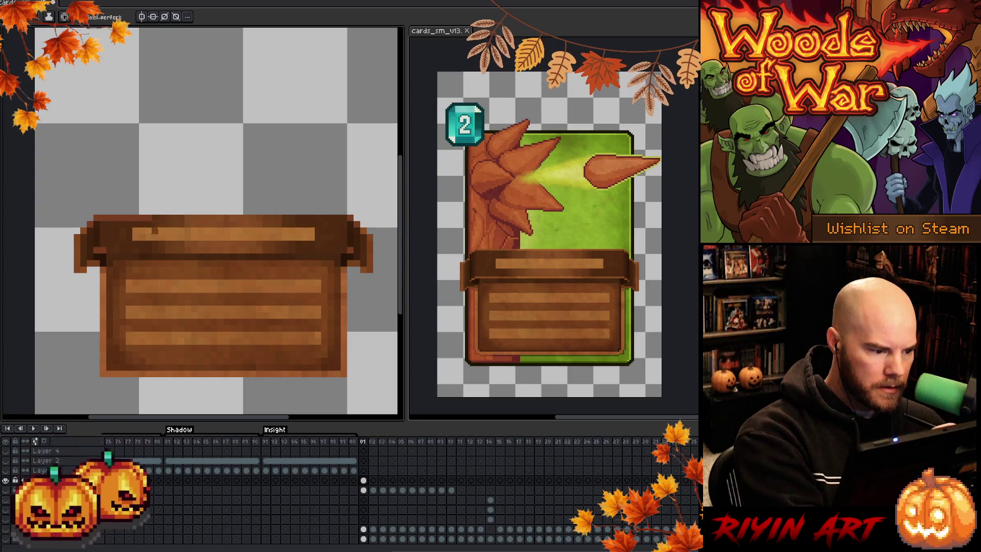
shift+click(155, 250)
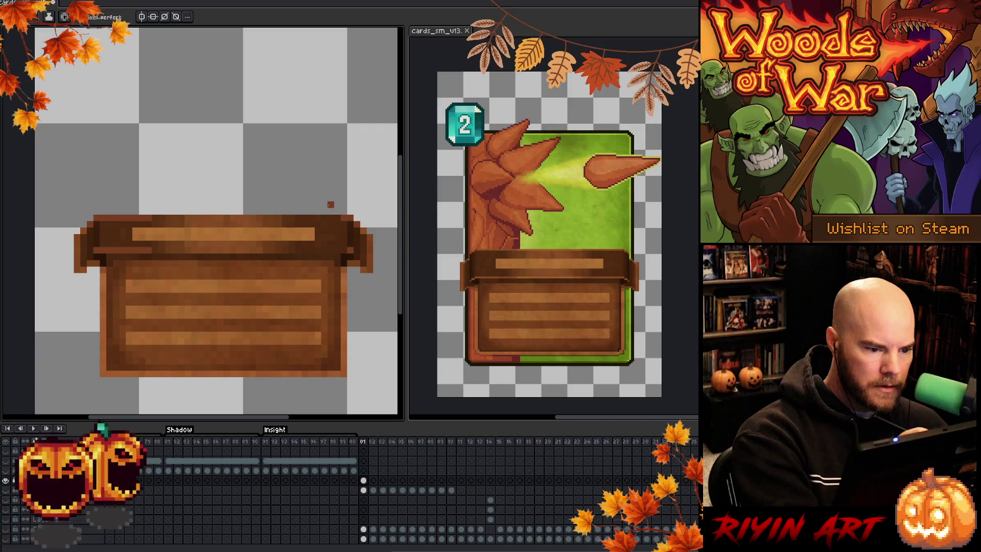
click(142, 17)
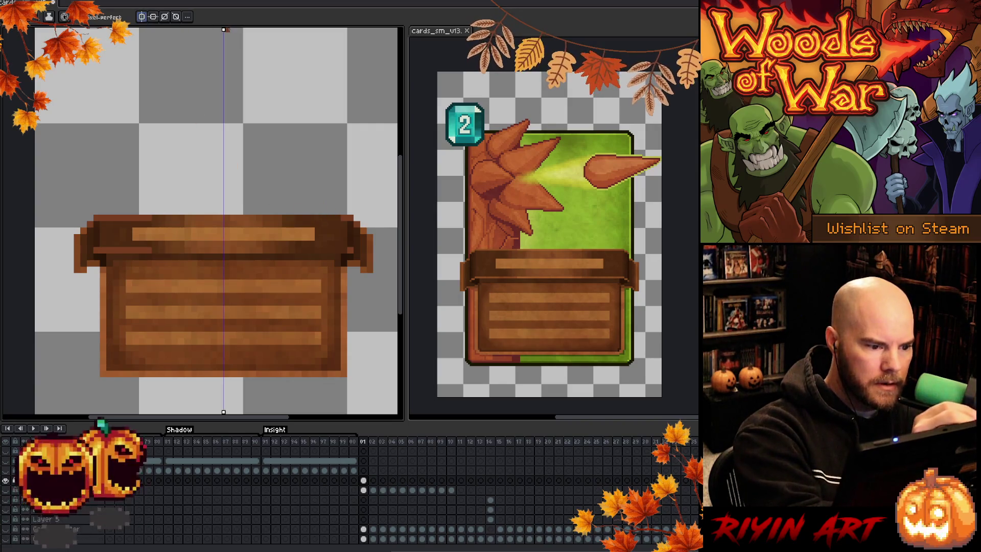
Step: Draw a mirrored light strip along the lid's lower edge, discarding stray corner pixels
click(95, 211)
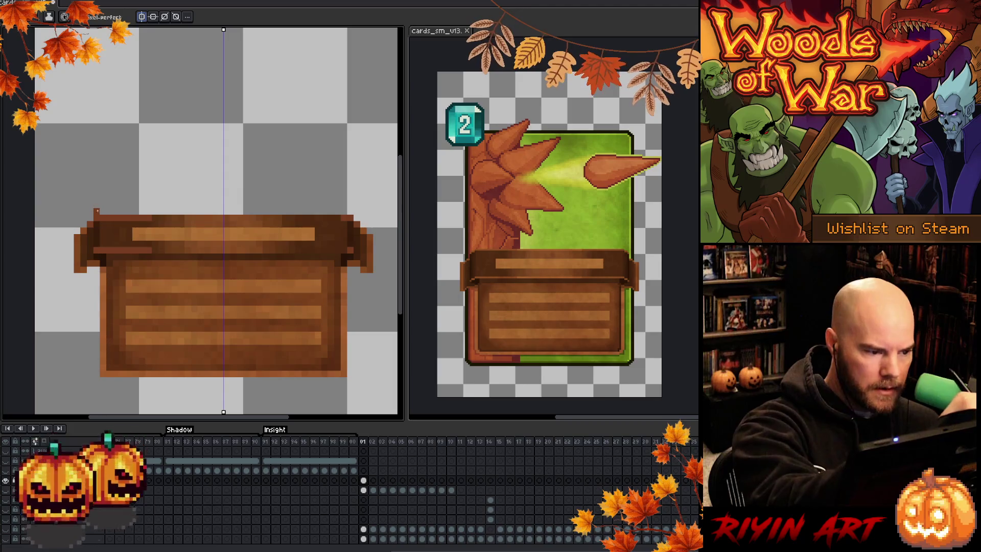
key(ctrl+z)
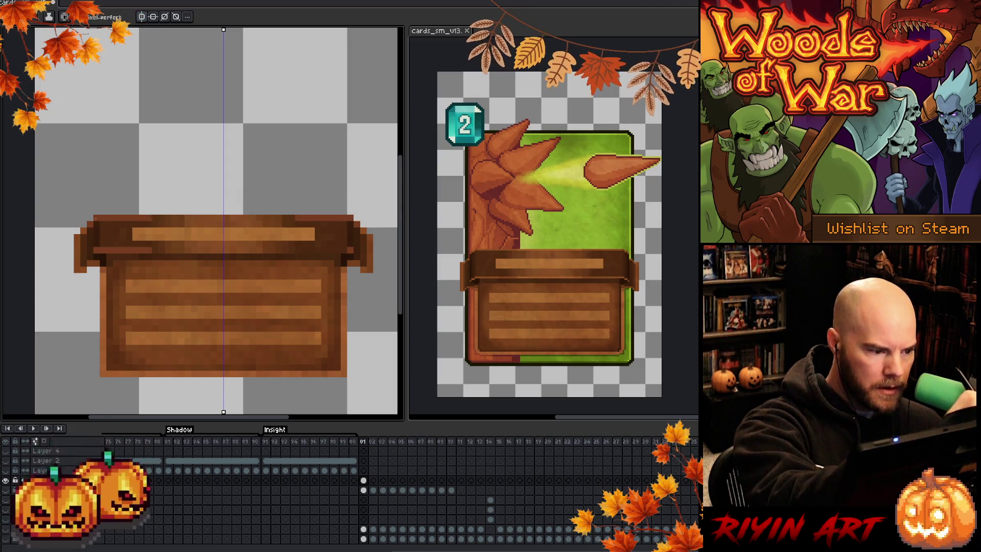
drag(98, 250, 150, 251)
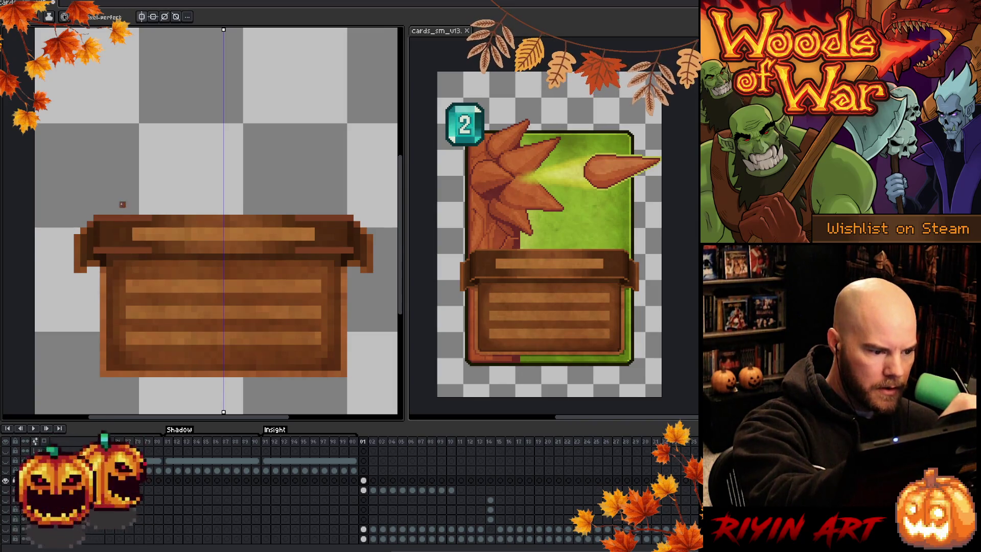
Step: Shade the banner's rim and three plank stripes with colours picked from the artwork
key(i)
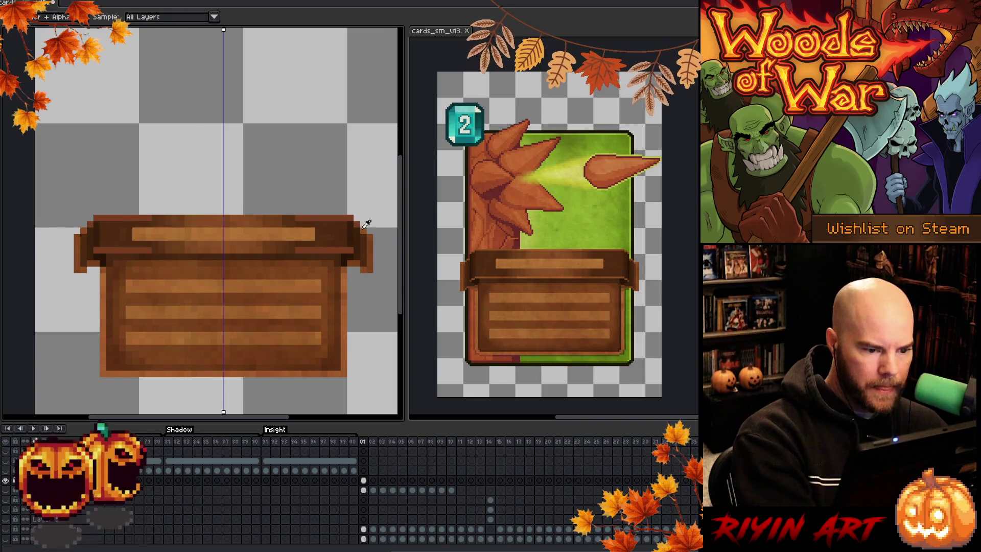
key(b)
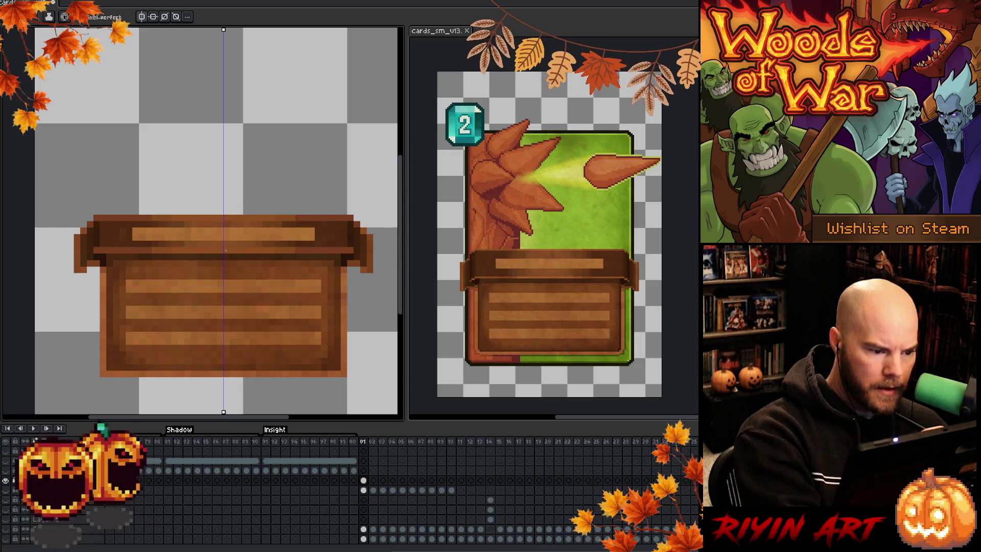
key(i)
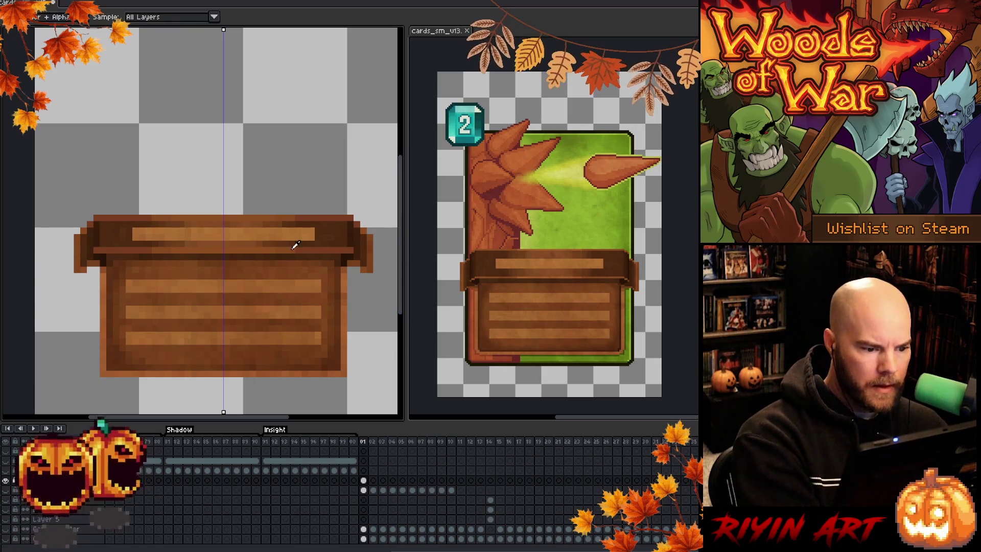
key(b)
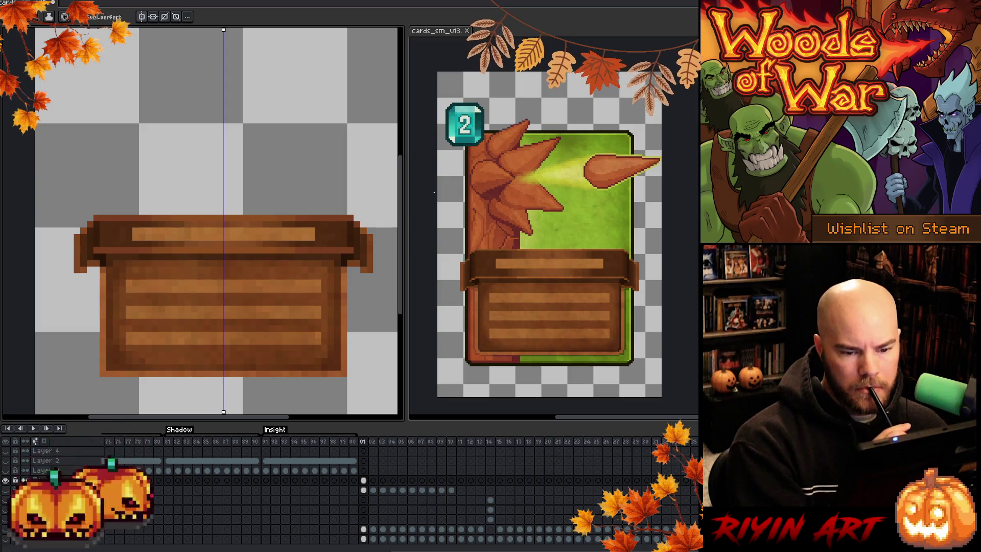
key(i)
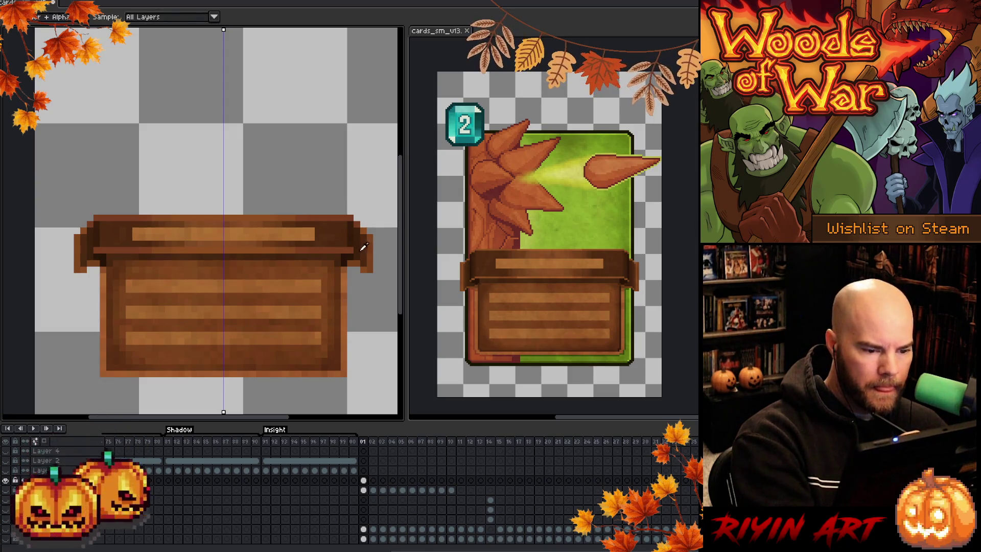
key(b)
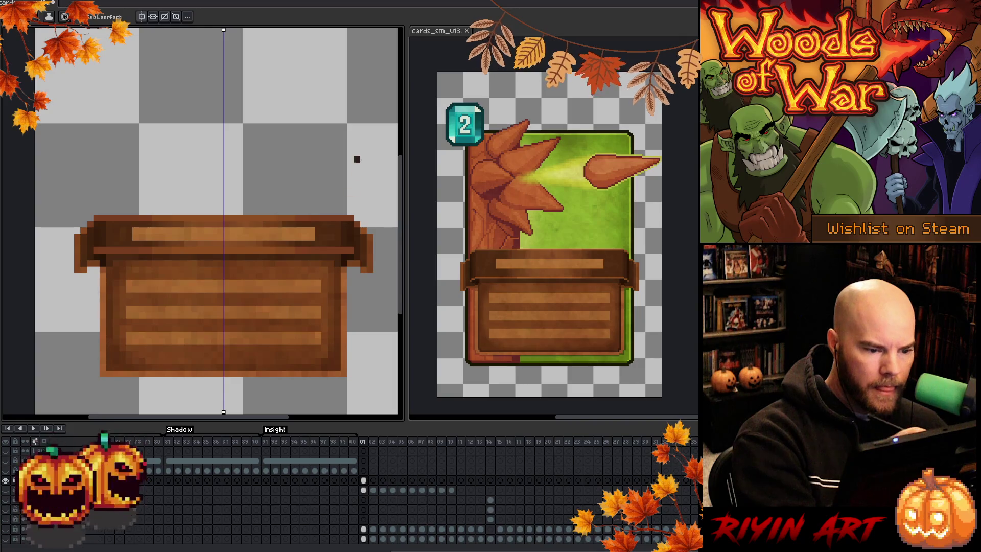
key(i)
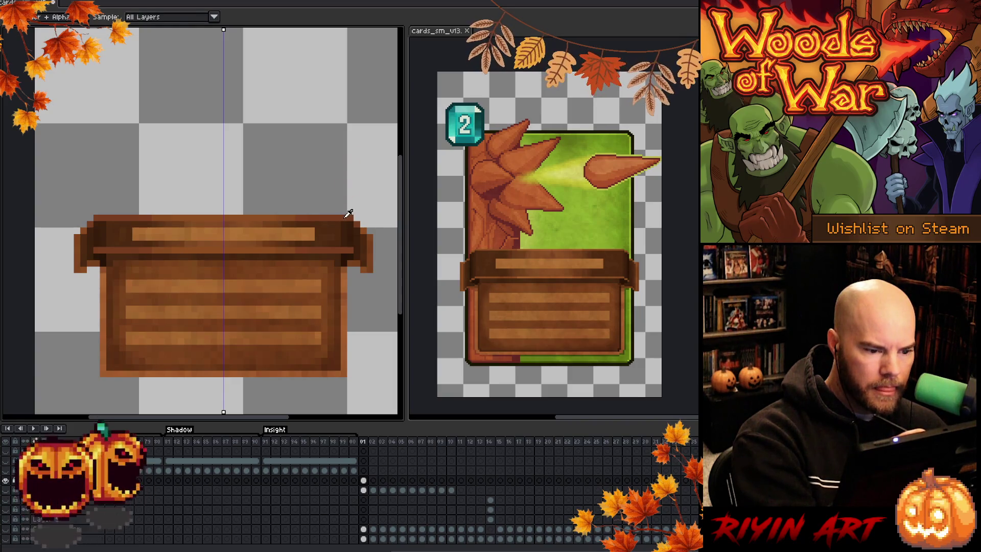
key(b)
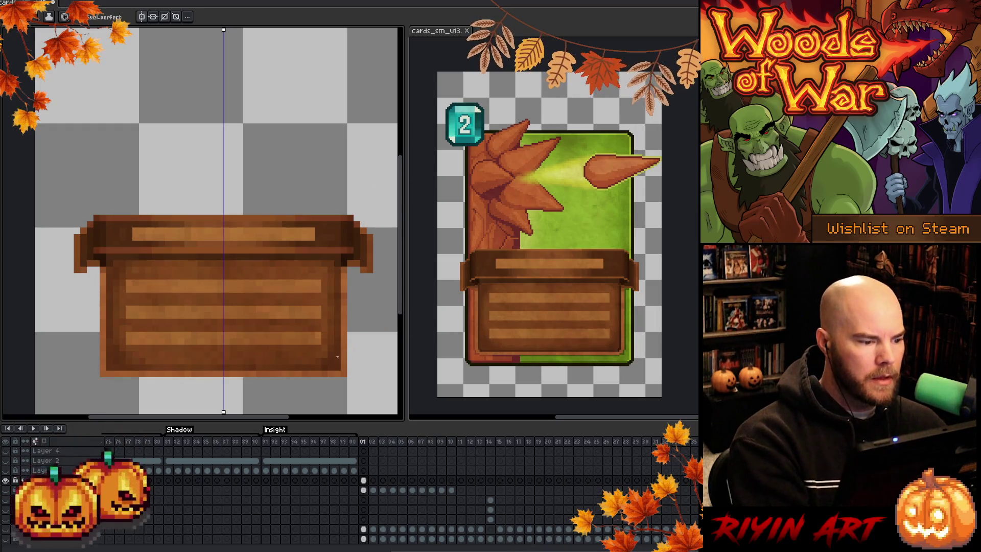
key(alt)
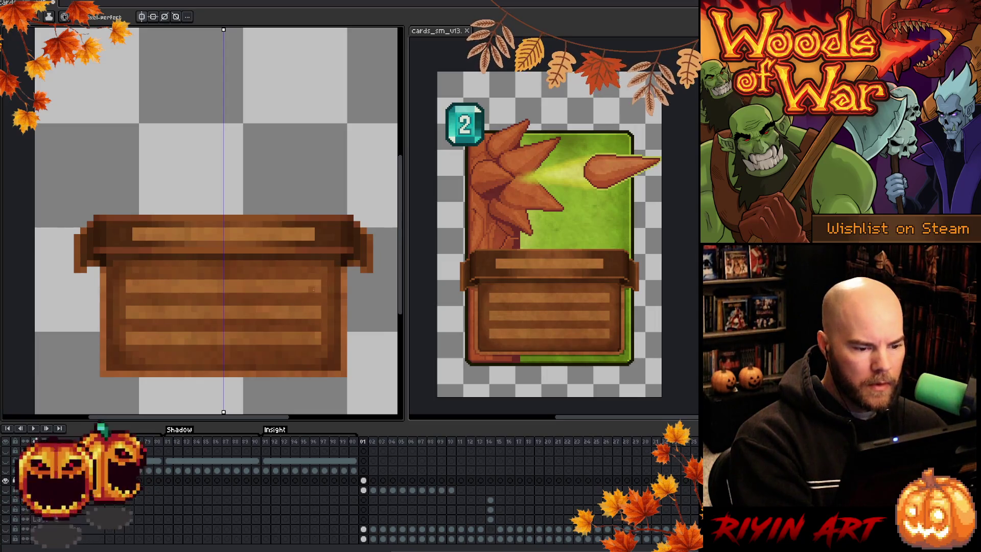
scroll(309, 305, down, 5)
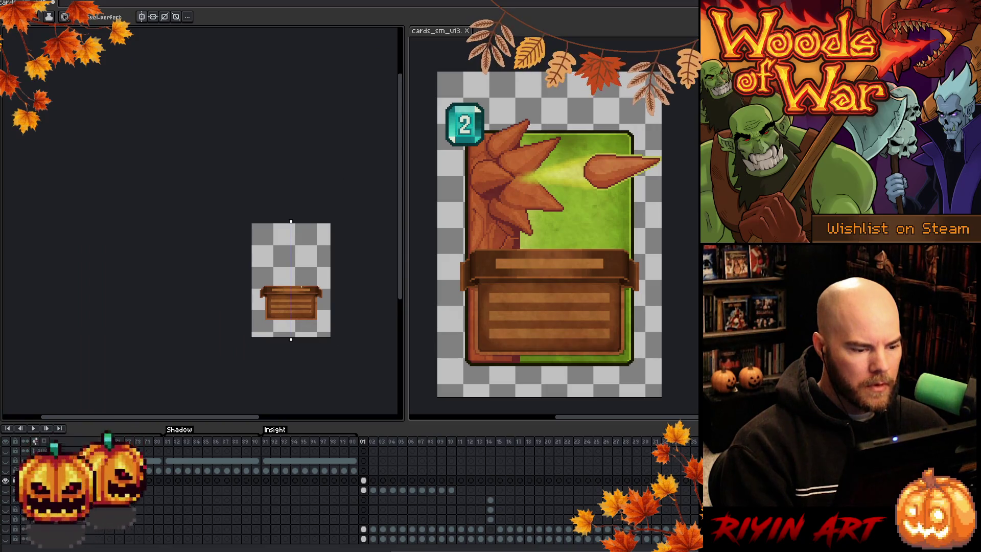
Step: Zoom in on the wooden banner and sample wood colours from its planks
scroll(303, 303, up, 2)
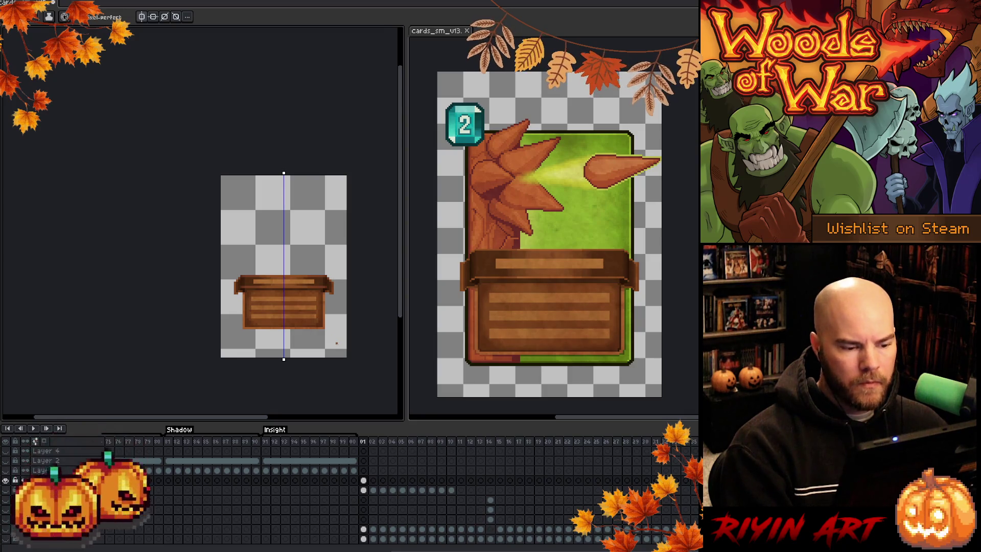
scroll(318, 284, up, 3)
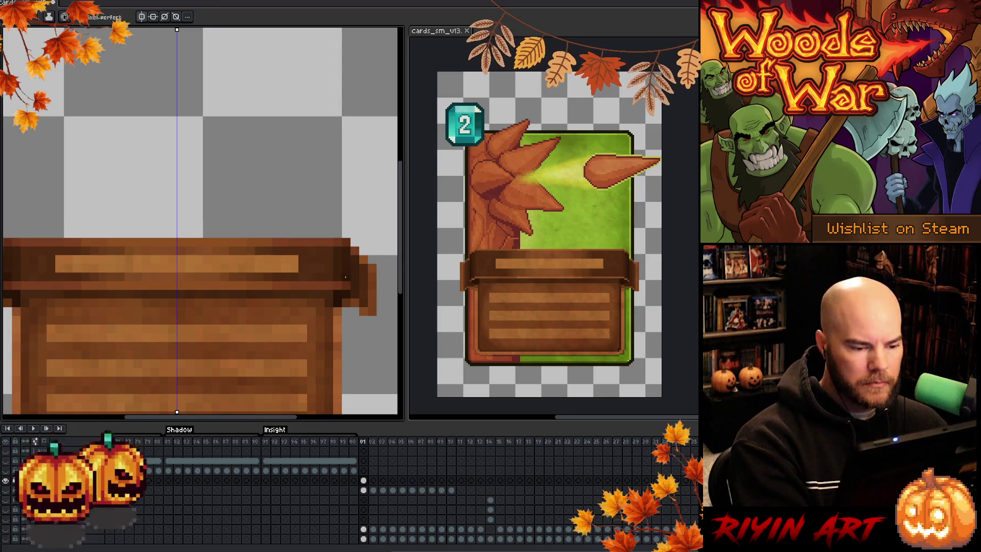
scroll(354, 275, down, 5)
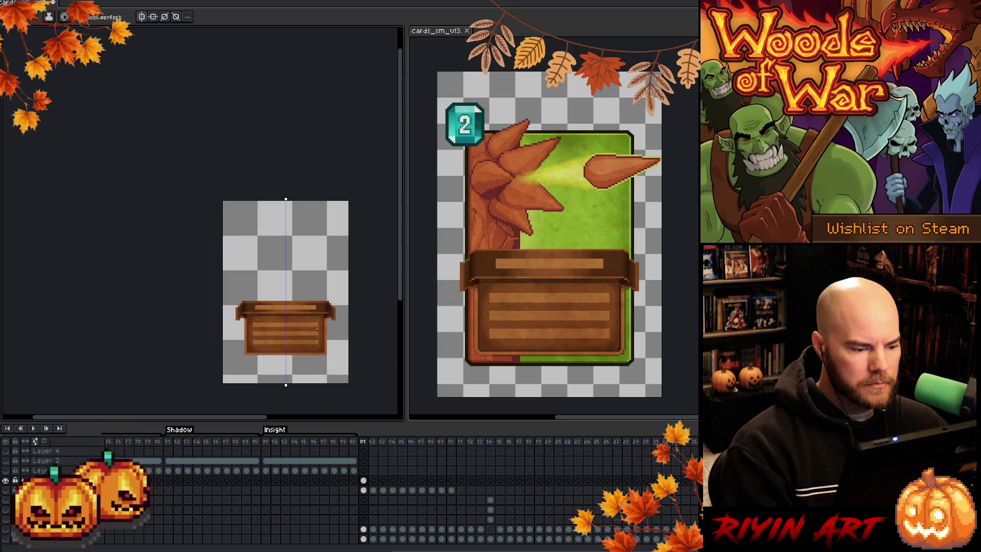
scroll(297, 338, up, 2)
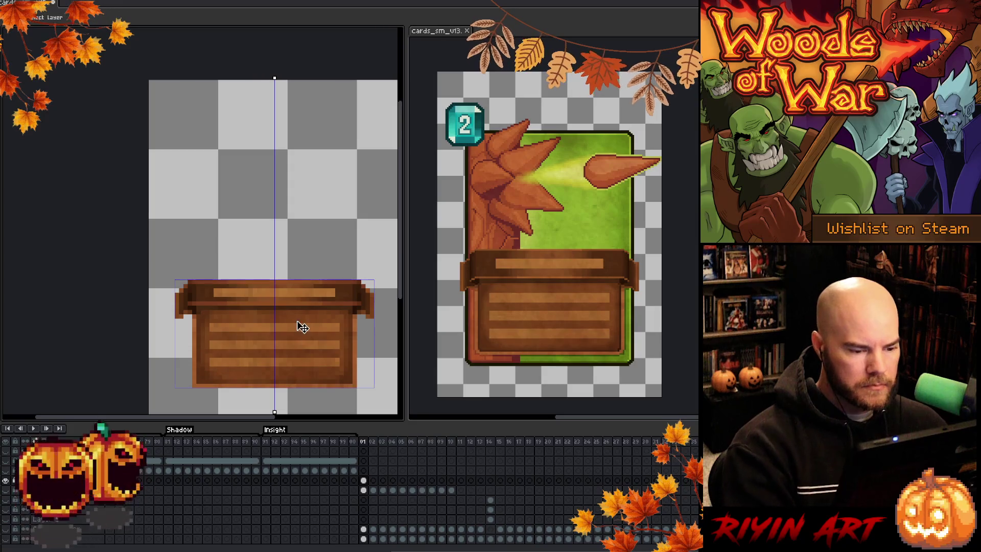
key(b)
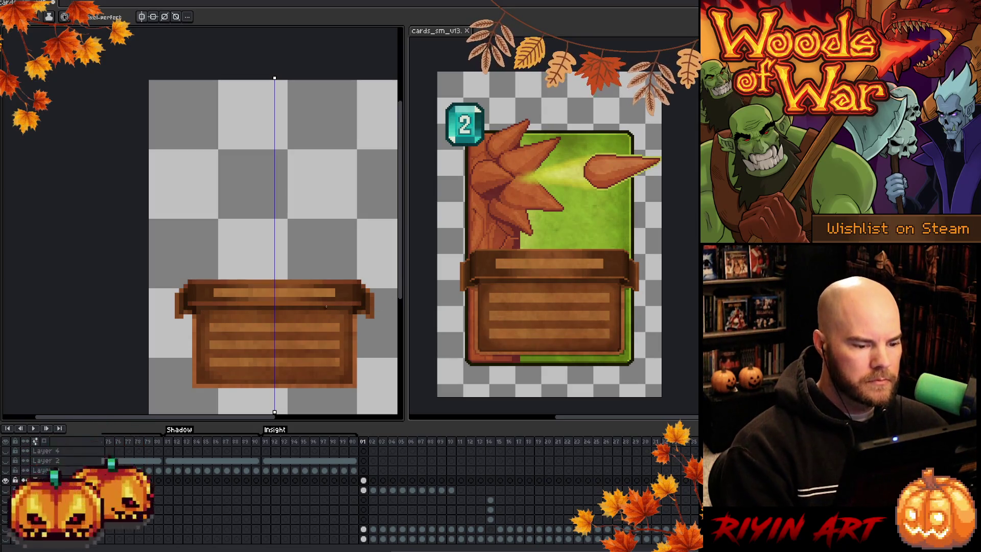
scroll(326, 333, down, 2)
scroll(331, 361, up, 3)
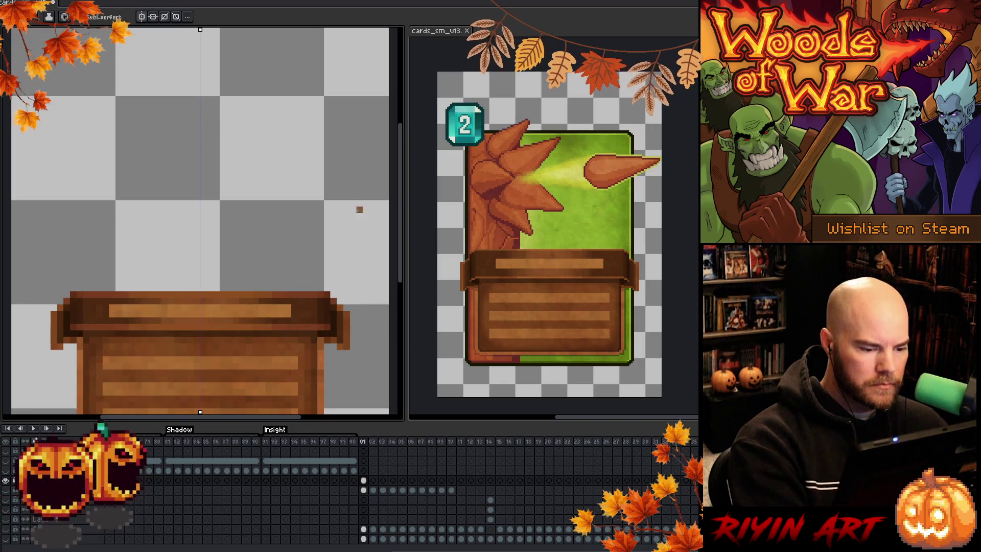
key(alt)
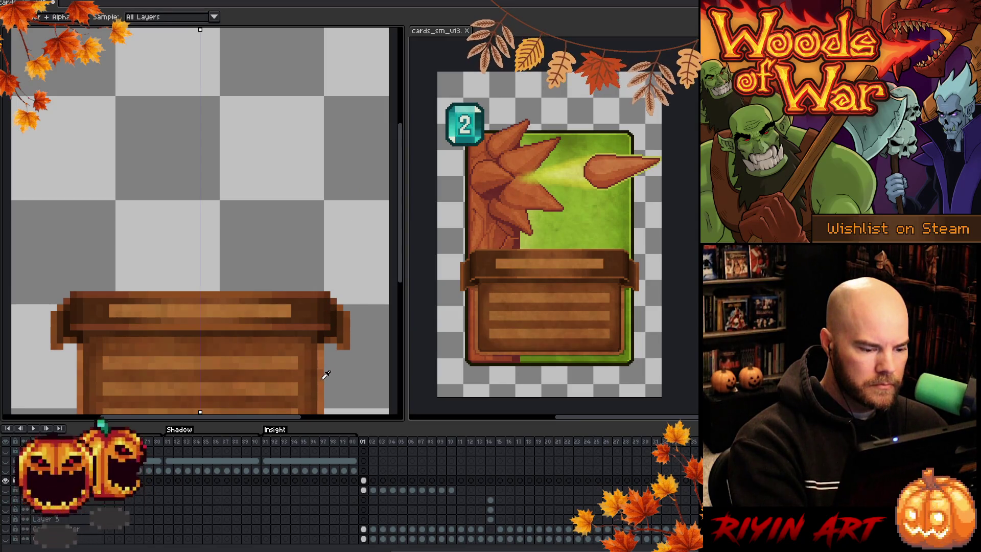
alt+click(326, 376)
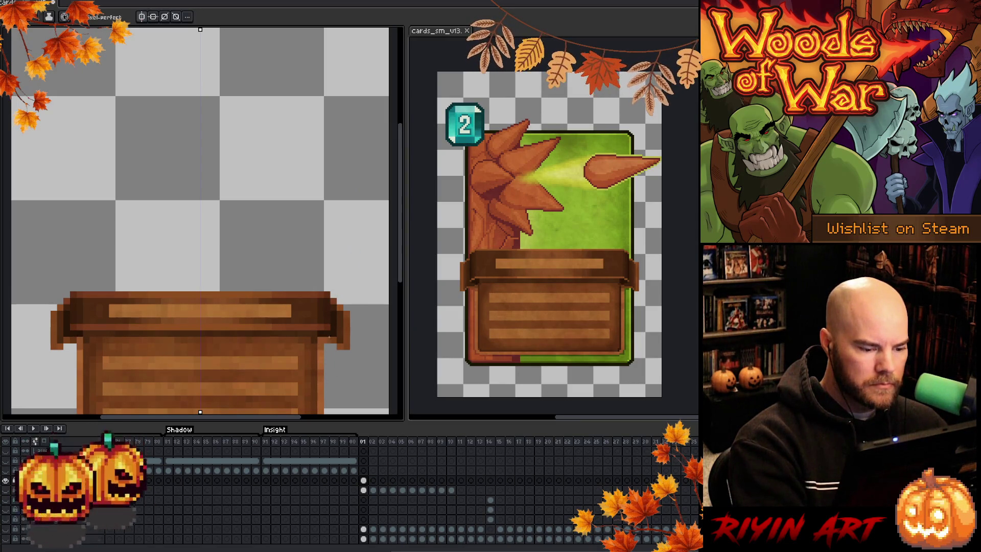
key(alt)
alt+click(316, 369)
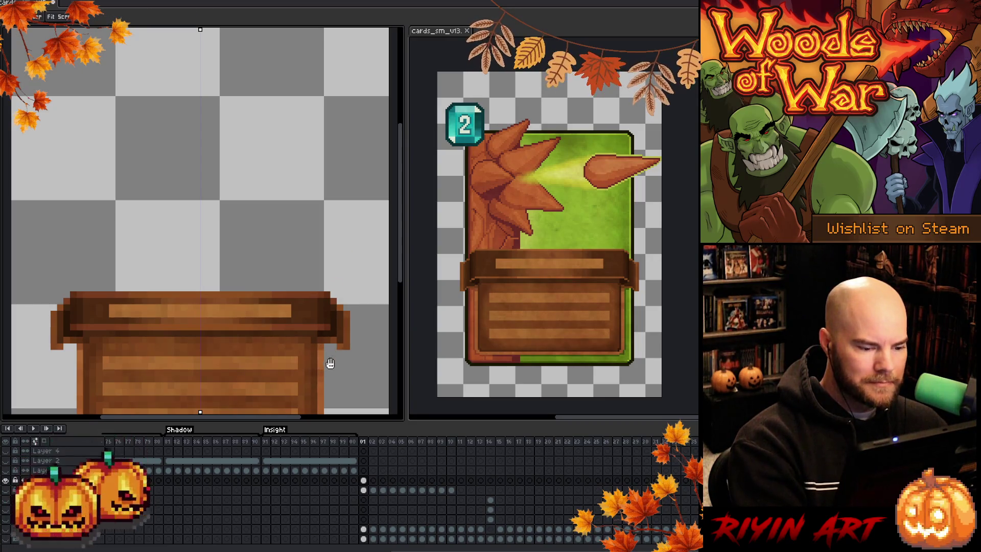
Step: Paint rim pixel fixes with the sampled rim colour, then turn off vertical symmetry
drag(336, 358, 340, 294)
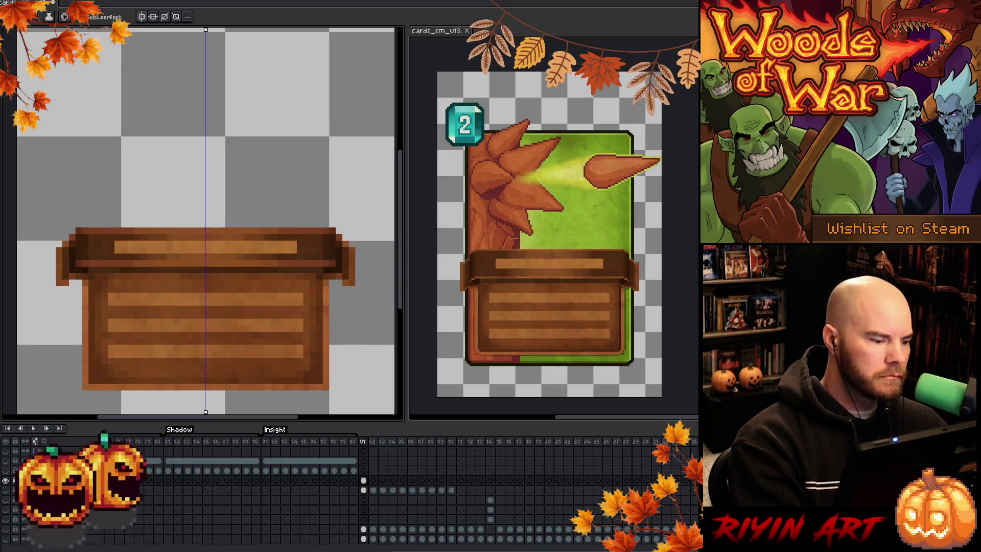
alt+click(232, 264)
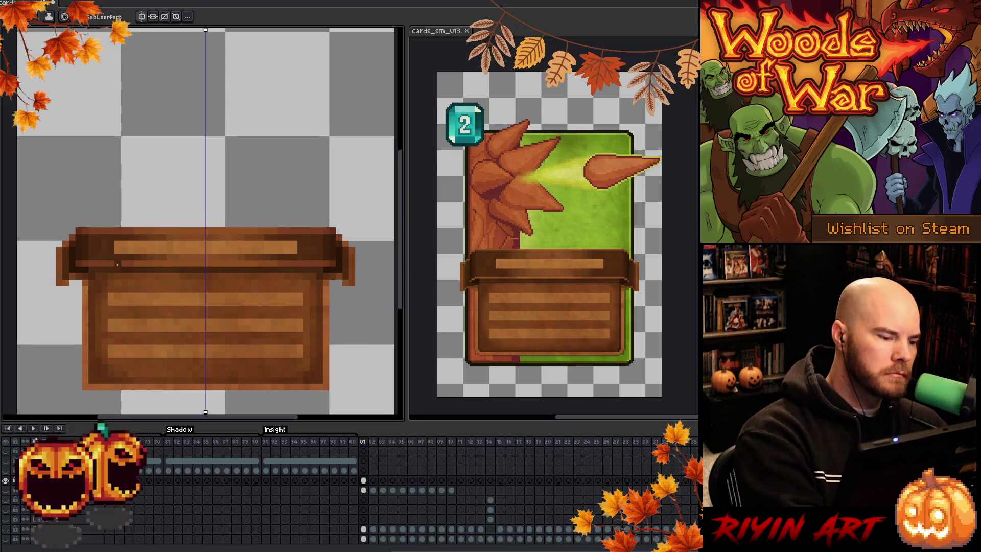
alt+click(116, 268)
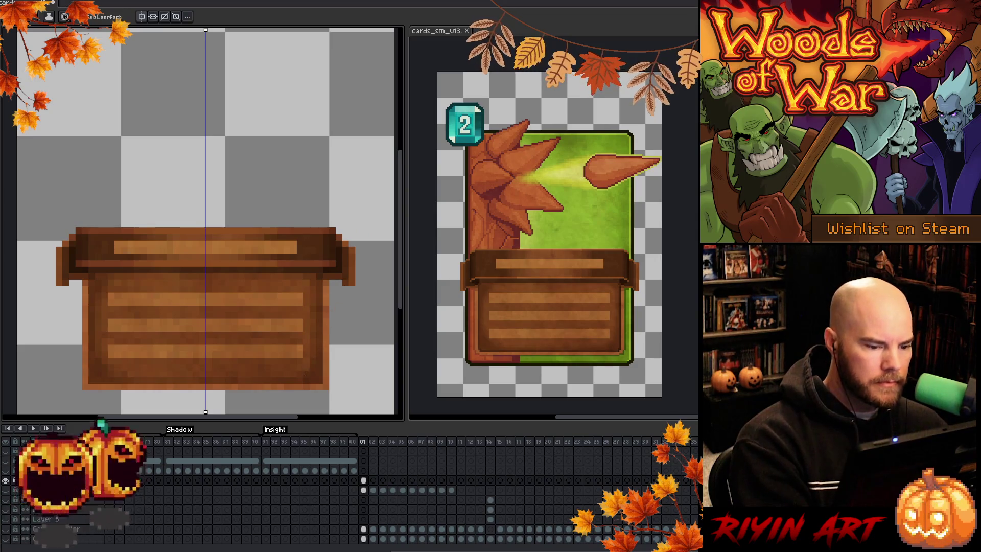
key(i)
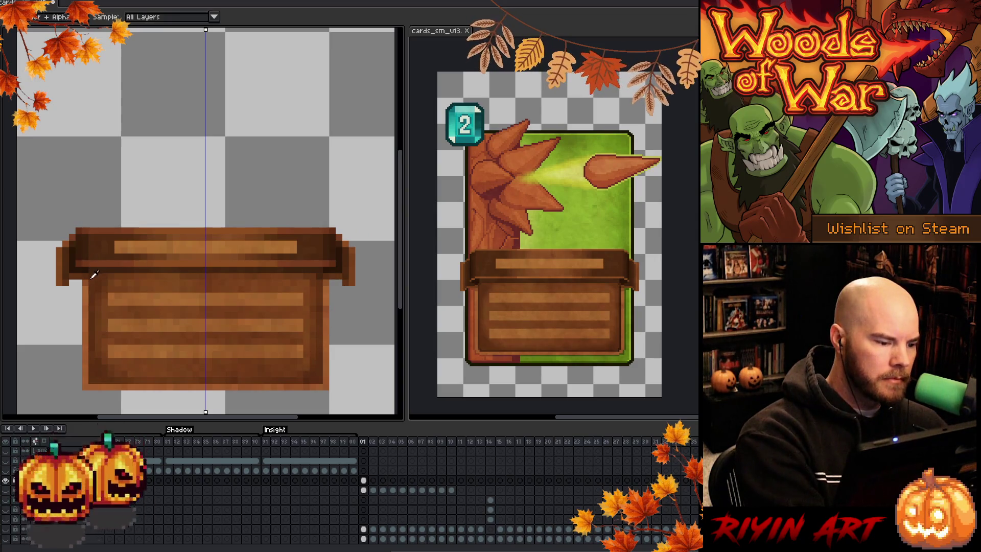
key(b)
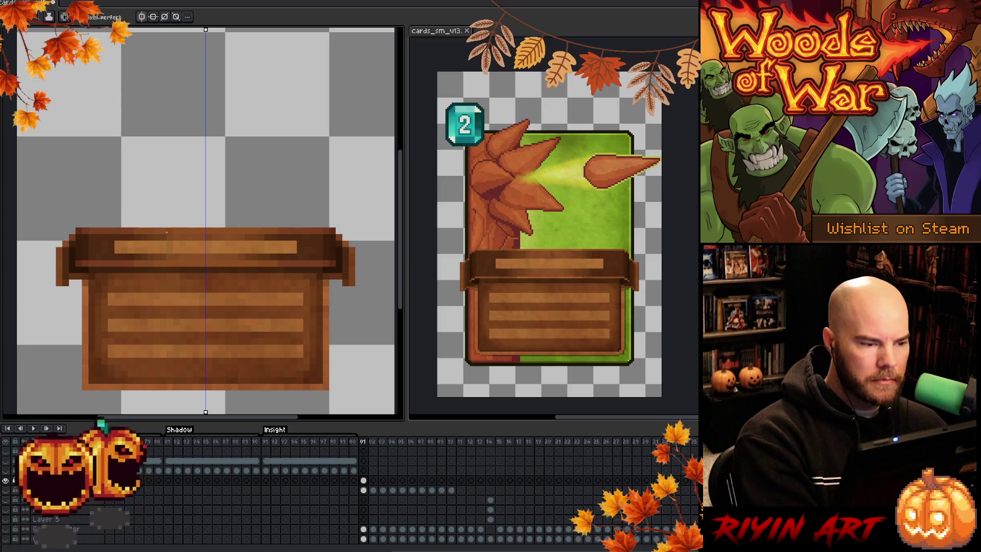
click(143, 17)
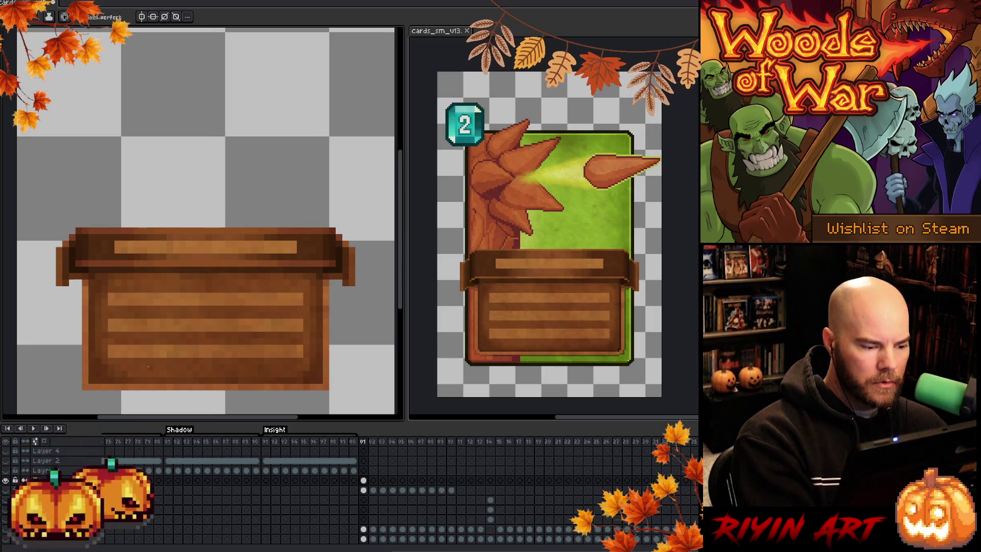
Step: Touch up the lighter orange outline around the plank body with freshly sampled colours
key(i)
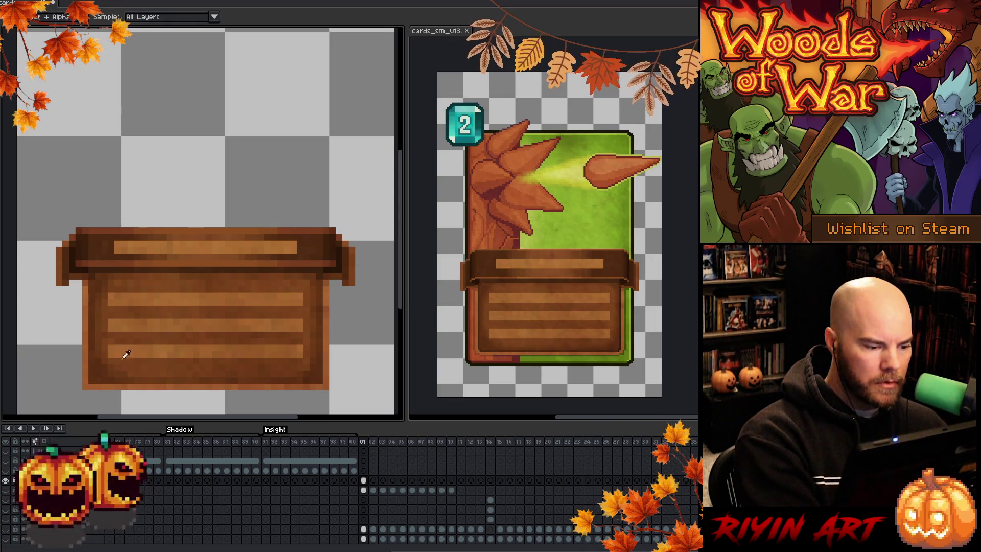
key(b)
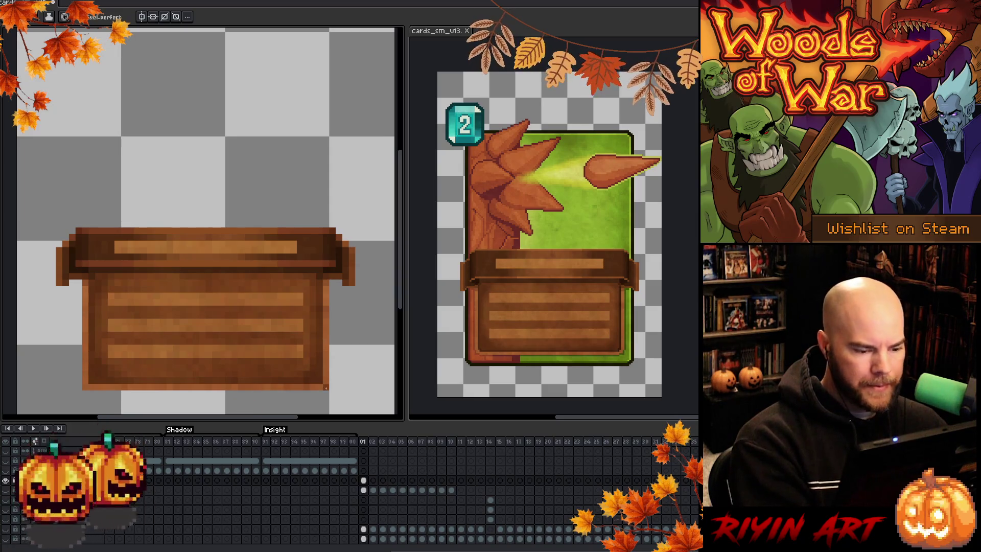
key(b)
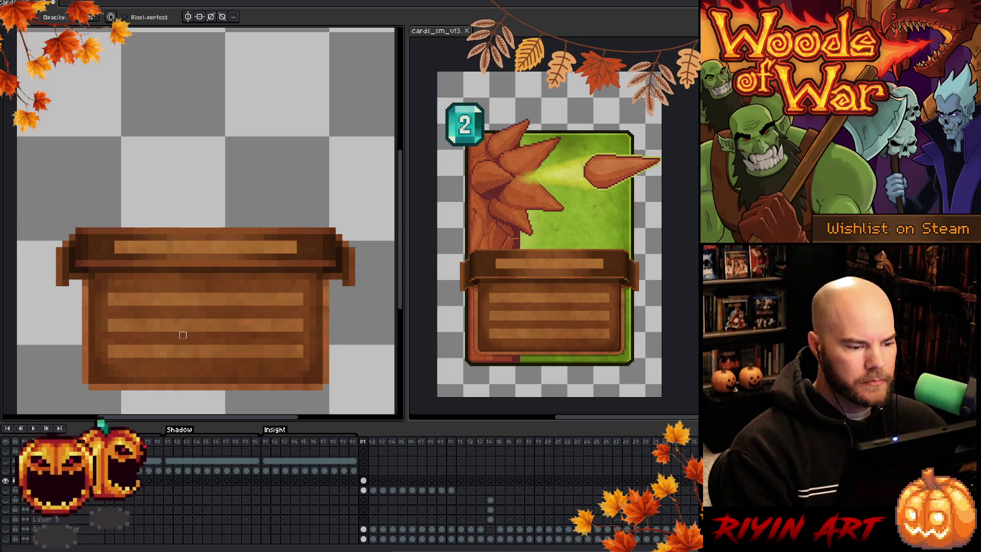
scroll(183, 334, down, 6)
Step: Centre the whole banner sprite in view and save the sprite file
scroll(189, 355, up, 4)
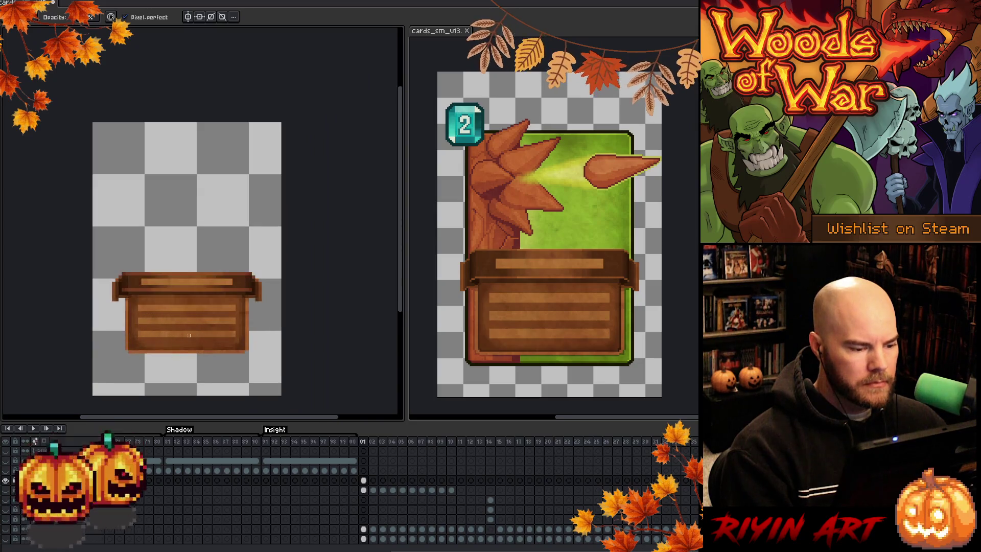
drag(190, 354, 266, 327)
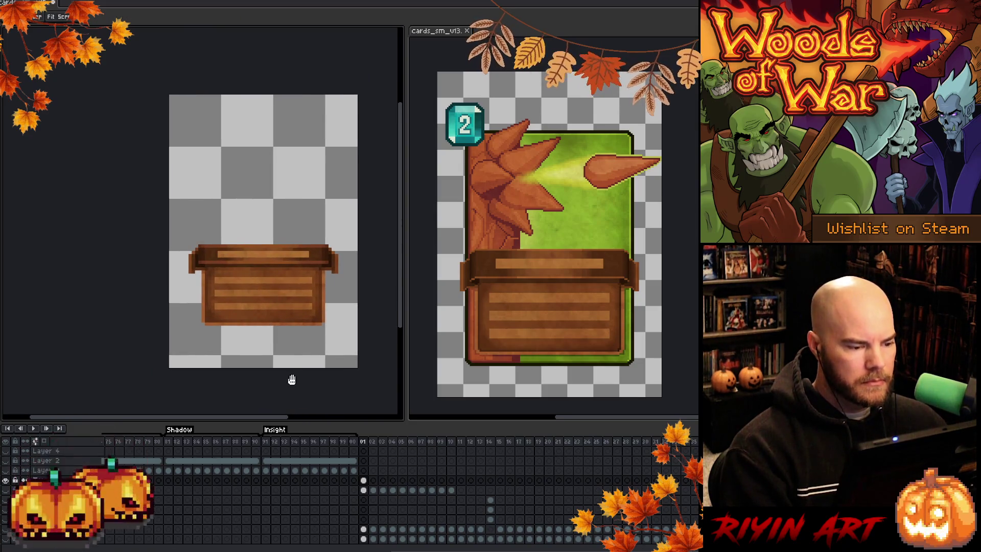
key(b)
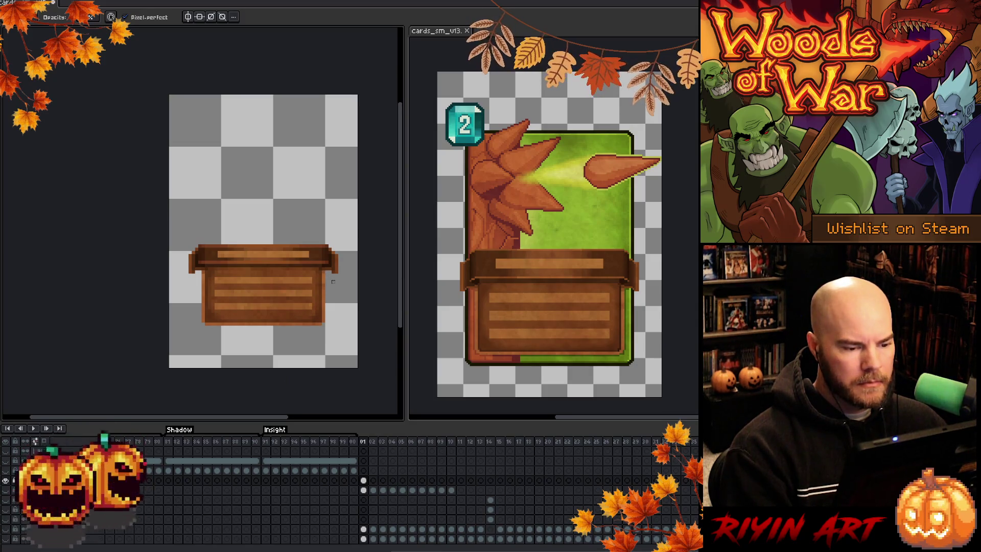
scroll(301, 291, up, 1)
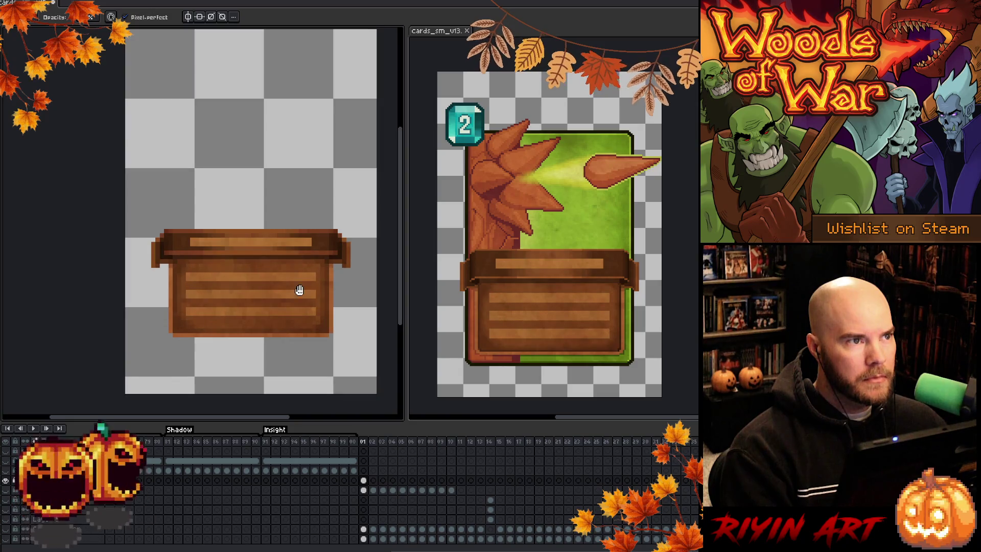
drag(299, 289, 283, 283)
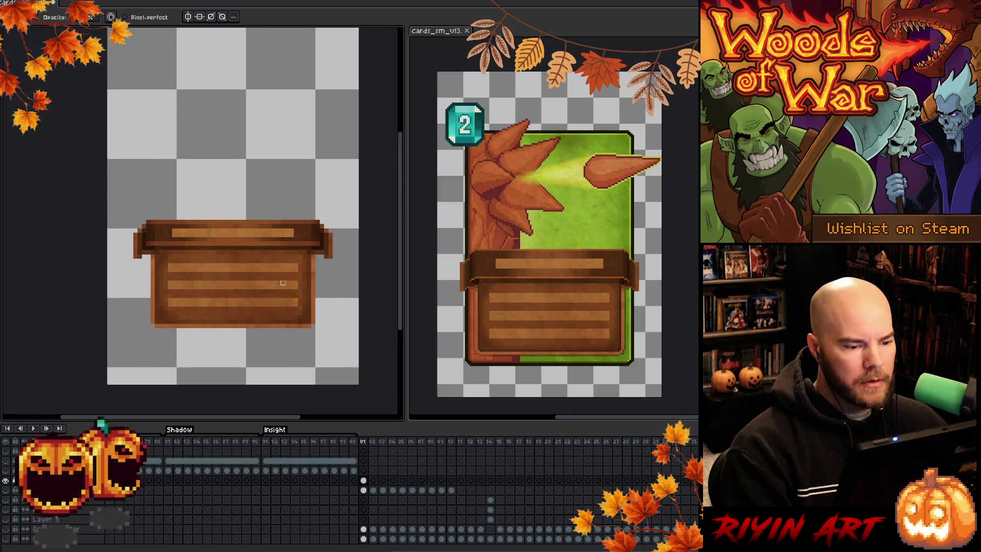
right_click(283, 282)
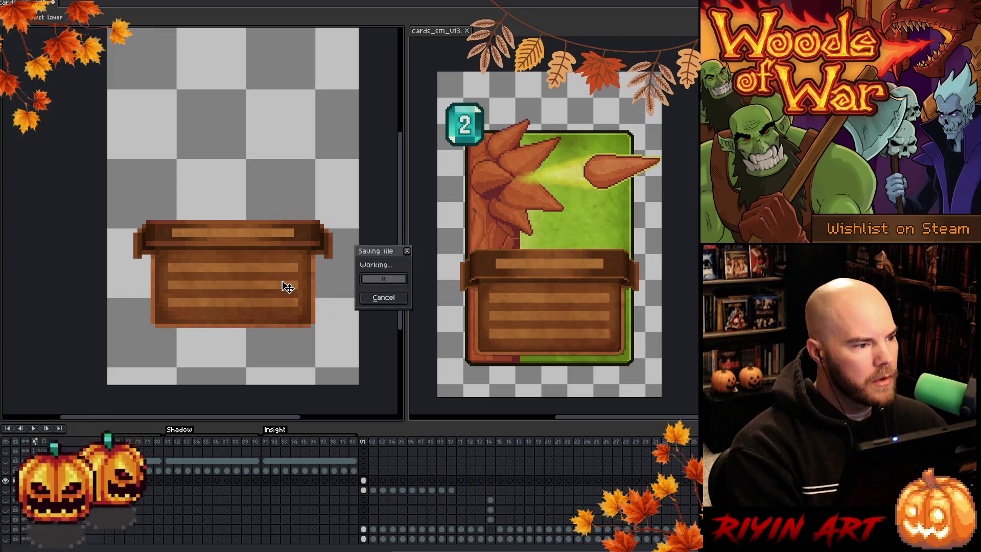
key(Escape)
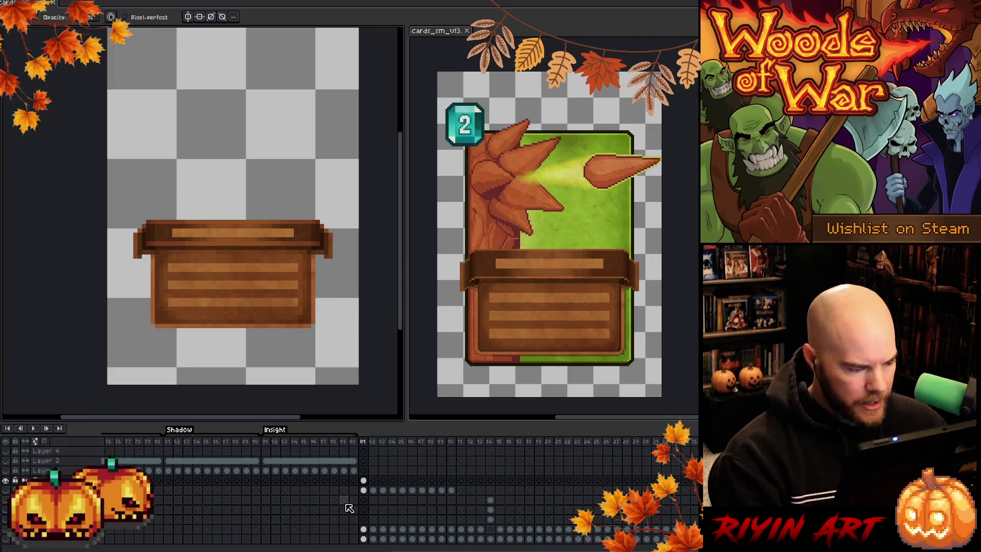
click(373, 480)
Step: Select the banner cels across frames, jump to frame 19, and toggle the banner layer to compare
click(364, 481)
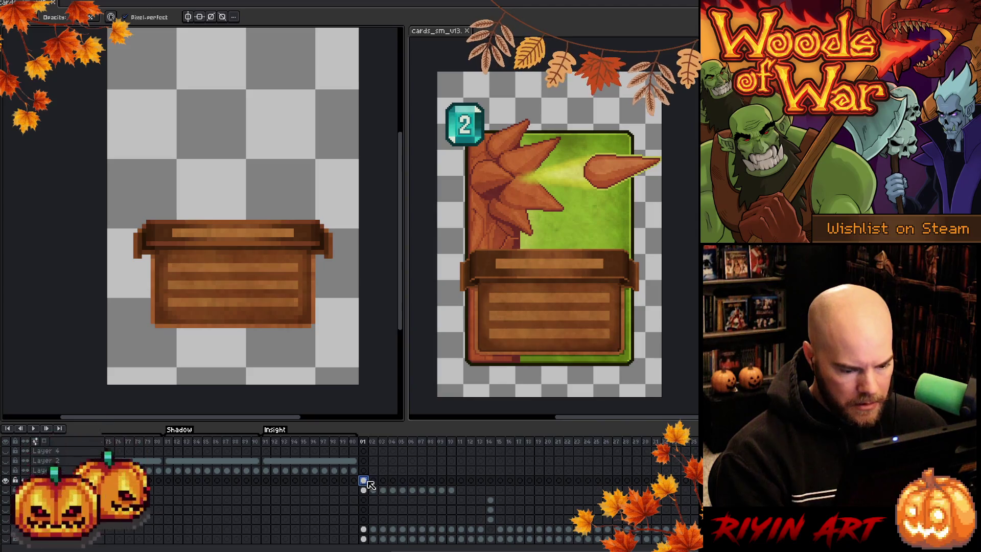
drag(371, 484, 695, 481)
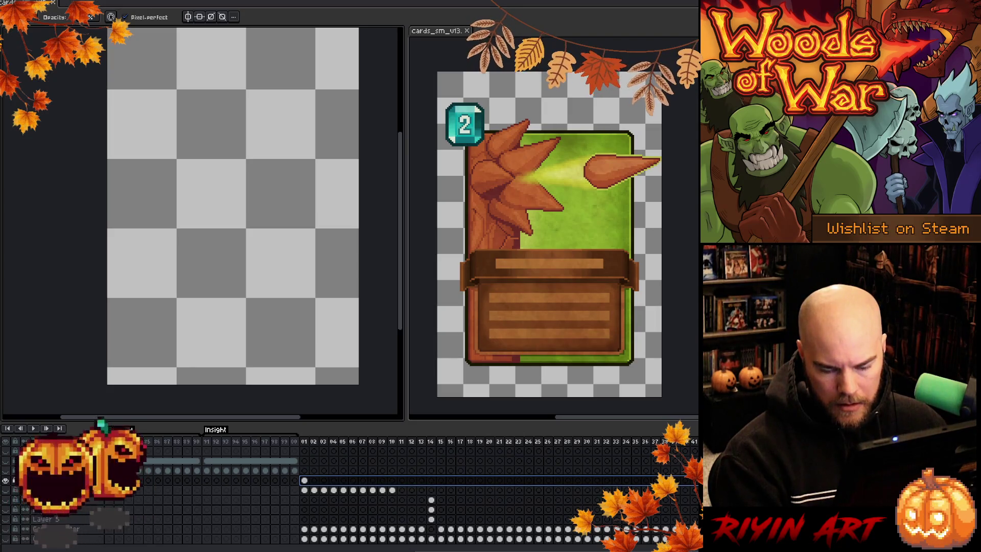
click(481, 480)
click(482, 447)
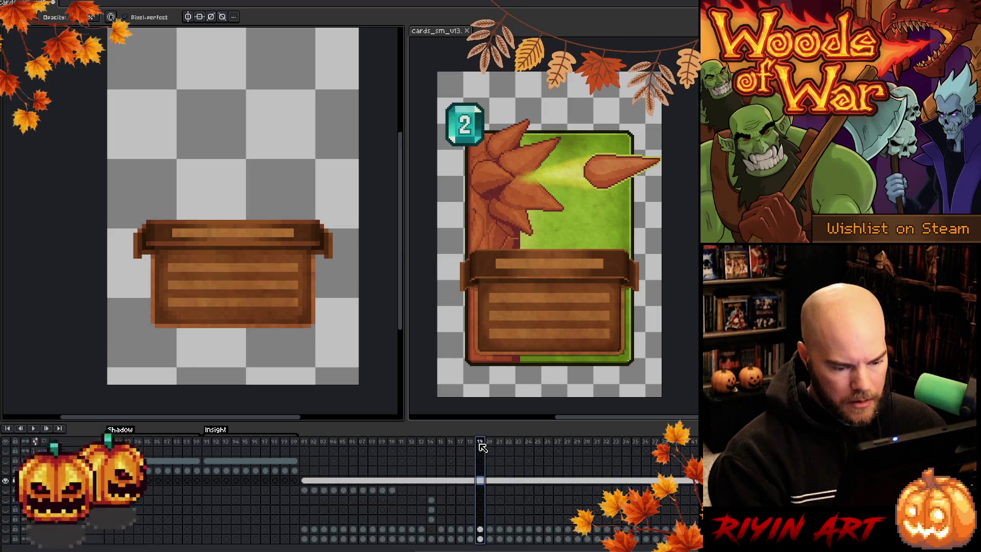
click(7, 481)
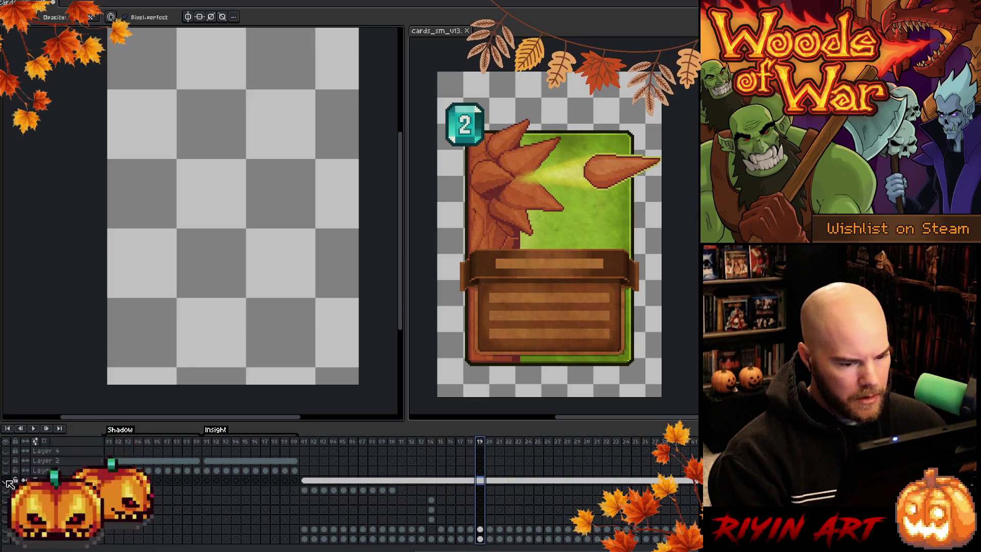
click(7, 481)
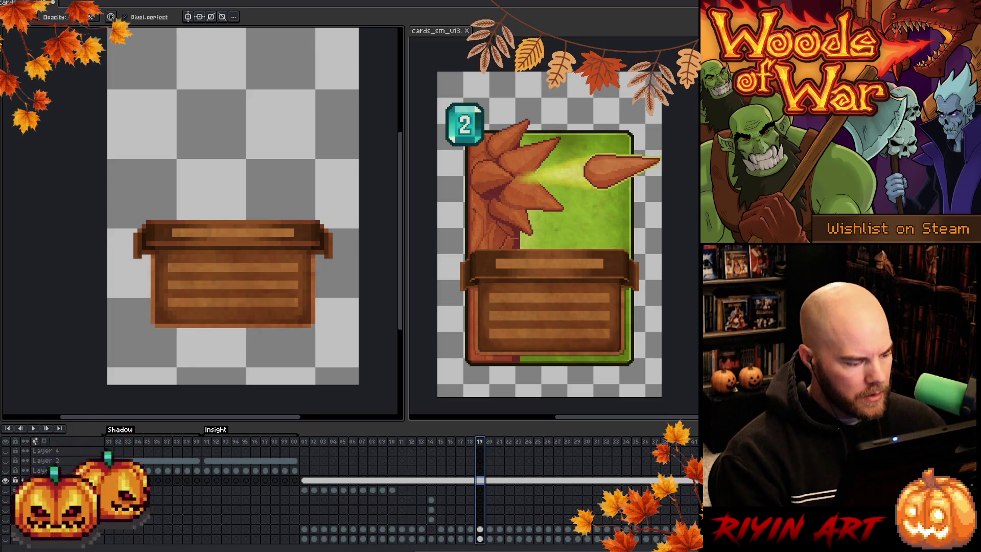
click(7, 481)
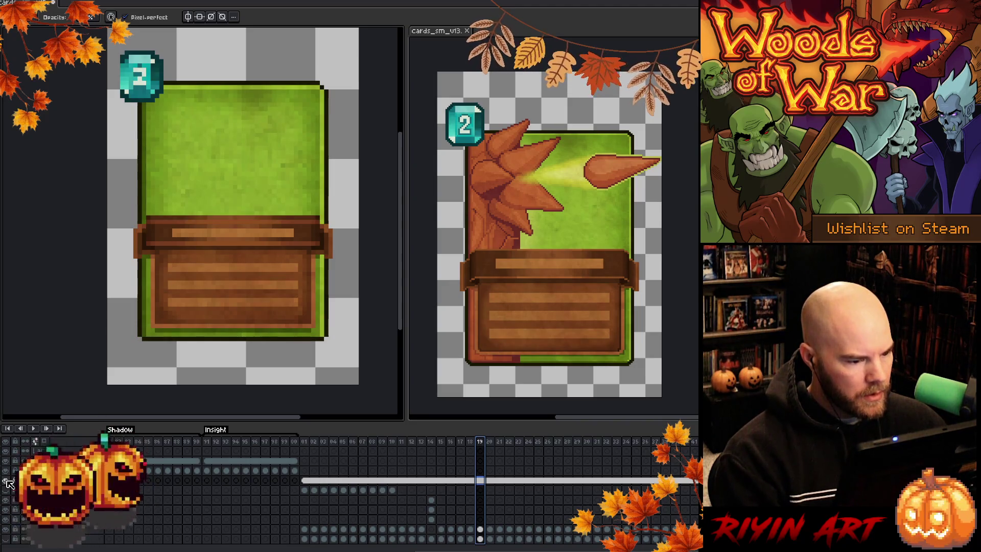
click(7, 481)
click(7, 480)
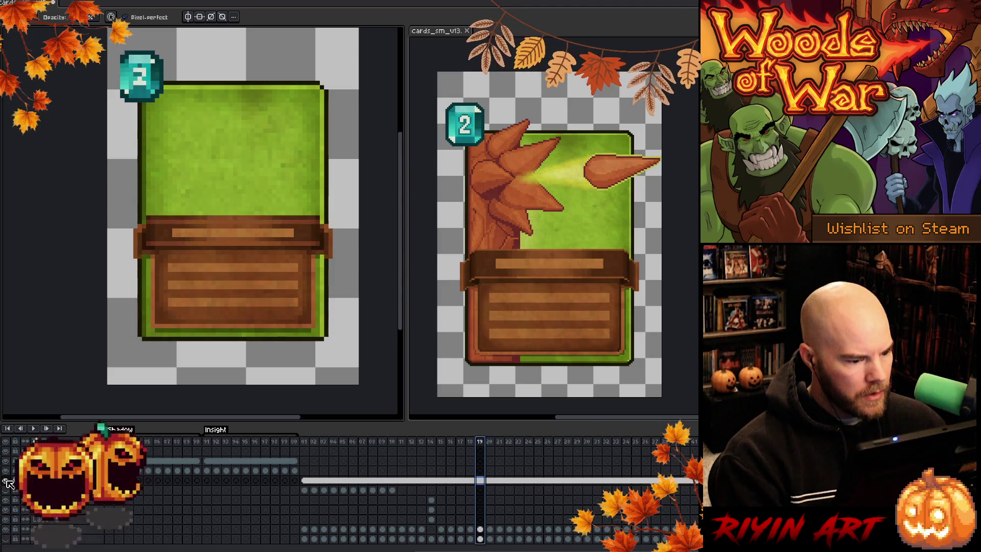
click(7, 481)
click(7, 481)
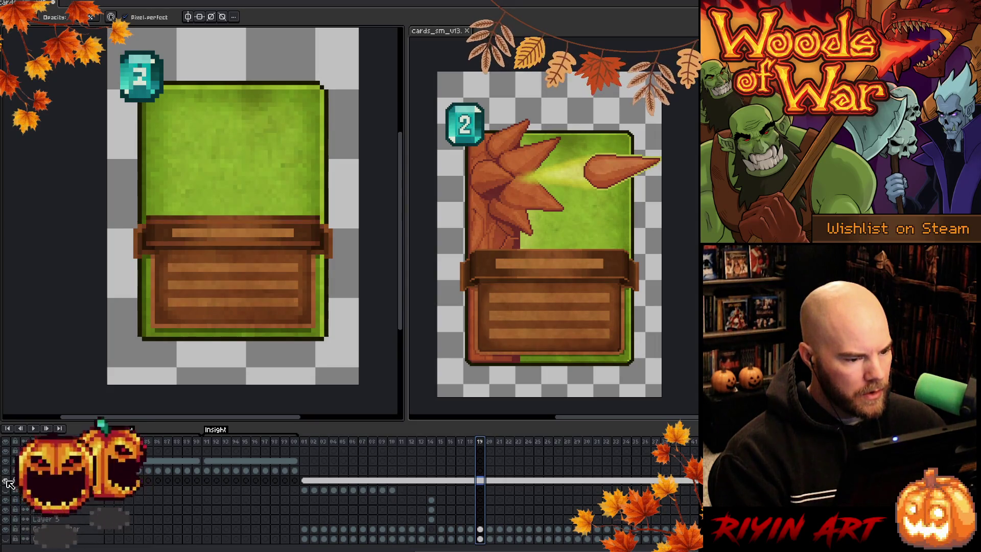
Step: On frame 15, compare the flat-green card version, then keep the textured green background showing
click(442, 529)
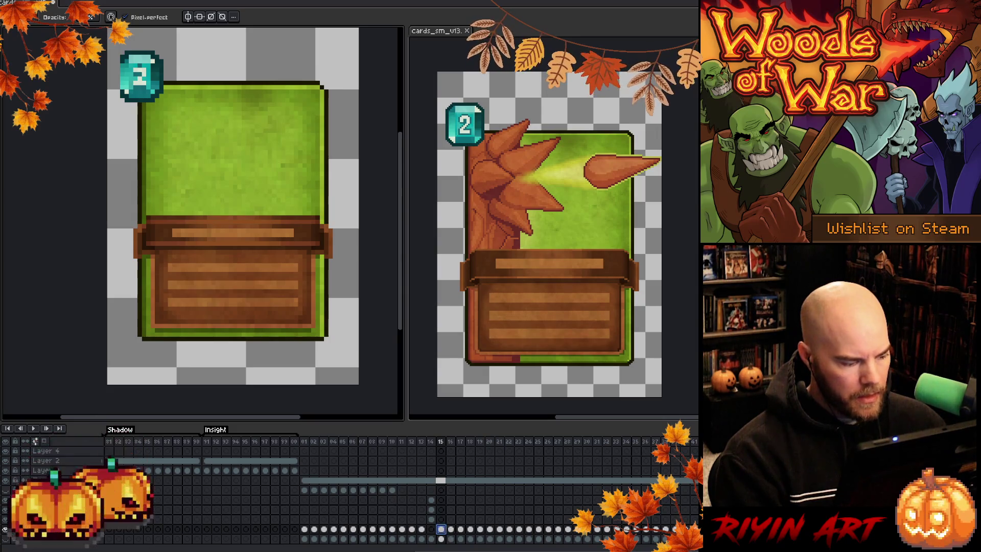
click(5, 529)
click(6, 539)
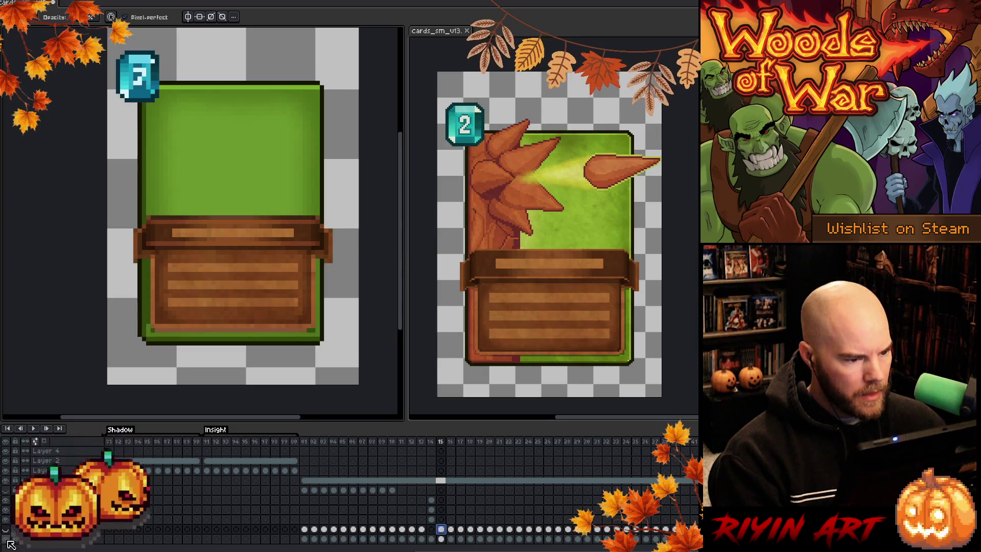
click(8, 541)
click(7, 530)
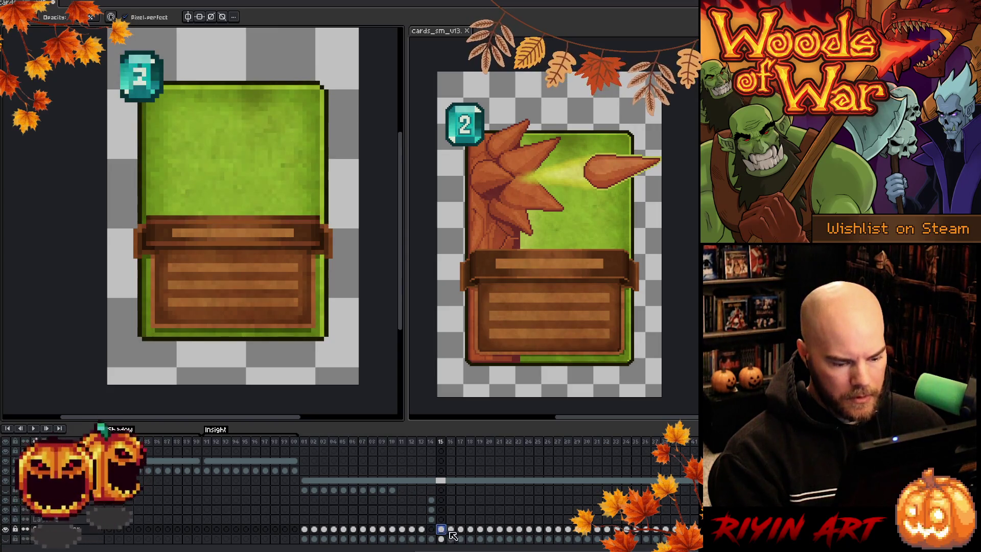
drag(441, 529, 692, 530)
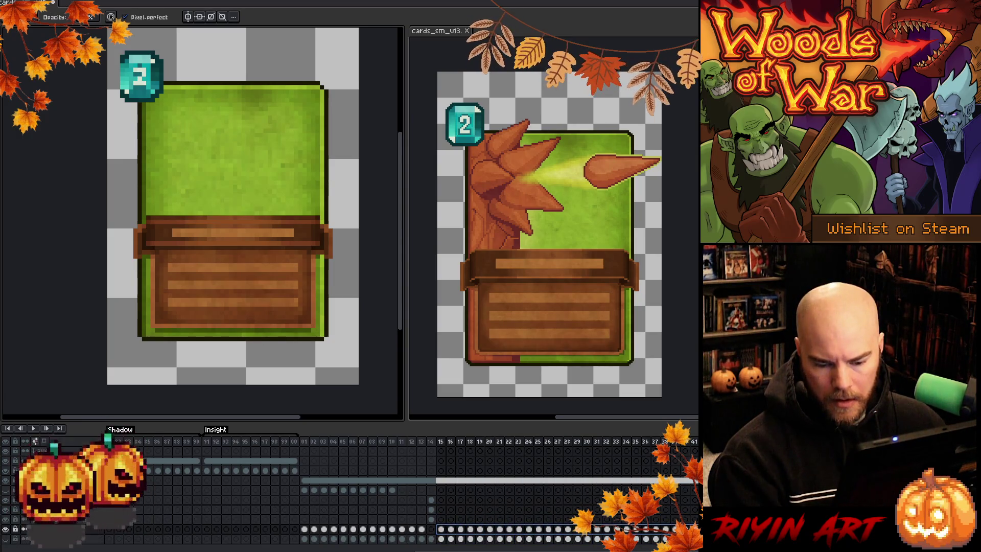
click(440, 529)
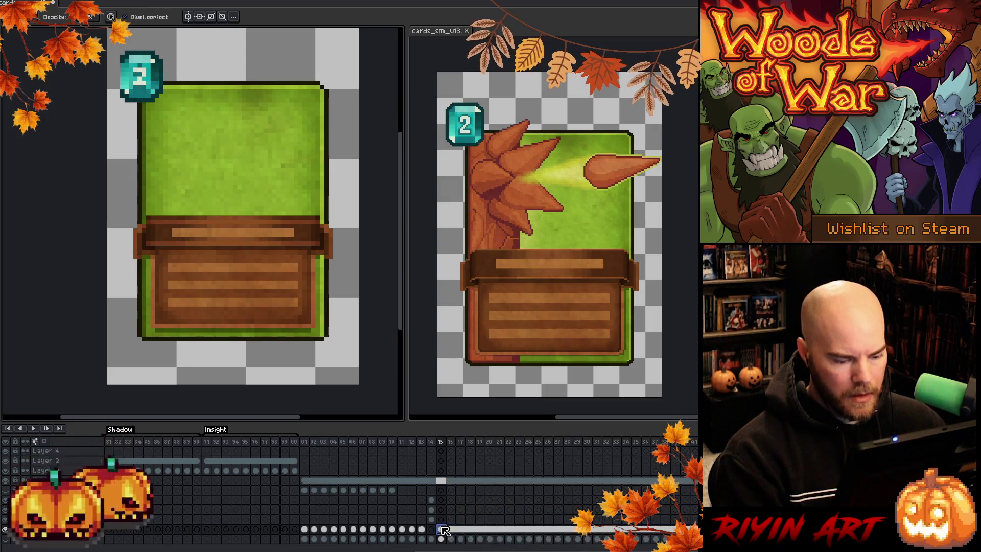
drag(228, 136, 265, 167)
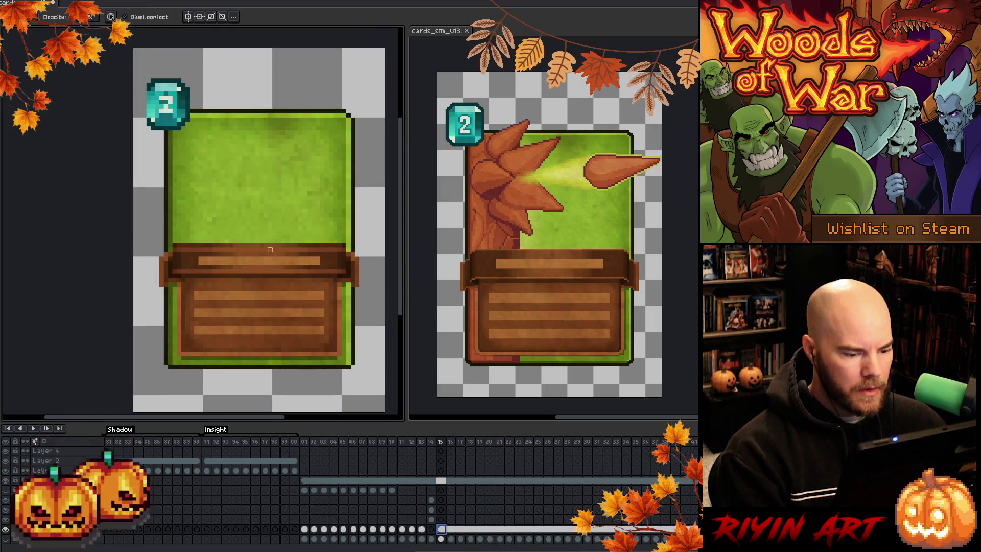
Step: Try selections beside the card, then turn on vertical mirror symmetry at the centre
key(m)
drag(353, 137, 387, 249)
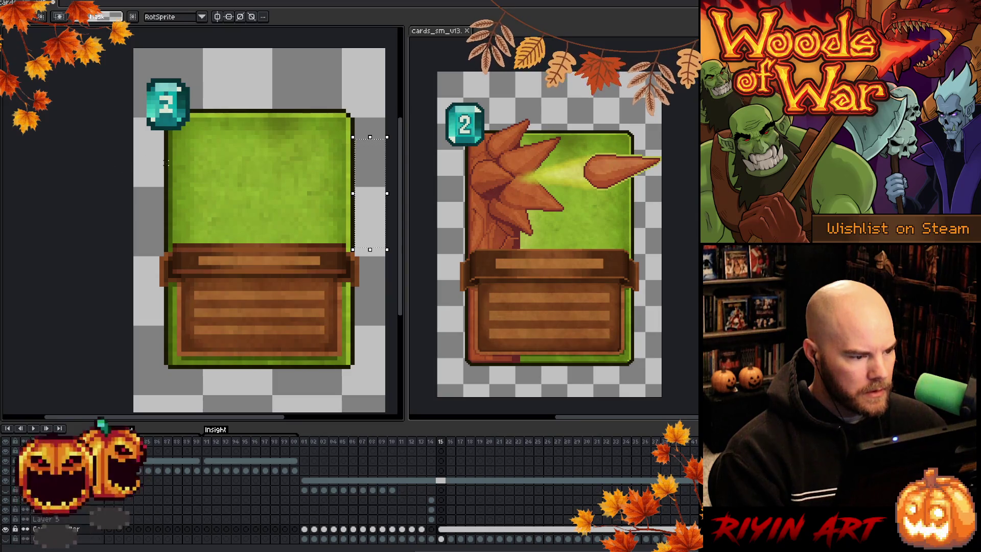
drag(166, 163, 132, 246)
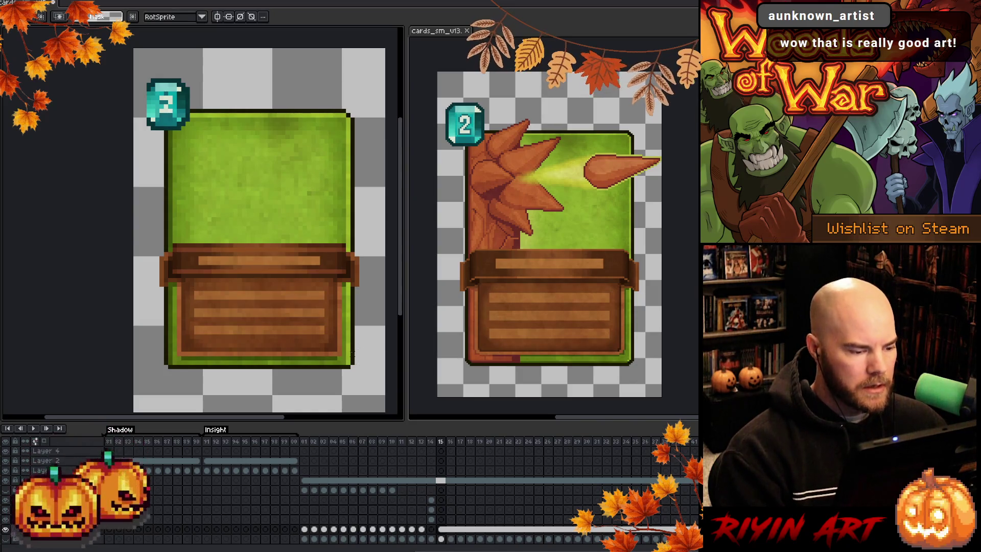
key(b)
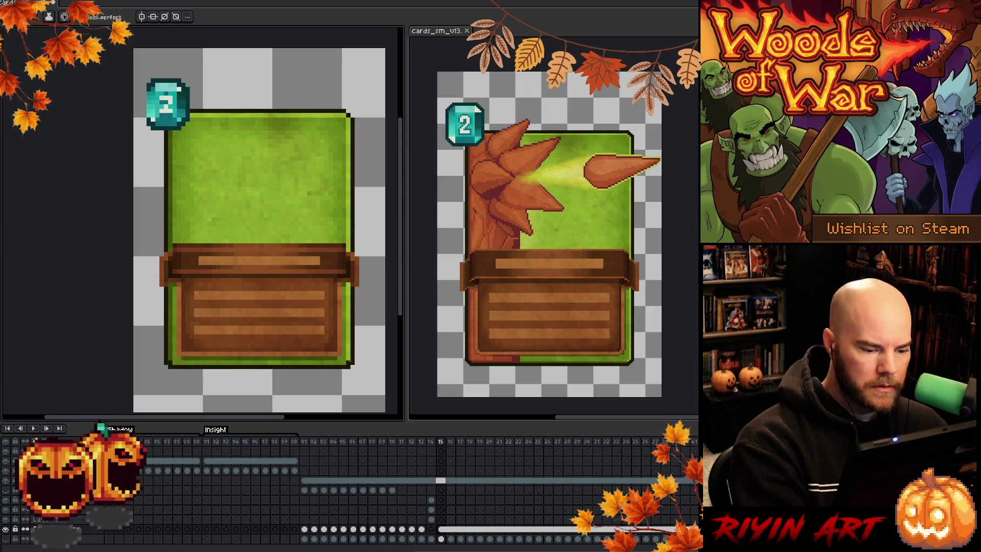
click(145, 17)
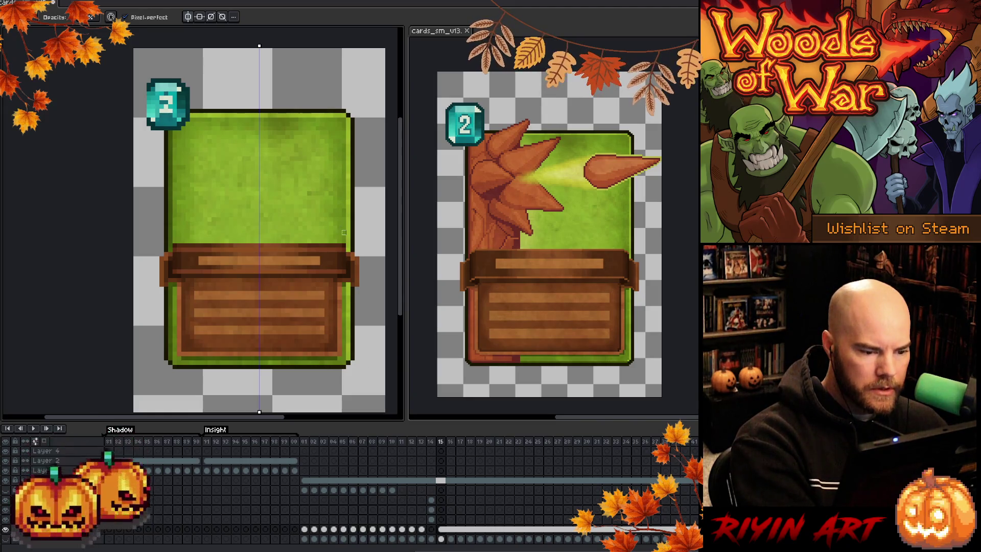
Step: Select a thin strip across the card above the banner and nudge it down
key(m)
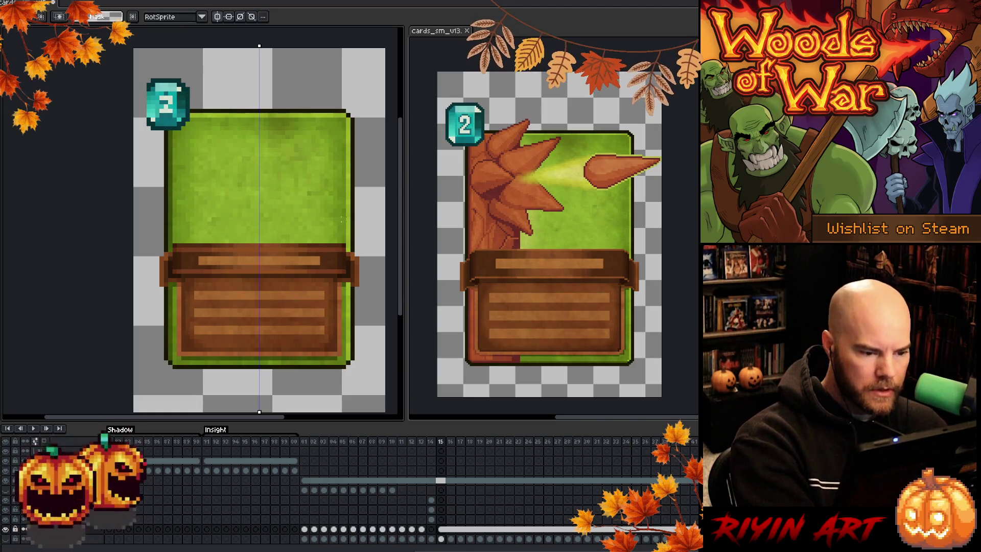
mouse_move(342, 227)
mouse_down()
mouse_move(222, 226)
mouse_move(247, 216)
mouse_up()
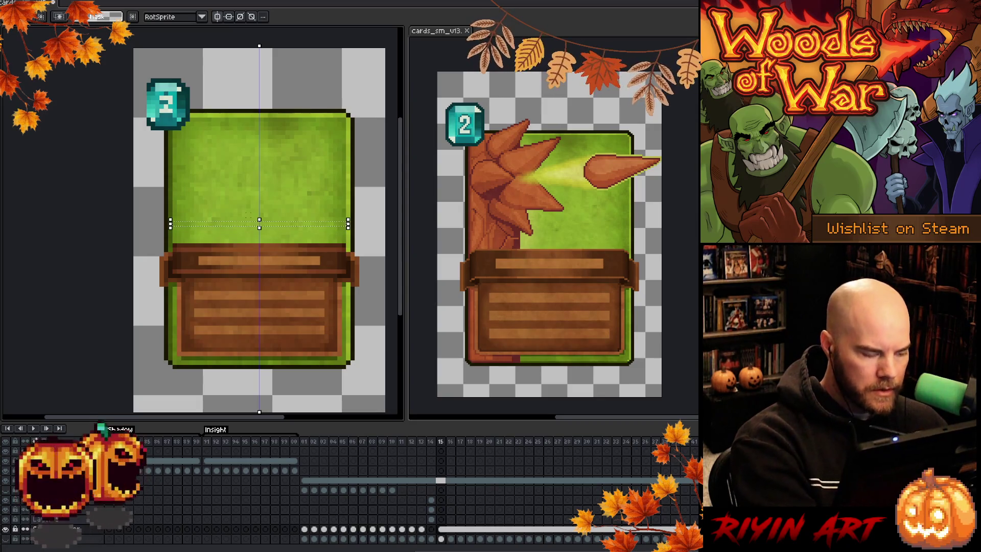
key(Down)
key(Down)
key(Down)
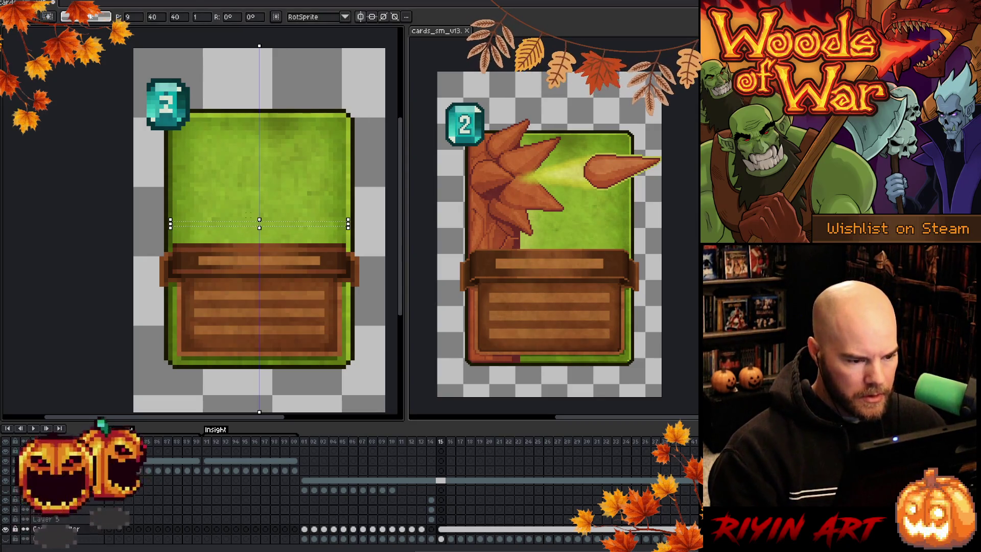
key(ctrl+d)
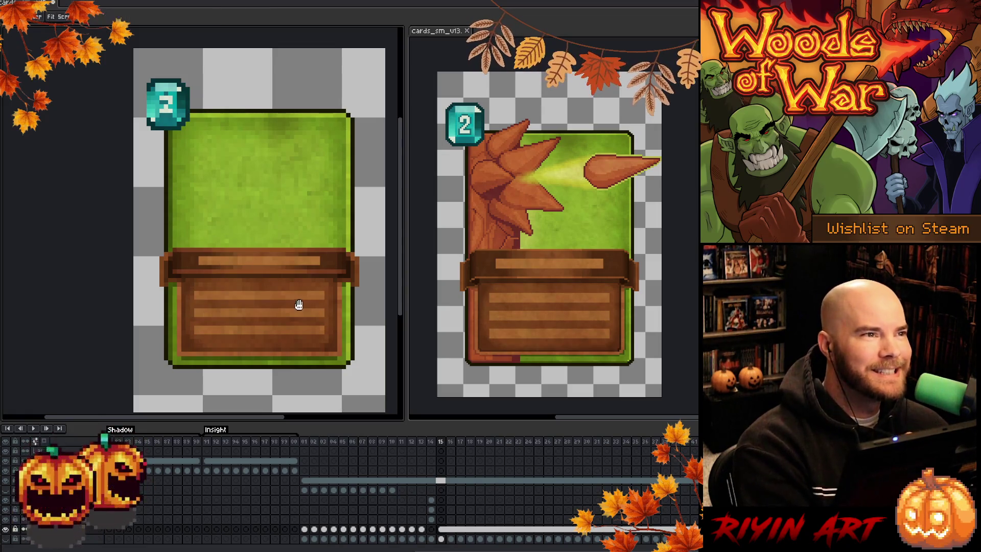
Step: Draw a darker line along the wooden panel's left edge with a colour picked from the card
drag(298, 305, 271, 324)
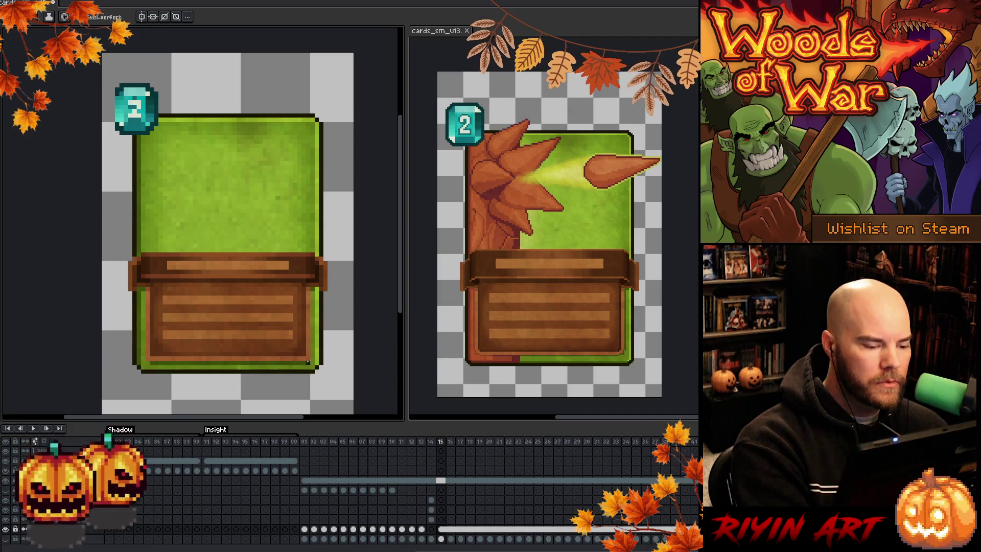
key(i)
key(b)
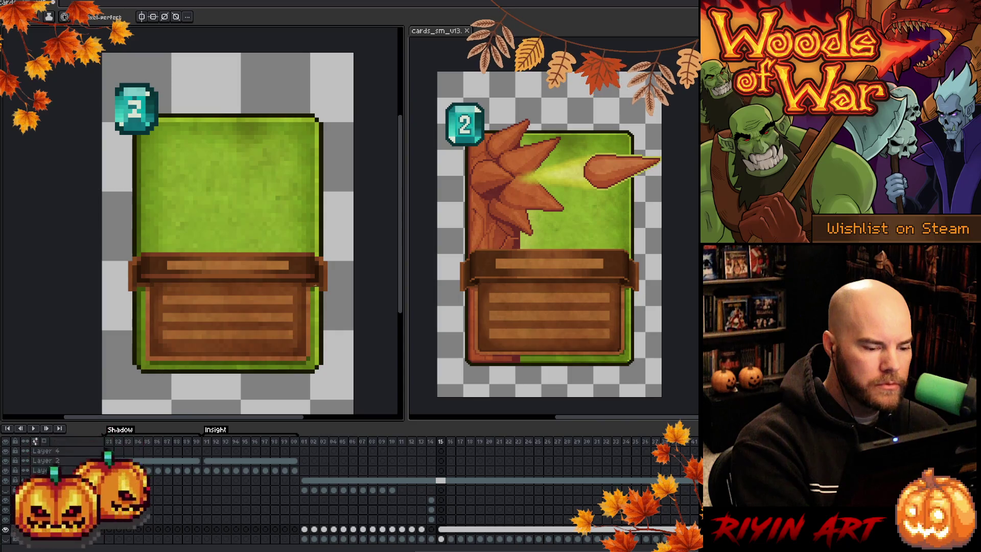
key(alt)
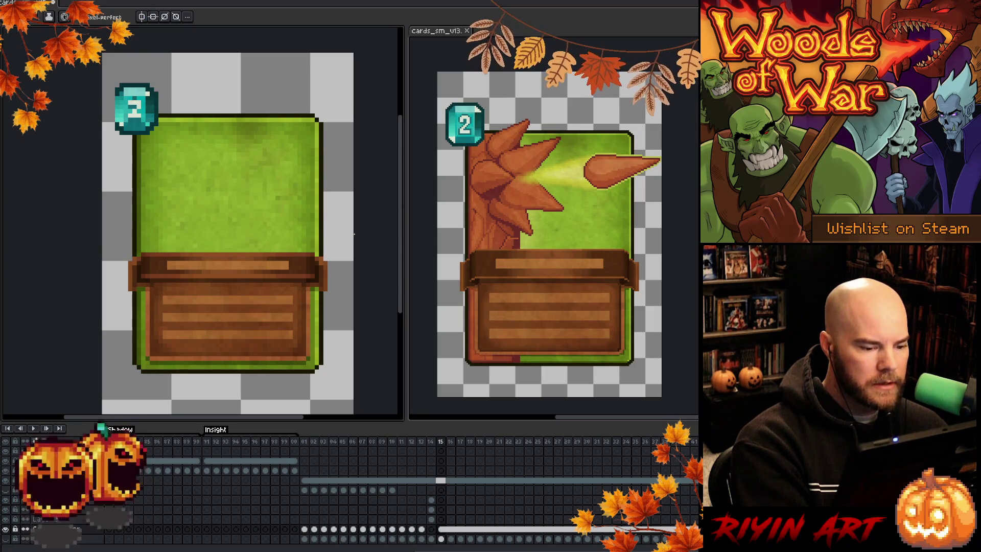
key(i)
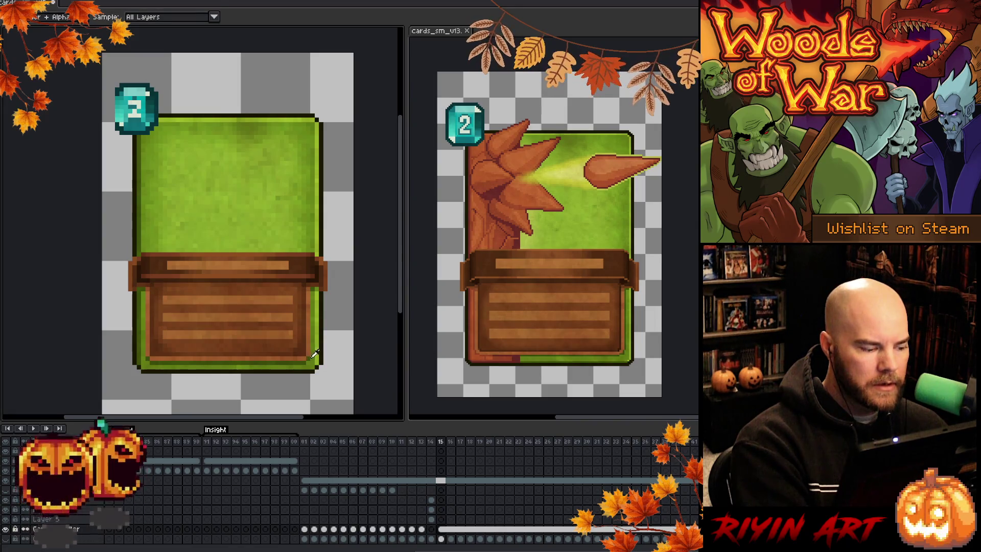
key(b)
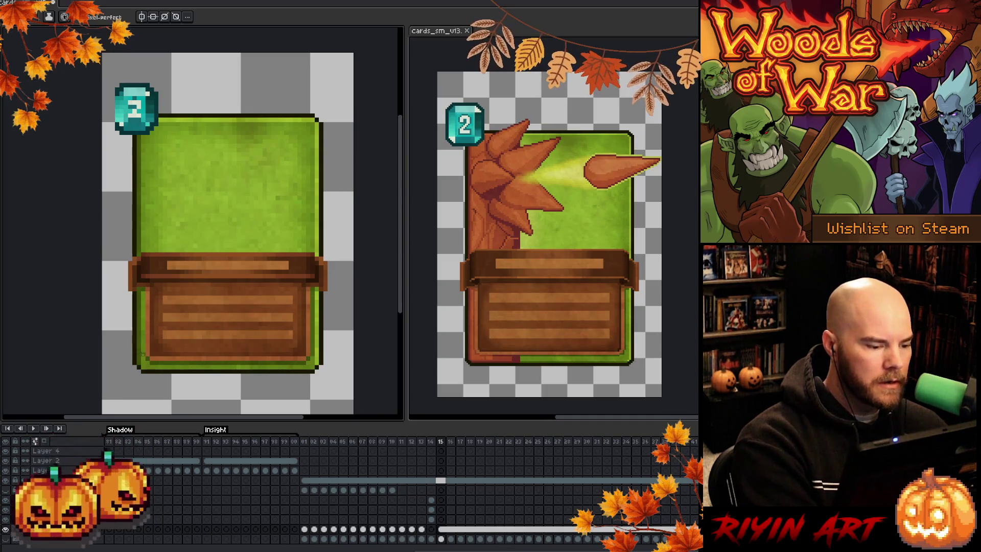
drag(144, 352, 144, 296)
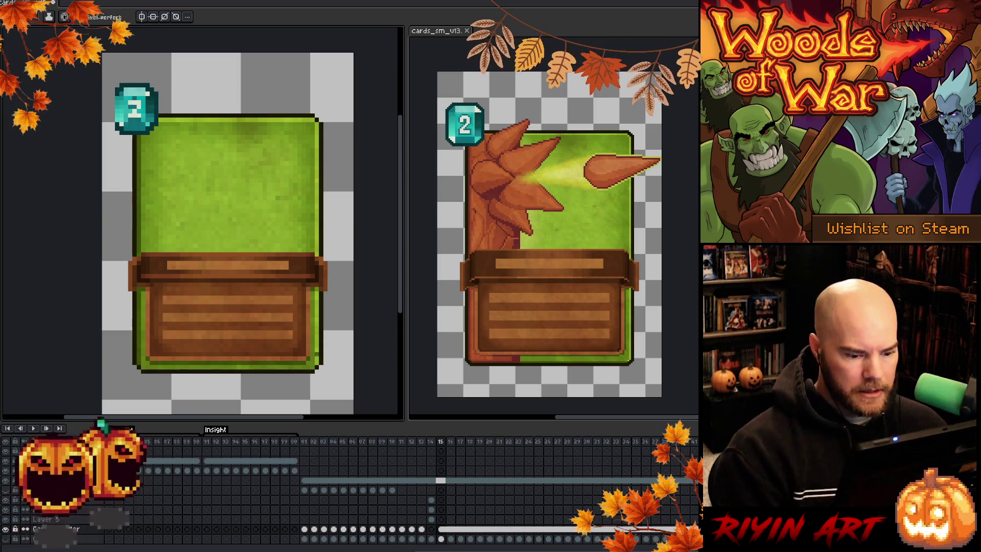
Step: Add a new empty layer (Layer 9) and open its Layer Properties blend mode list
key(shift+n)
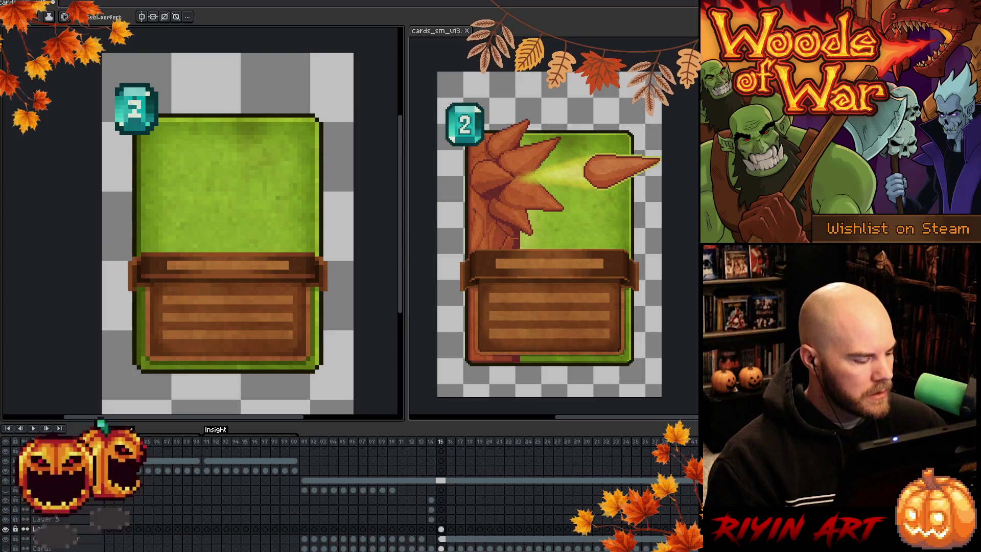
key(shift+p)
click(151, 361)
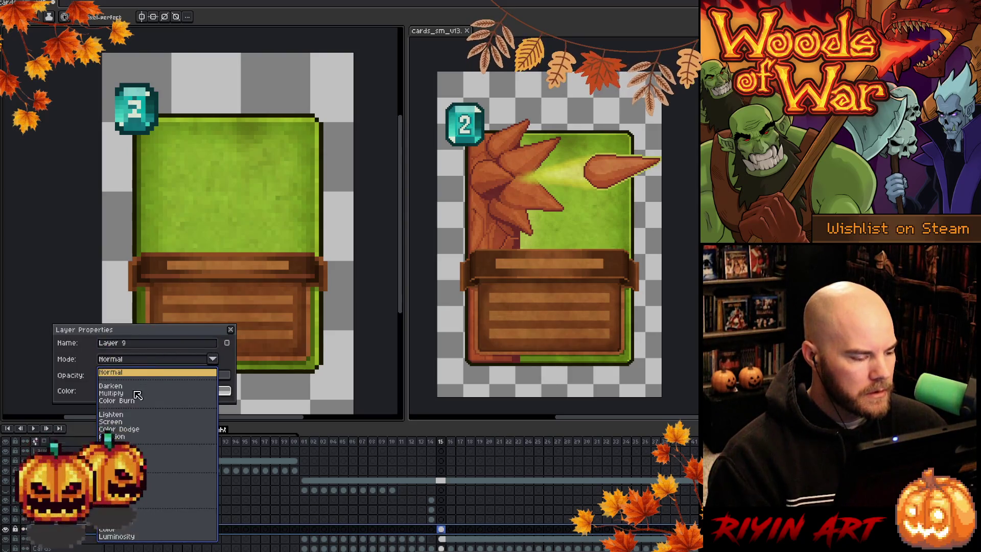
Step: Switch Layer 9 to Multiply, lower its opacity to about a third, and close the dialog
click(134, 390)
click(137, 376)
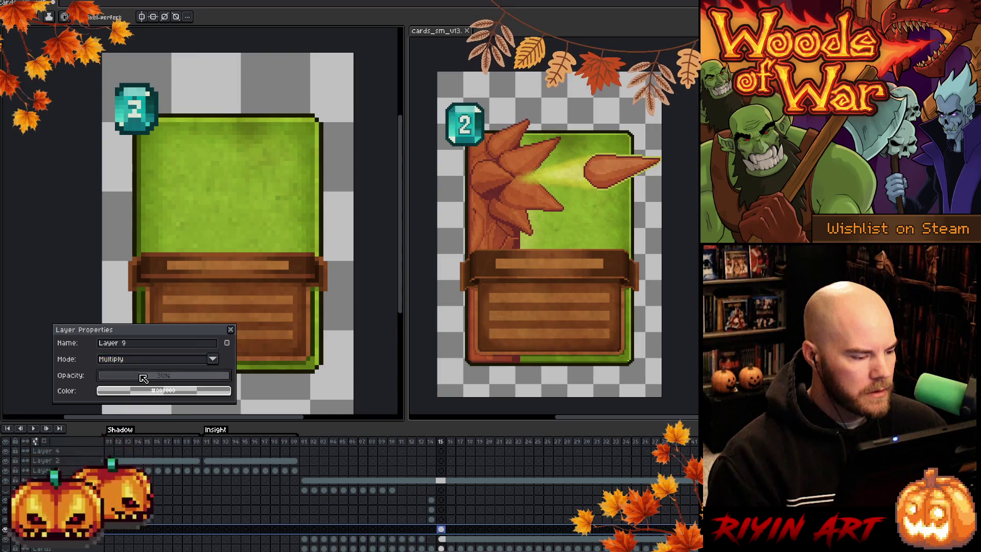
mouse_move(135, 327)
mouse_down()
mouse_move(19, 212)
mouse_move(216, 149)
mouse_up()
click(223, 196)
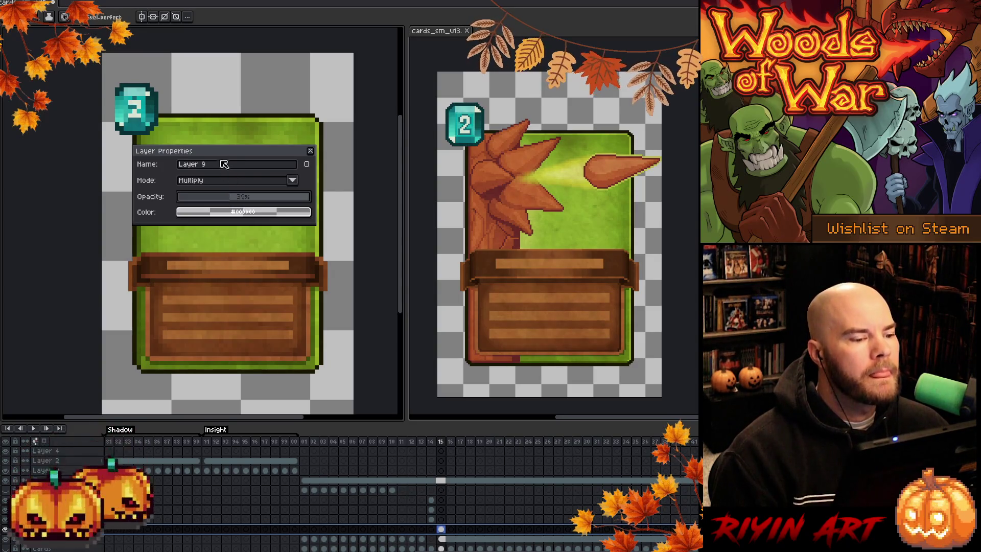
drag(220, 151, 0, 163)
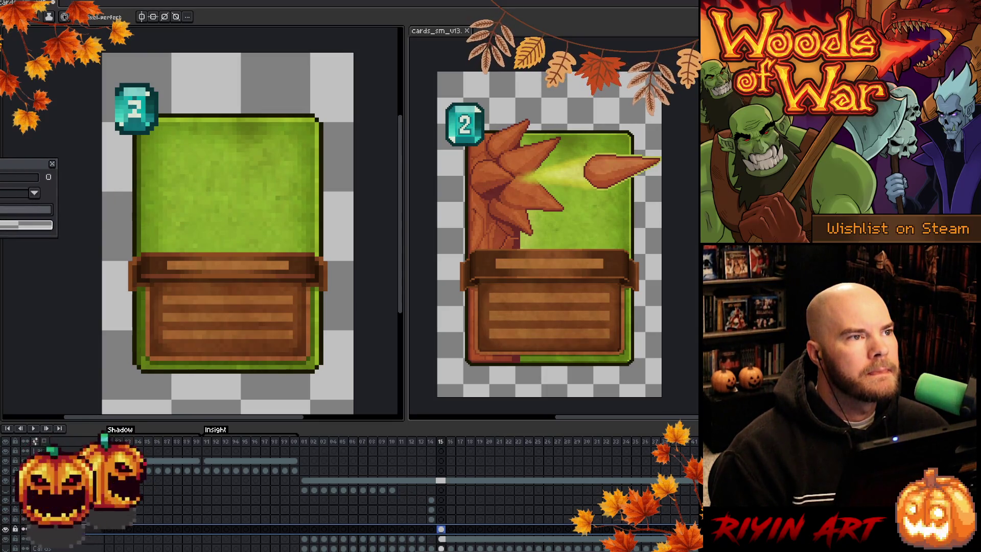
drag(0, 164, 23, 165)
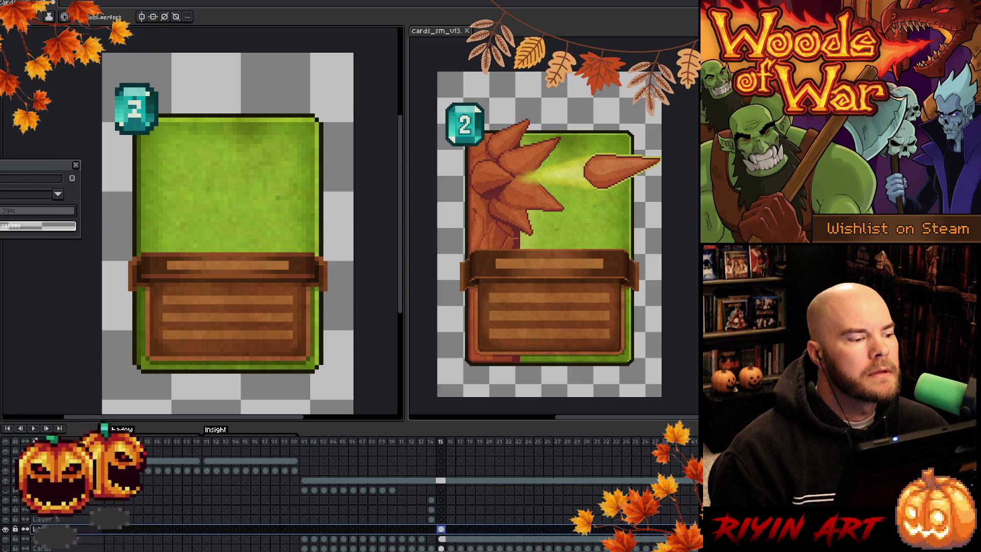
click(77, 166)
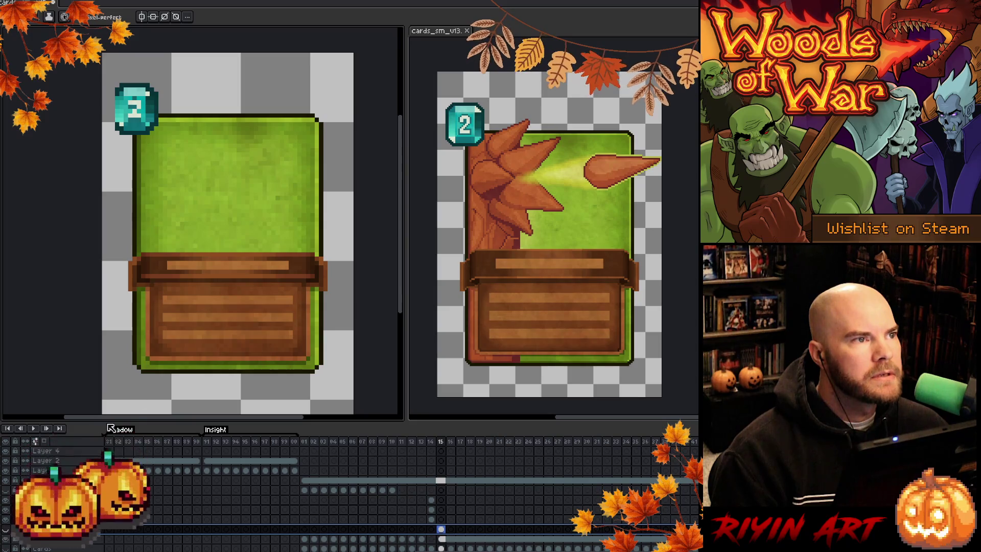
Step: Zoom out and pan so the blank green card shows near actual size beside the reference card
scroll(184, 345, down, 3)
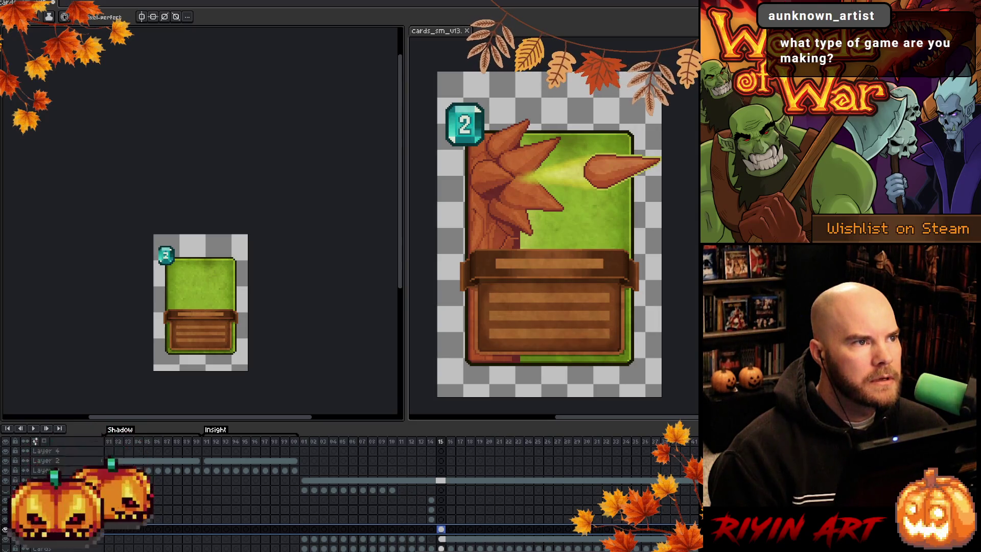
scroll(252, 239, up, 1)
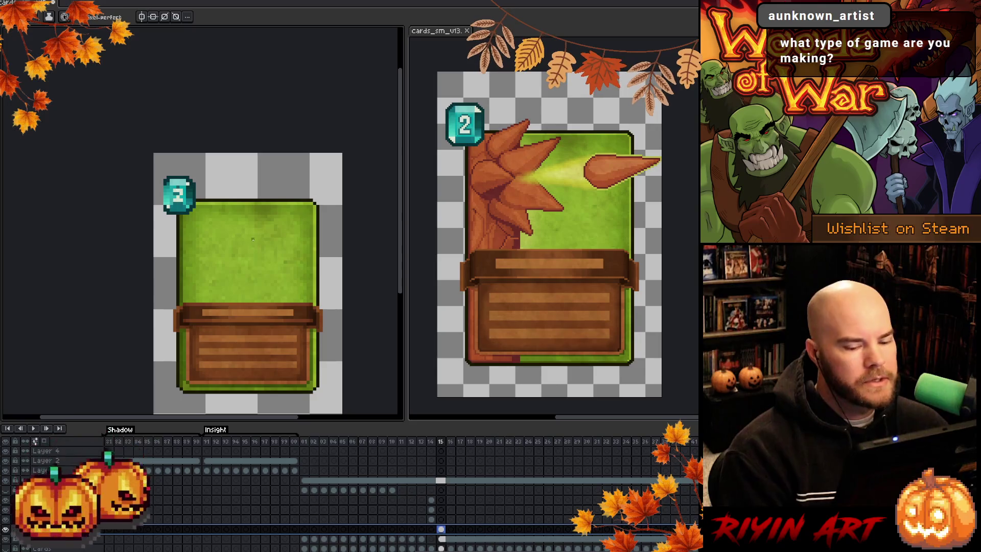
scroll(281, 315, down, 2)
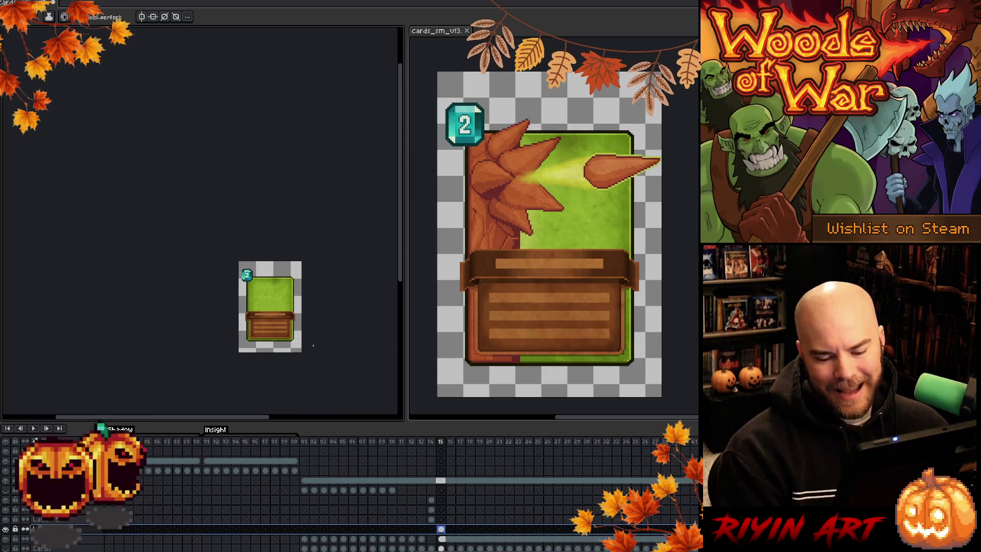
scroll(322, 378, down, 1)
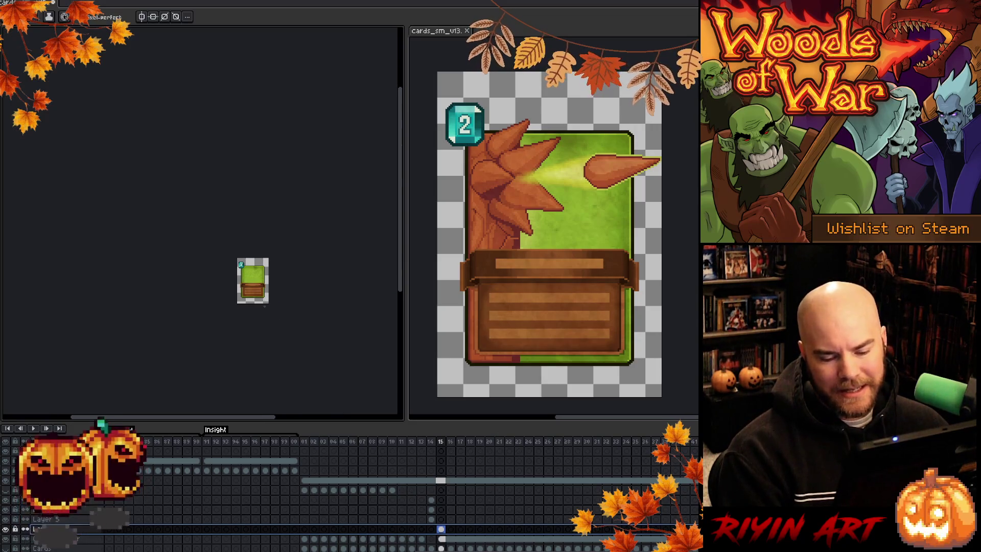
scroll(275, 304, up, 2)
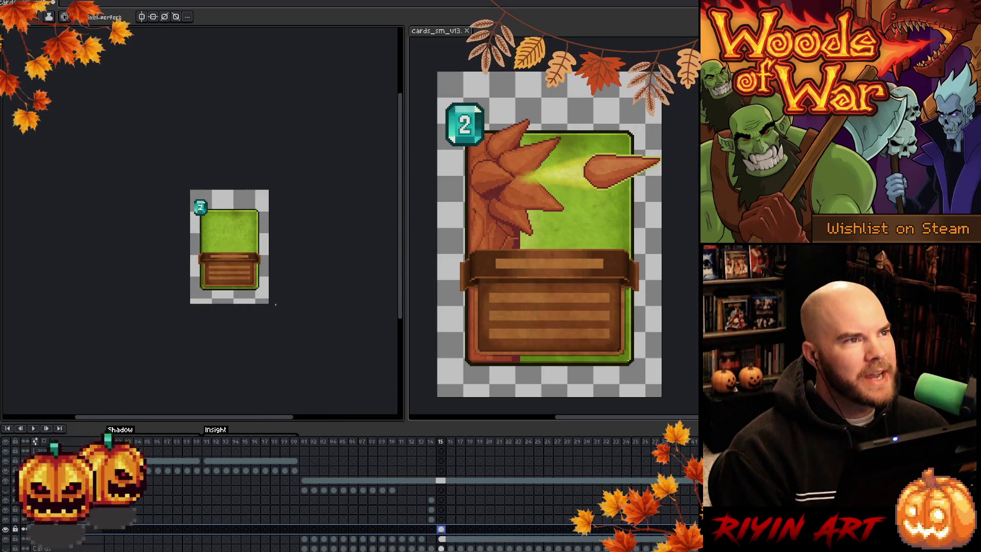
scroll(275, 305, up, 1)
scroll(164, 260, down, 1)
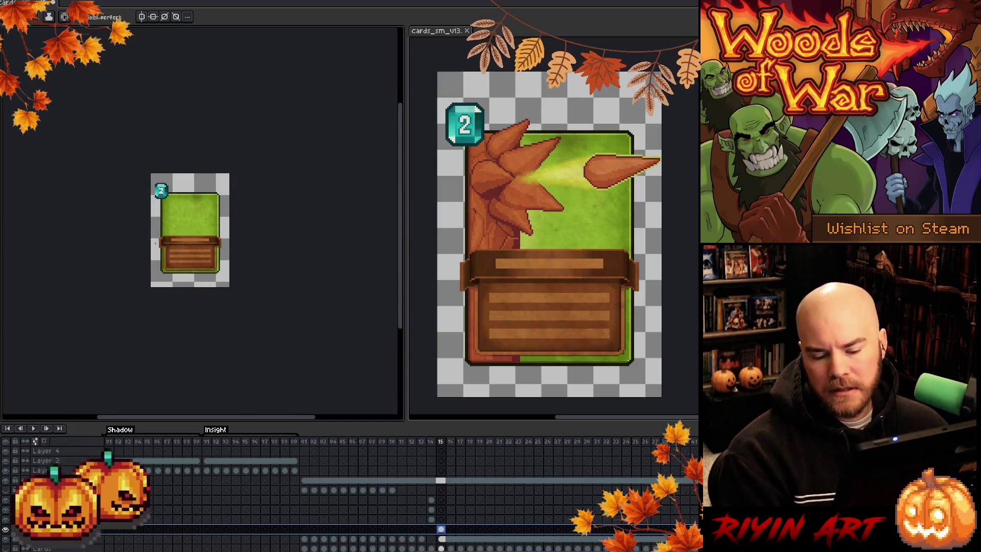
drag(184, 247, 236, 289)
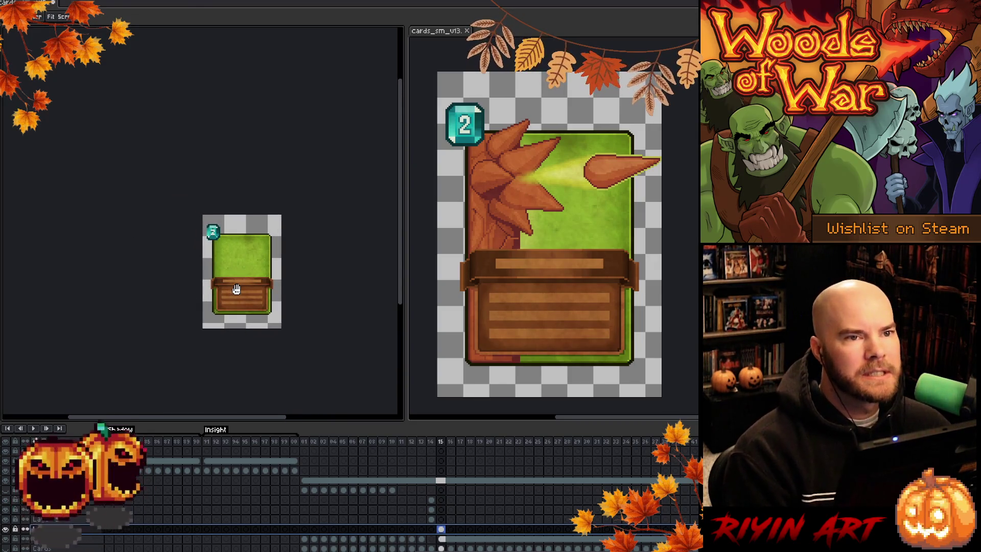
key(b)
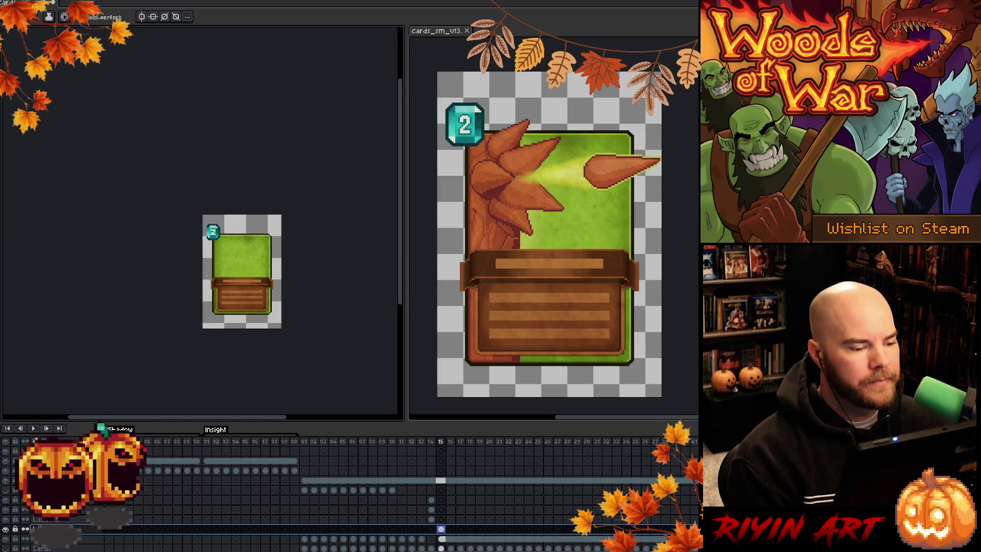
scroll(228, 277, up, 3)
Step: Pan and zoom in until the blank green card fills the left panel
drag(274, 278, 220, 254)
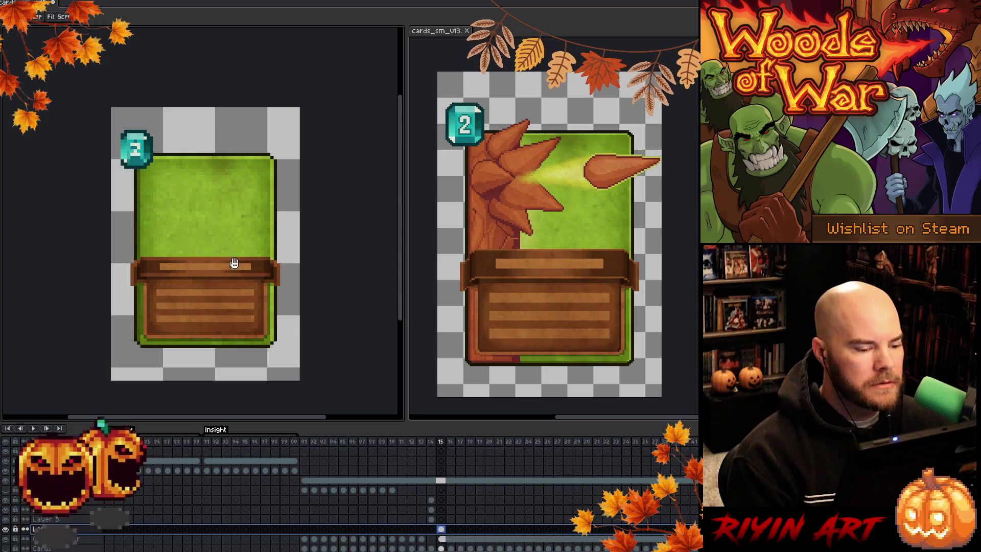
scroll(230, 317, up, 1)
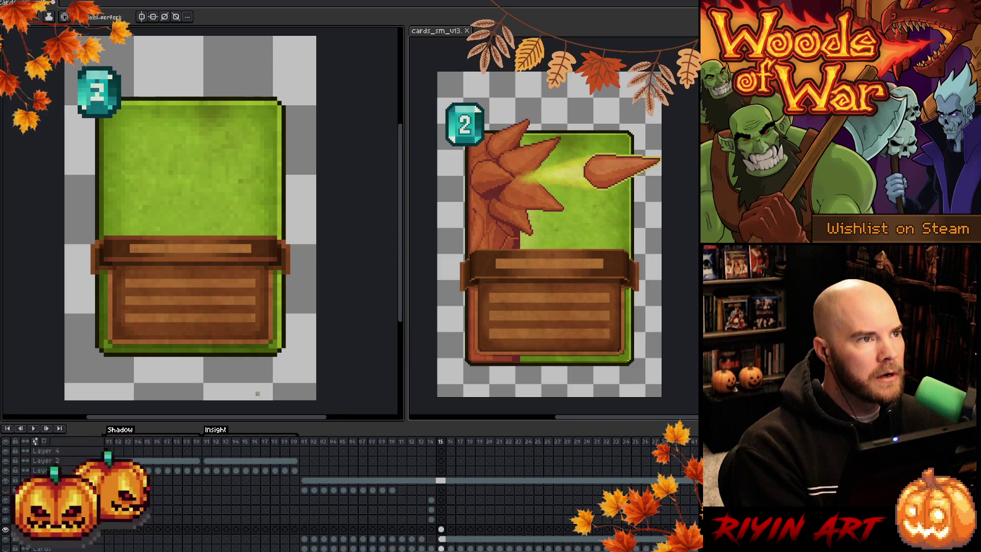
key(b)
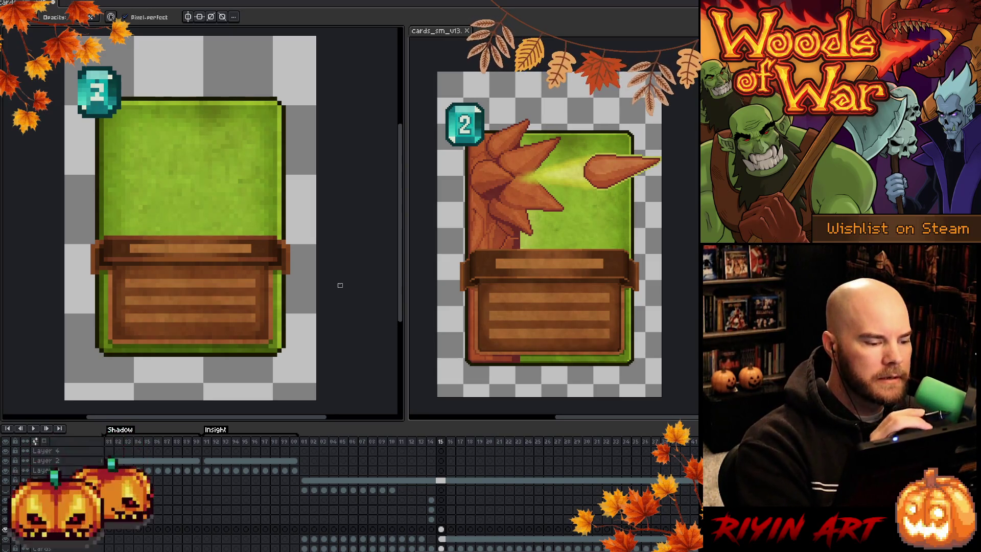
key(e)
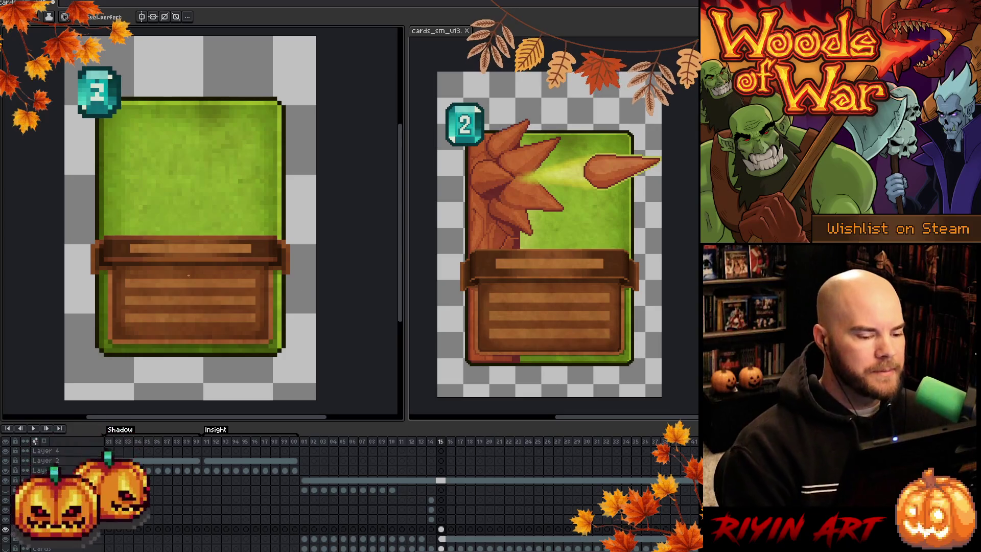
scroll(141, 236, down, 3)
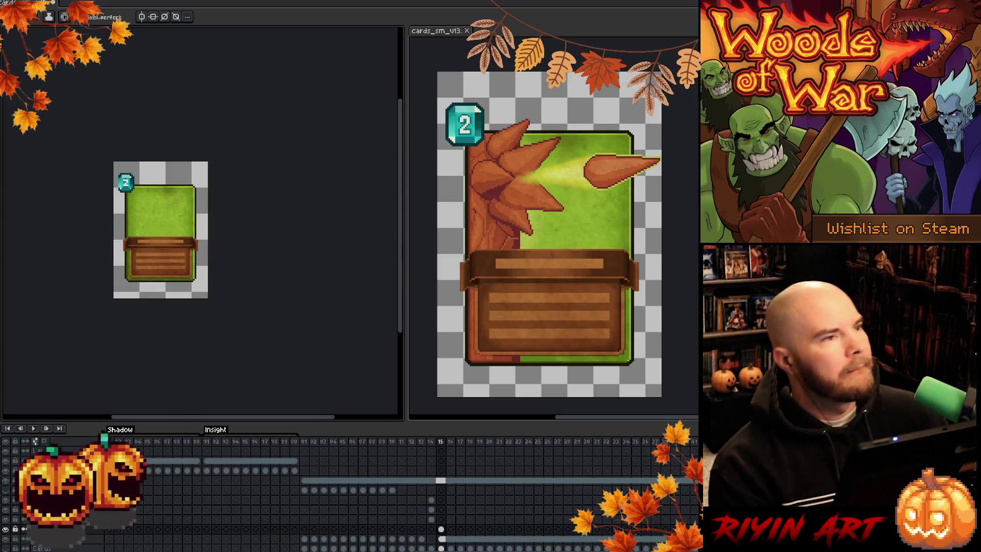
scroll(137, 234, up, 3)
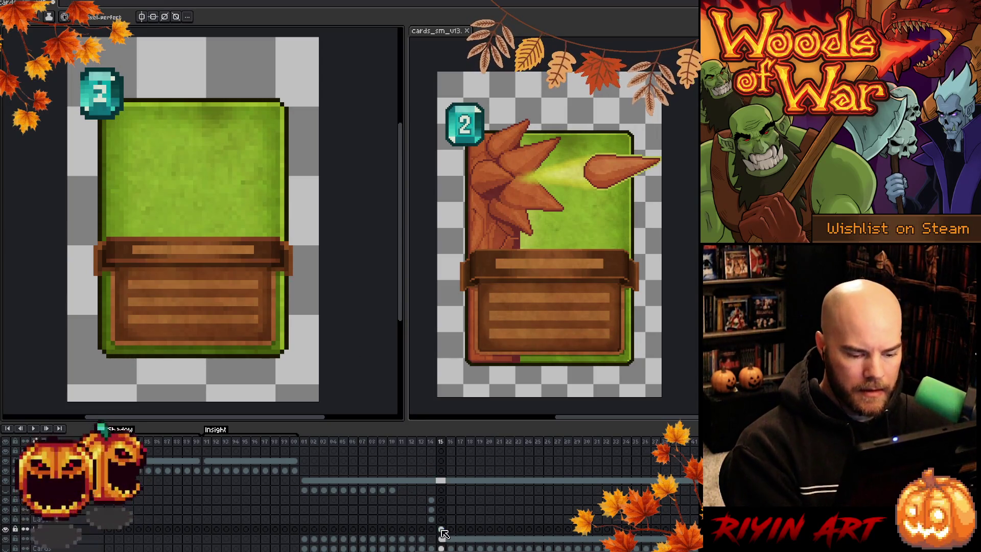
Step: Select the row's cels from frame 15 onward, paste cels from frame 01, and view frame 01's leafy artwork
drag(441, 530, 572, 529)
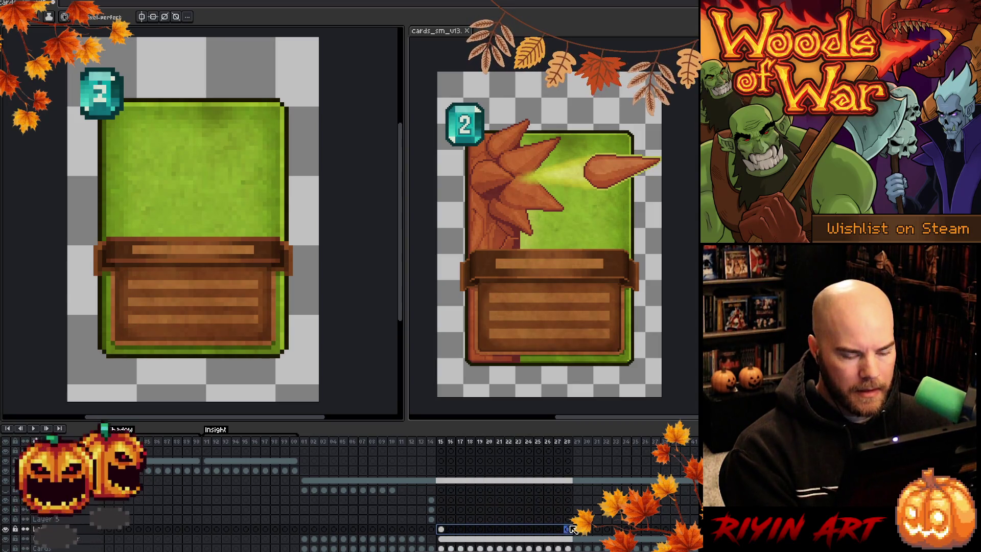
click(442, 538)
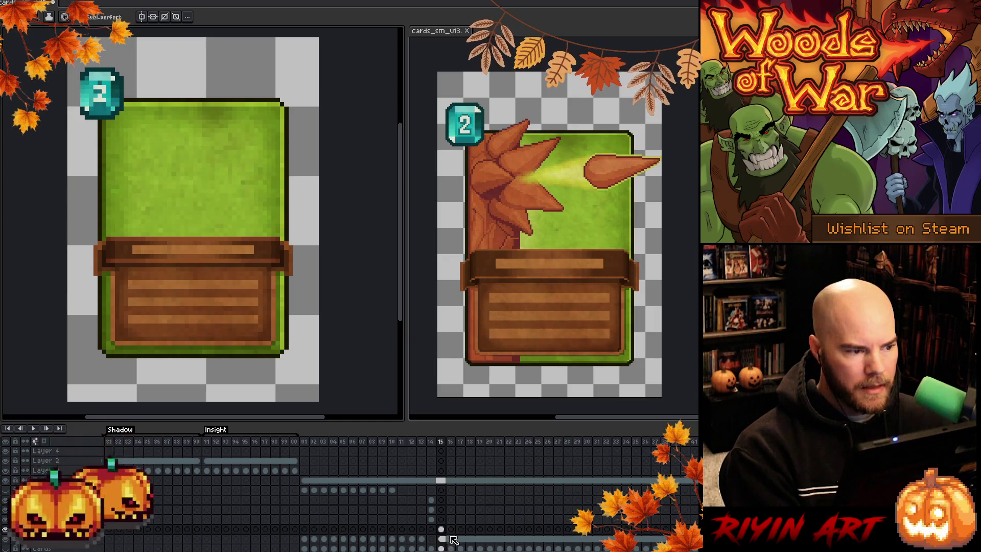
click(441, 529)
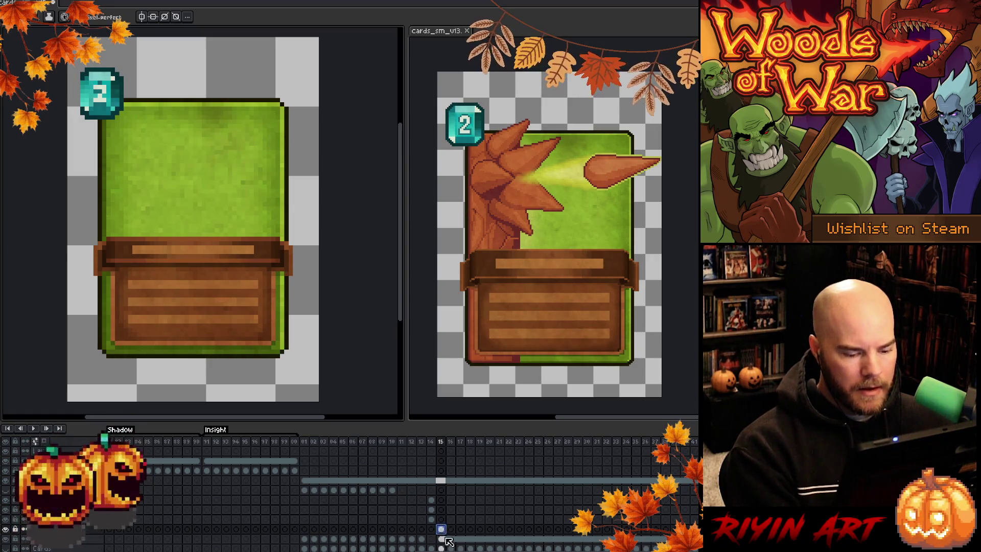
drag(442, 529, 695, 519)
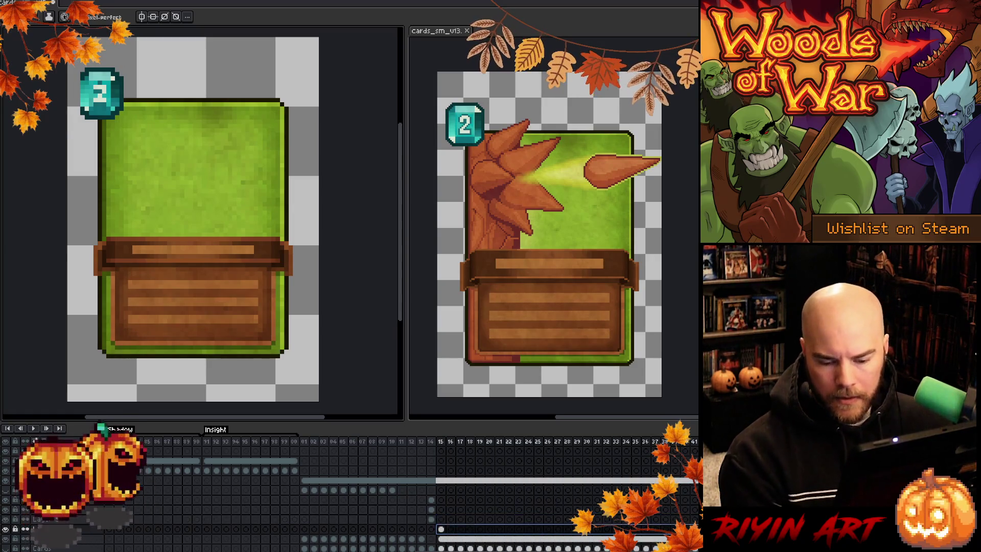
click(440, 529)
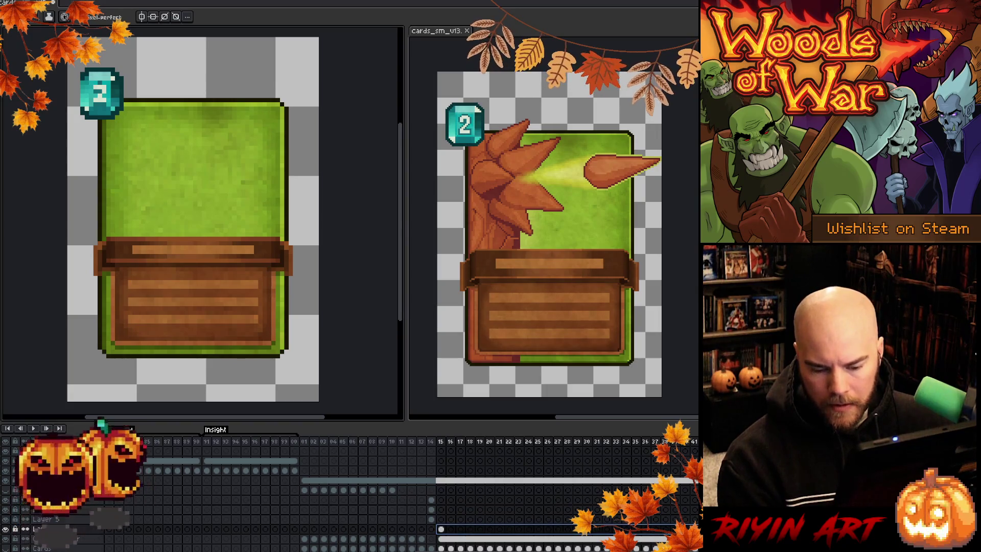
mouse_move(441, 529)
mouse_down()
mouse_move(550, 534)
mouse_move(445, 533)
mouse_up()
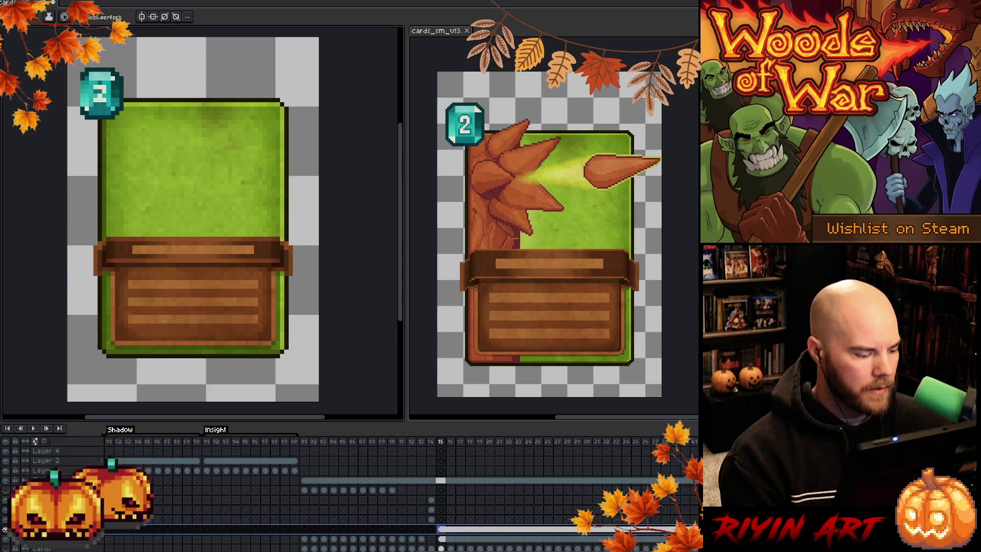
key(ctrl+v)
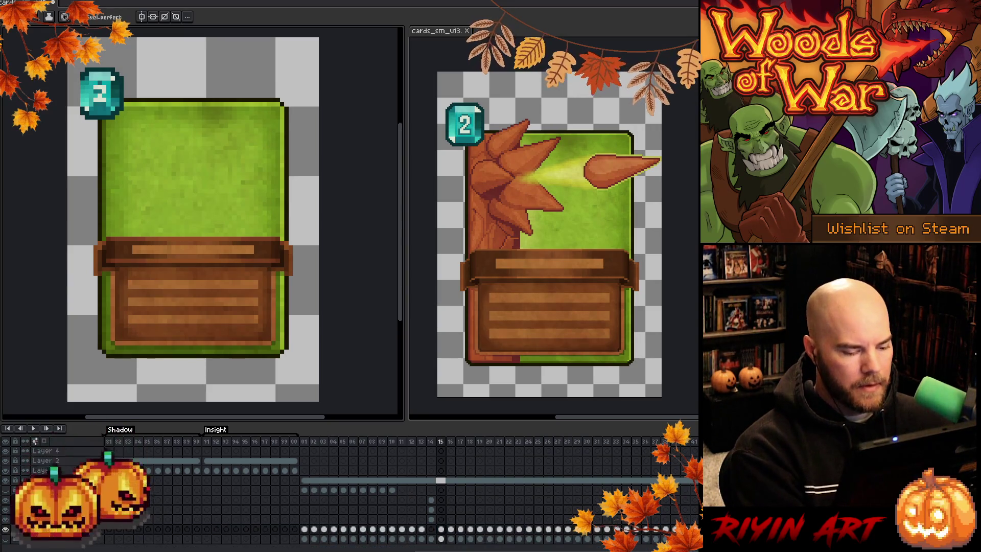
click(305, 481)
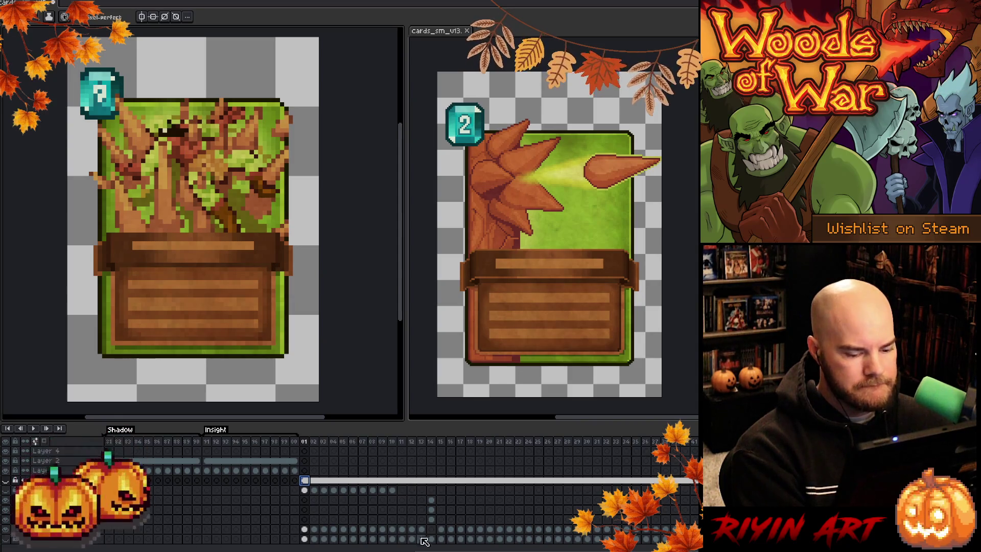
Step: Toggle a layer's visibility and add a new empty layer on frame 15's plain green card
click(441, 530)
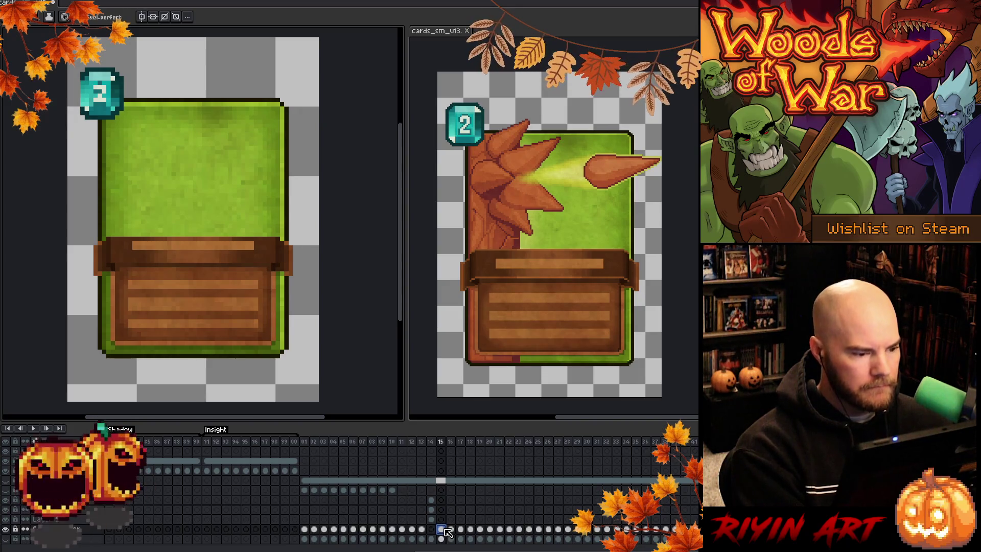
click(6, 480)
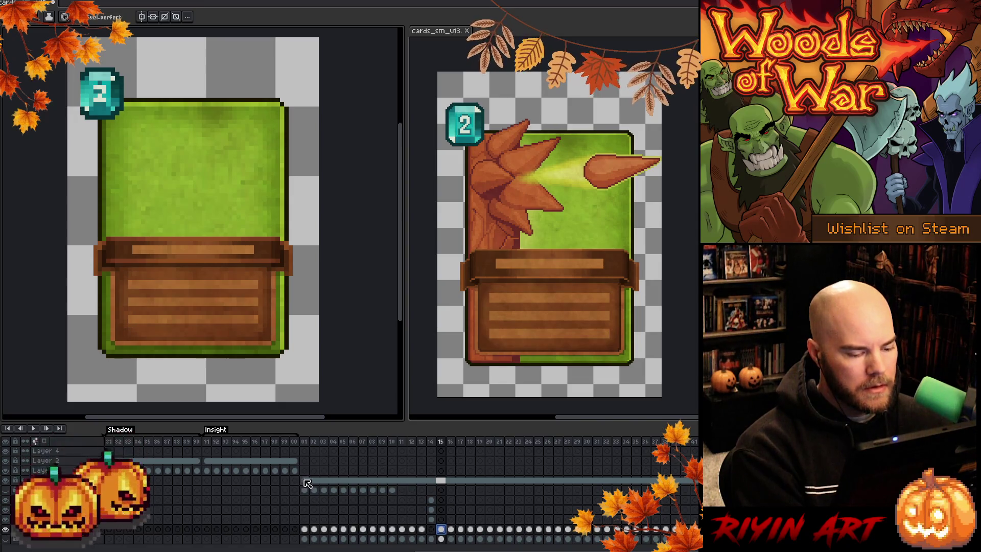
click(40, 480)
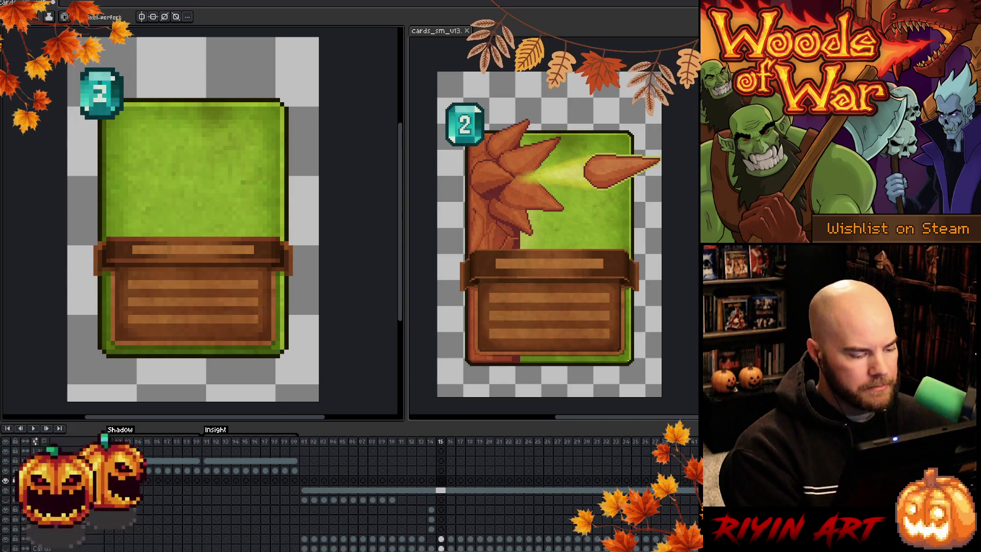
key(shift+n)
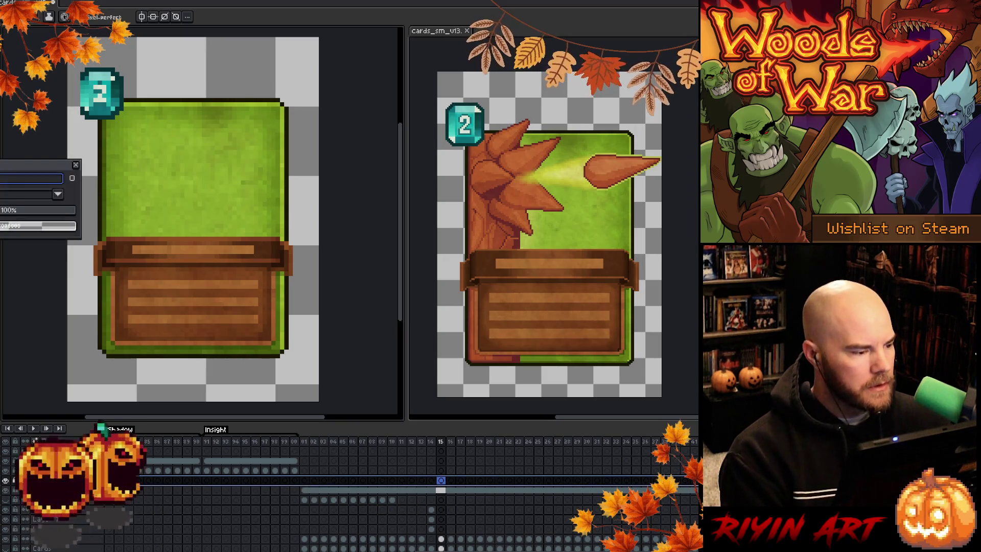
key(Home)
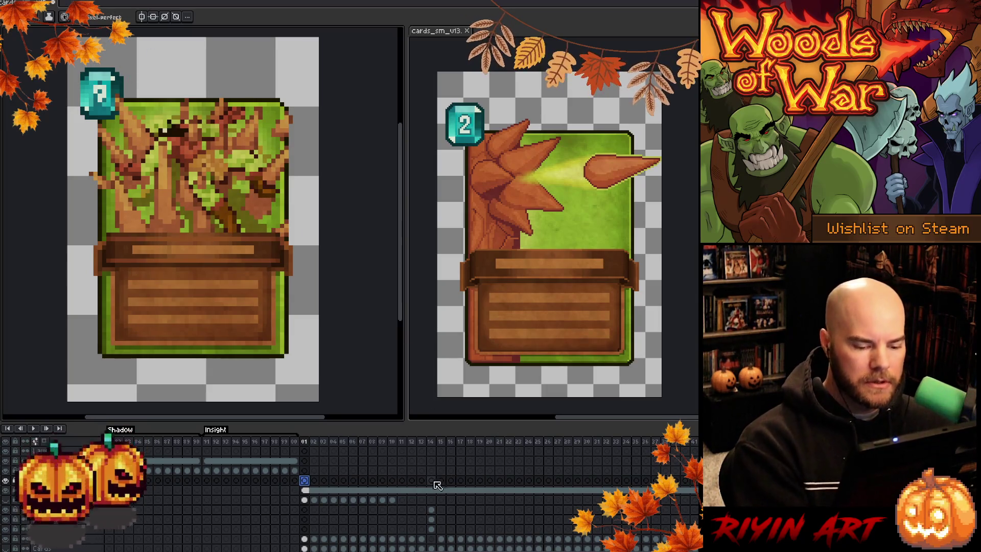
click(441, 441)
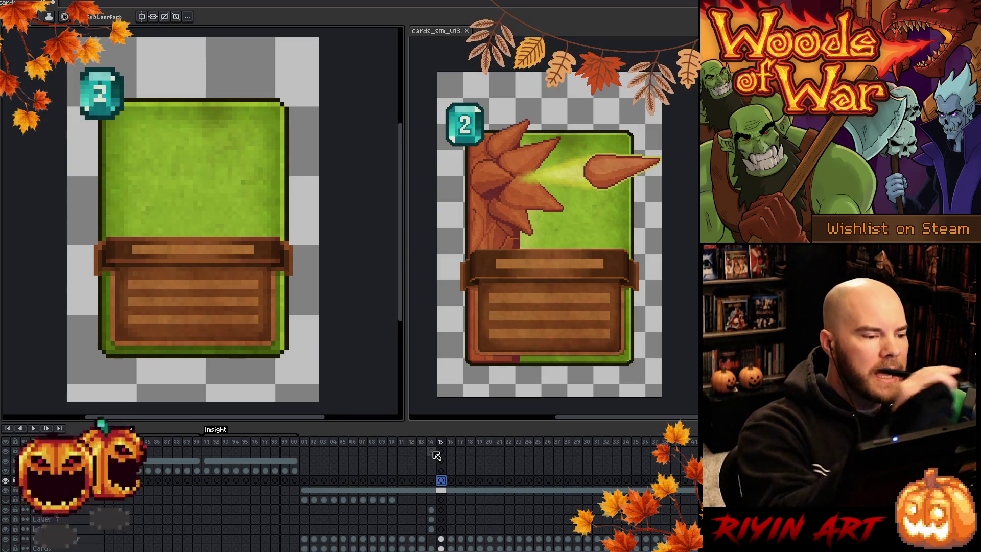
Step: Pick a dark colour and draw a line along the cost gem's left edge
key(i)
key(b)
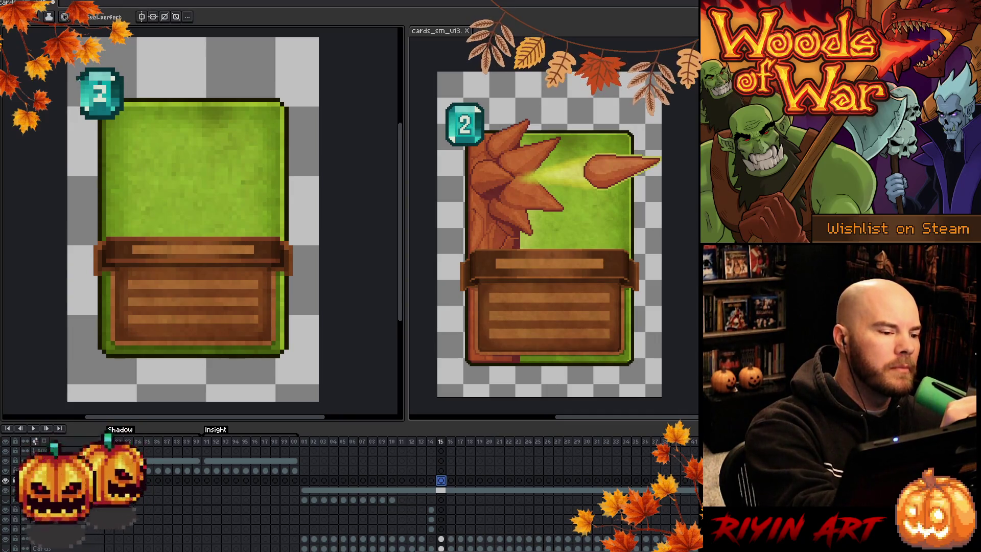
drag(79, 81, 78, 111)
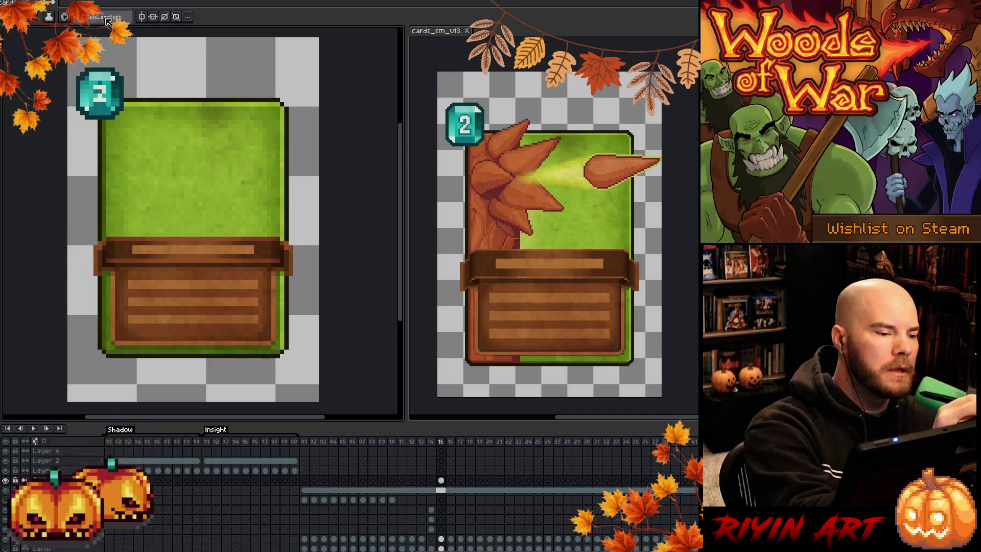
click(78, 73)
click(83, 83)
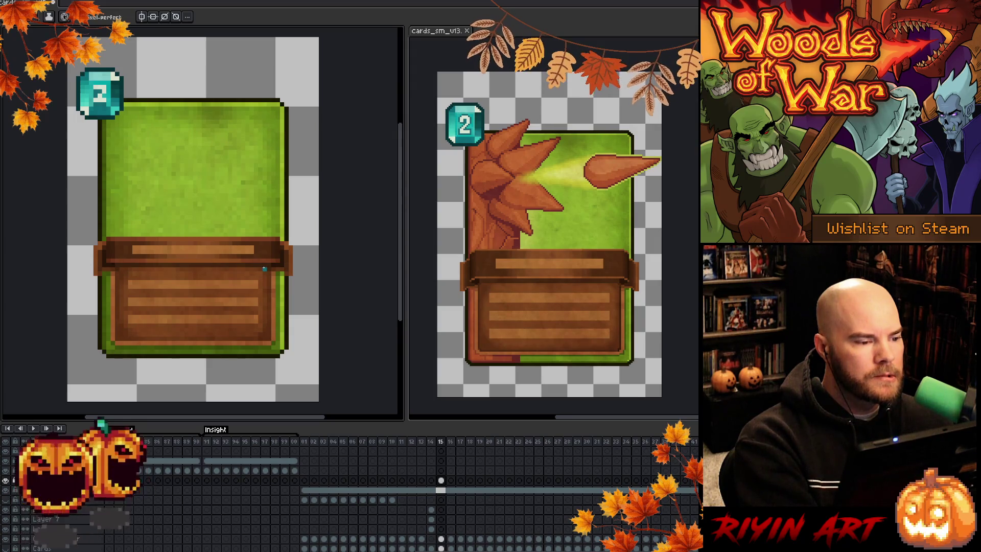
key(i)
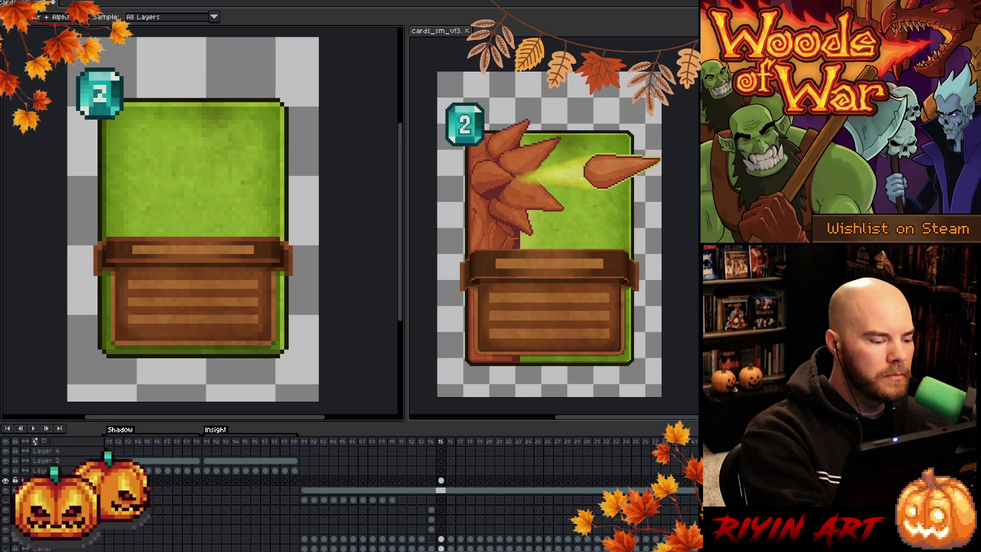
key(b)
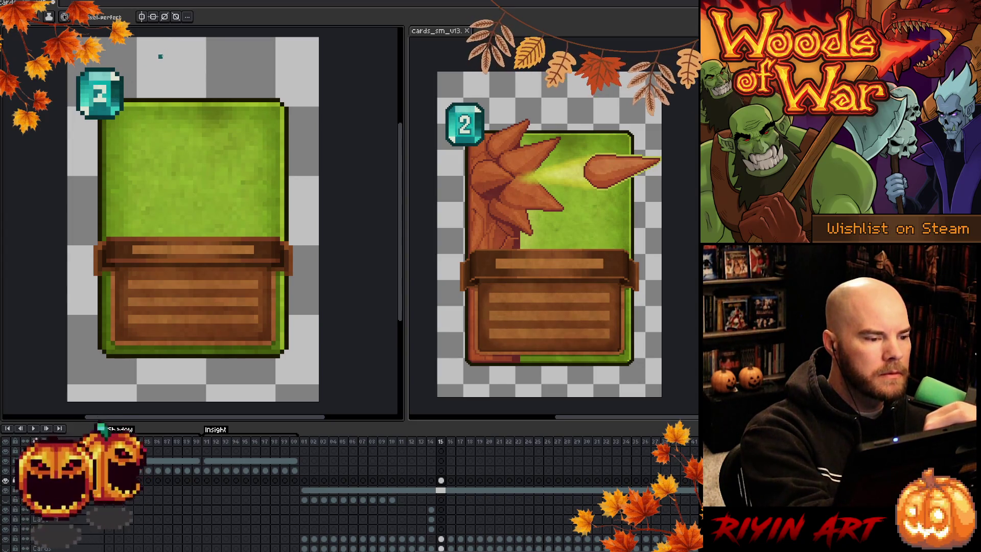
key(i)
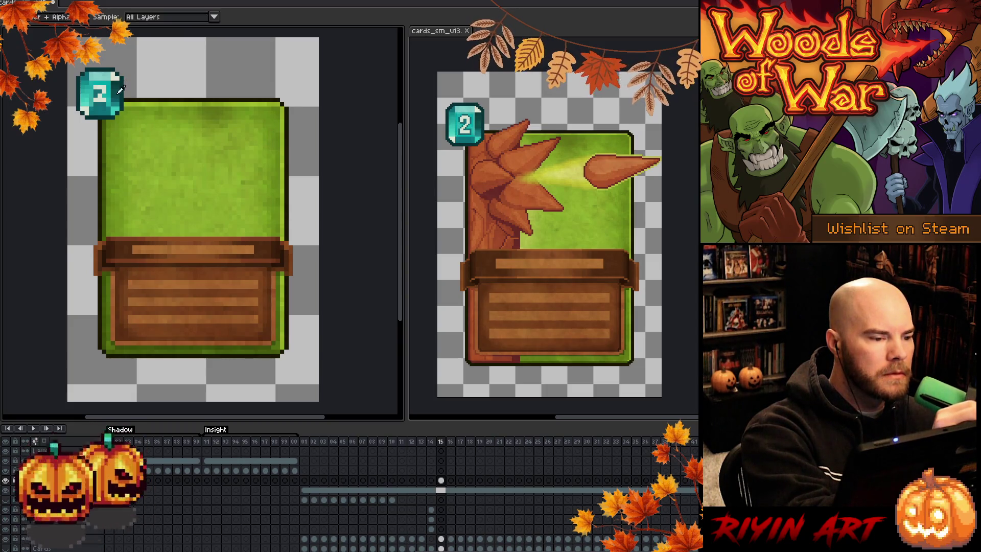
key(b)
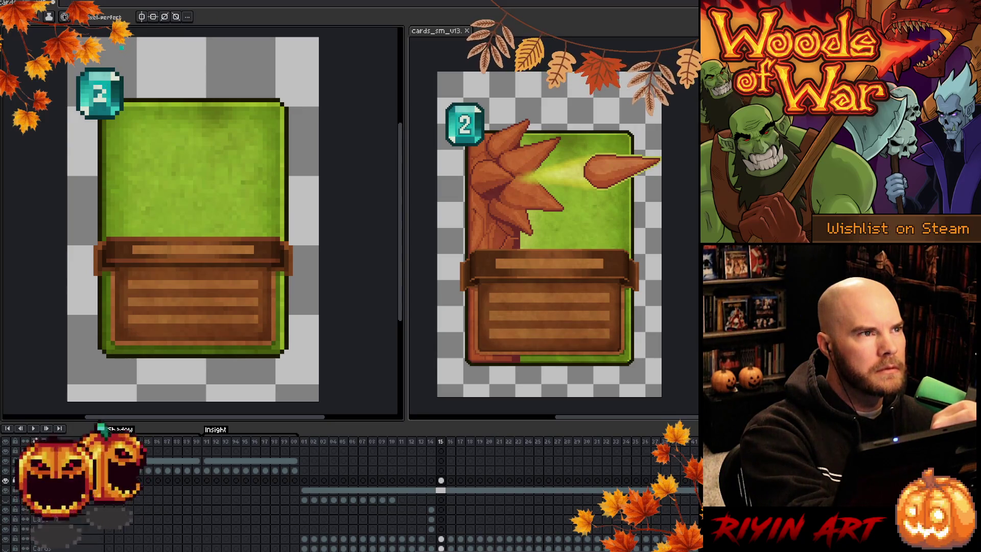
key(i)
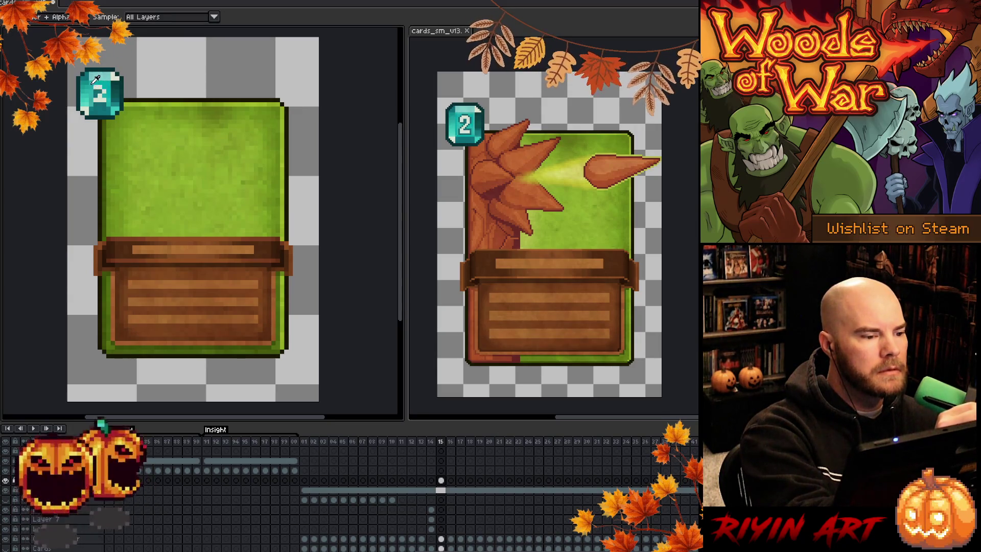
key(b)
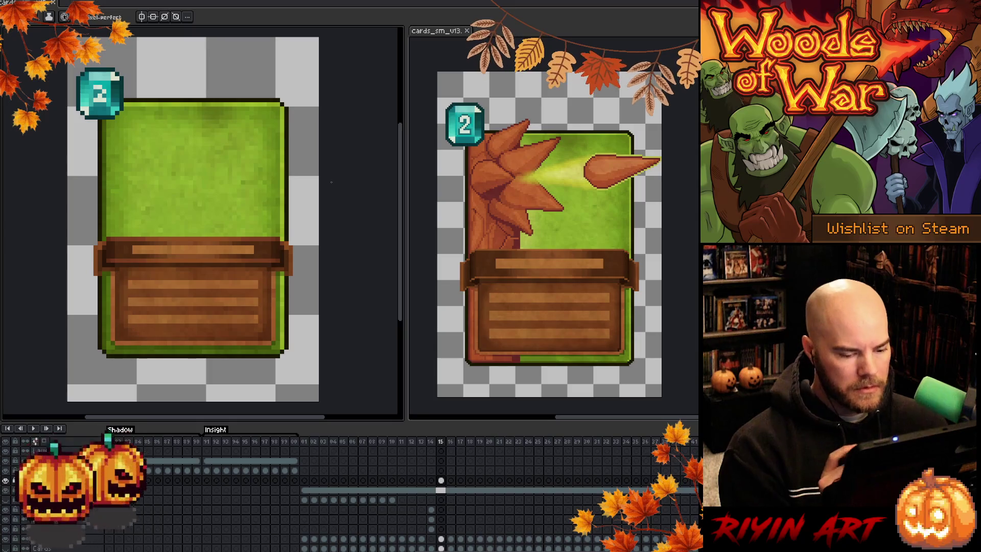
click(442, 480)
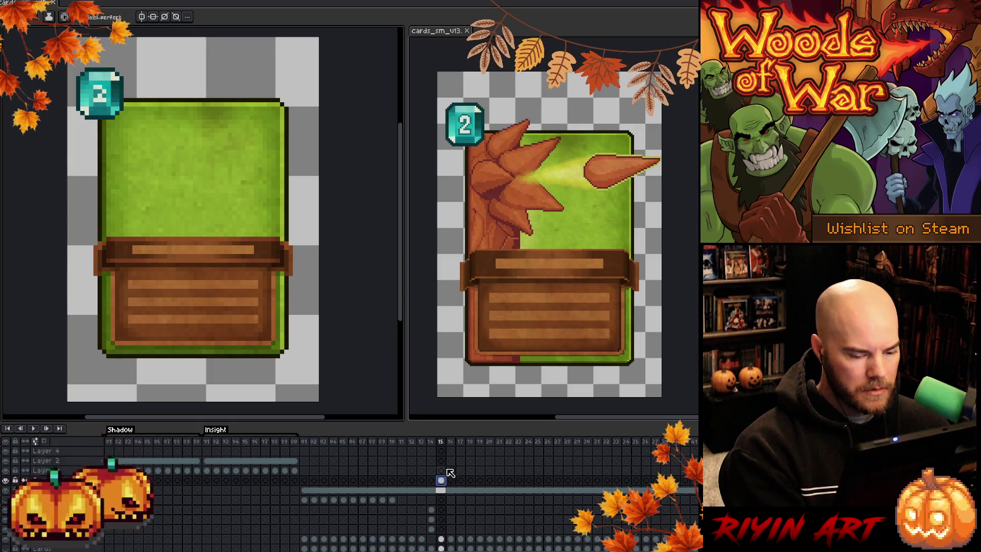
Step: Step the reference document to the spiky tree card and select the working card's frame 01 cel
click(304, 480)
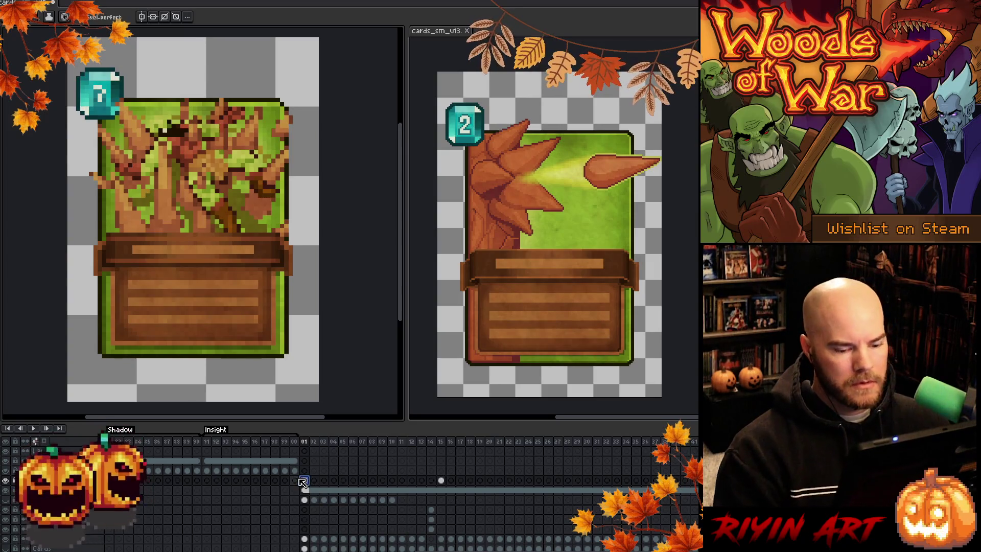
key(Down)
key(Down)
key(Down)
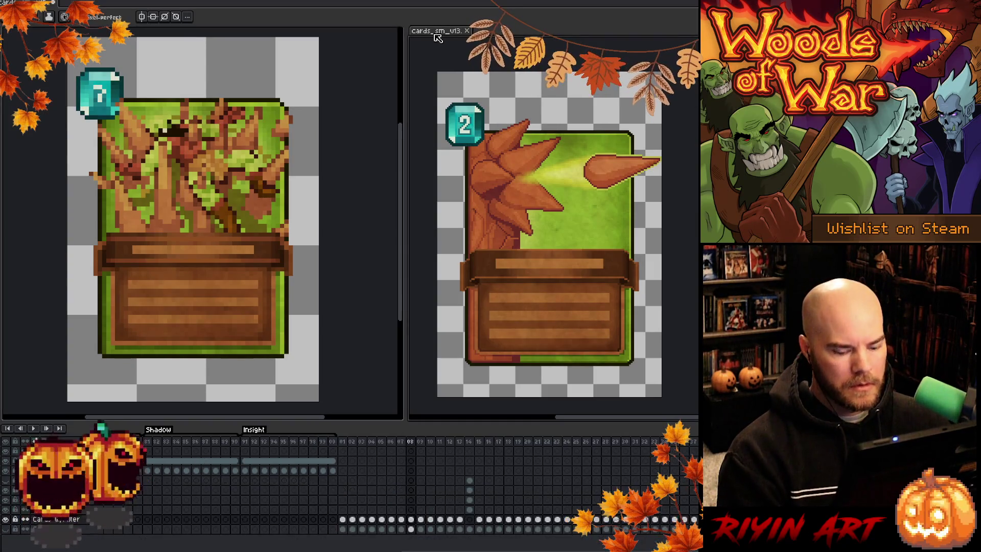
key(Left)
key(Left)
key(Left)
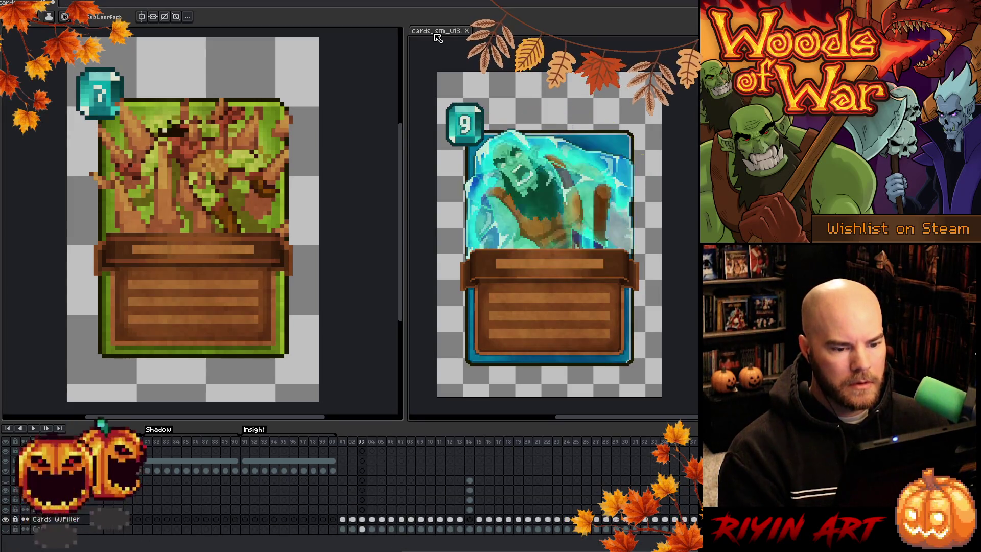
key(Left)
key(Left)
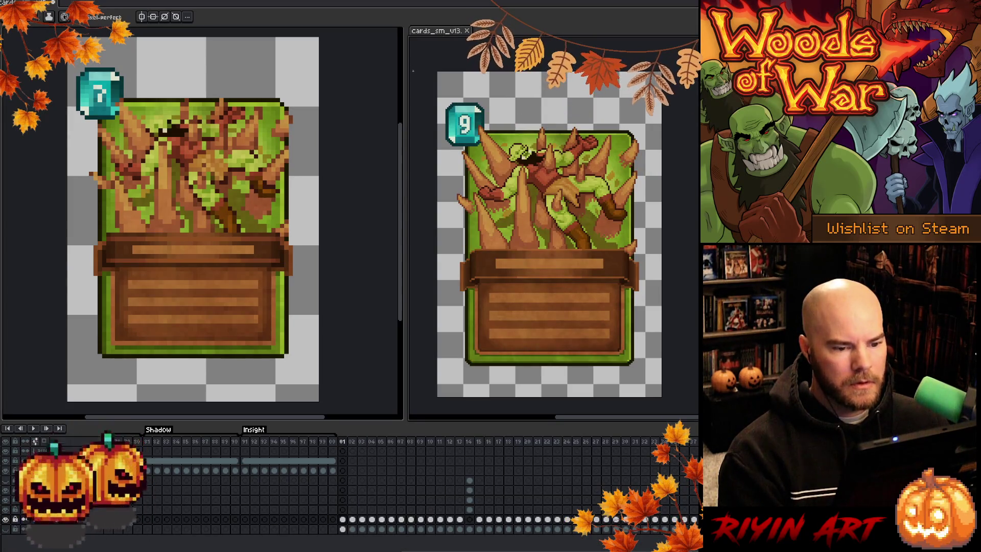
drag(525, 176, 519, 162)
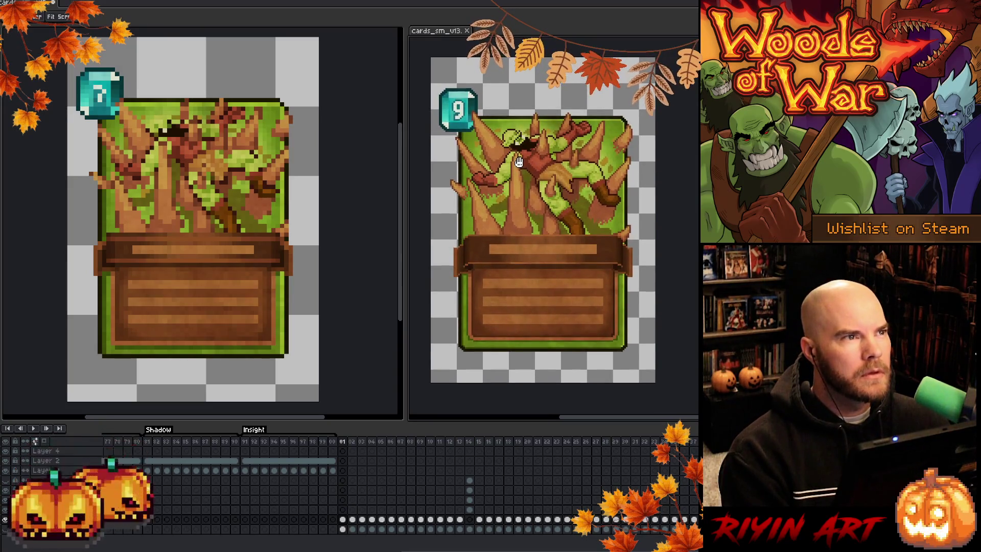
key(b)
click(112, 161)
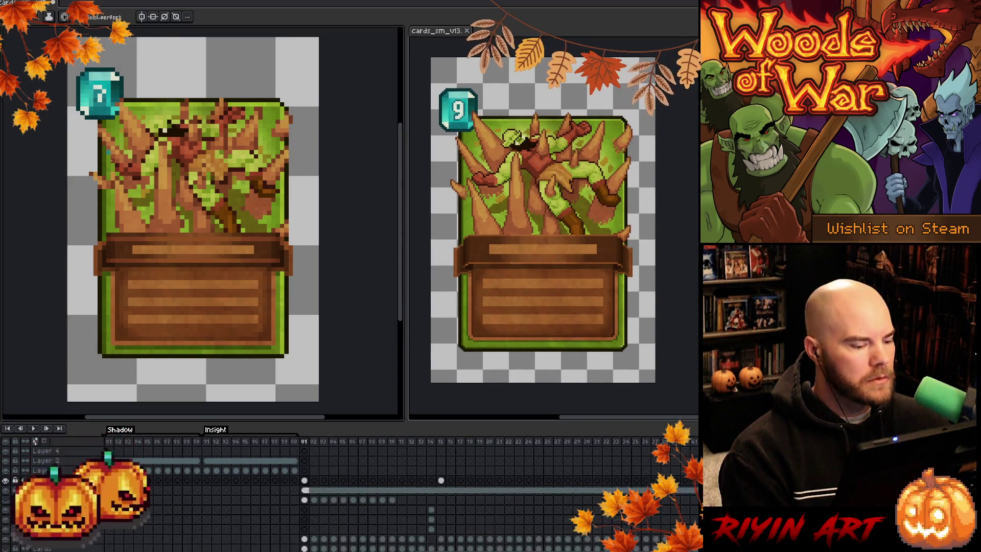
click(306, 481)
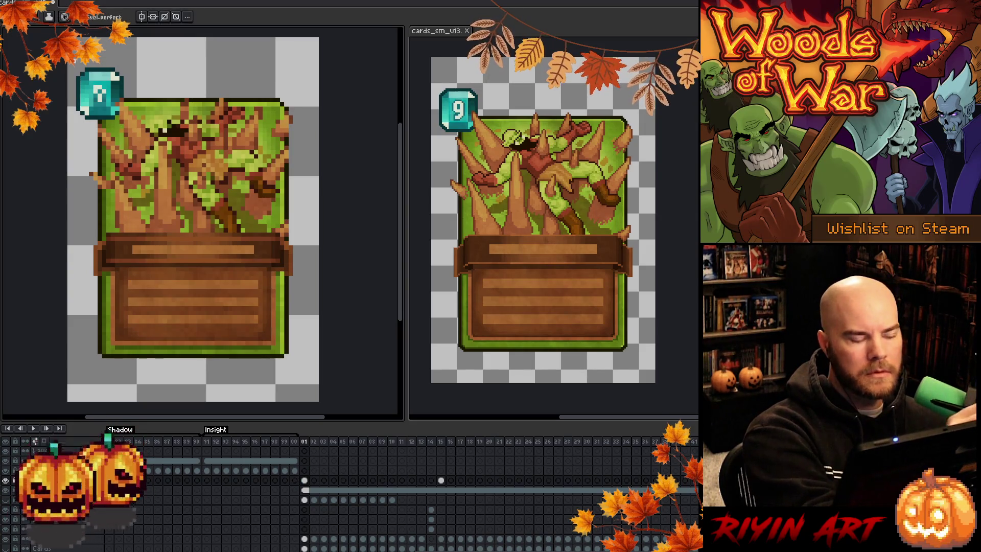
Step: Repaint the cost gem's digit pixel by pixel so it reads 9
click(104, 96)
click(105, 76)
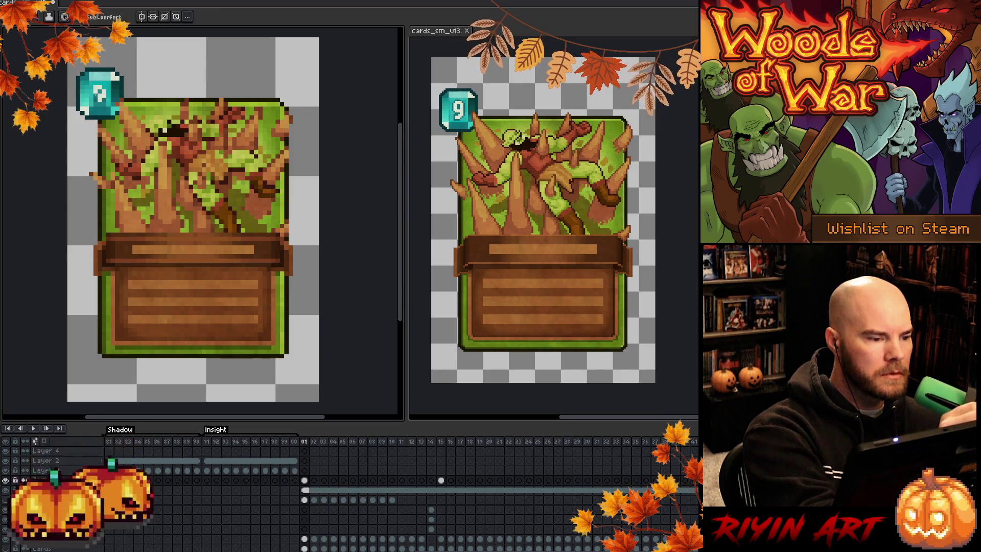
click(98, 96)
click(100, 116)
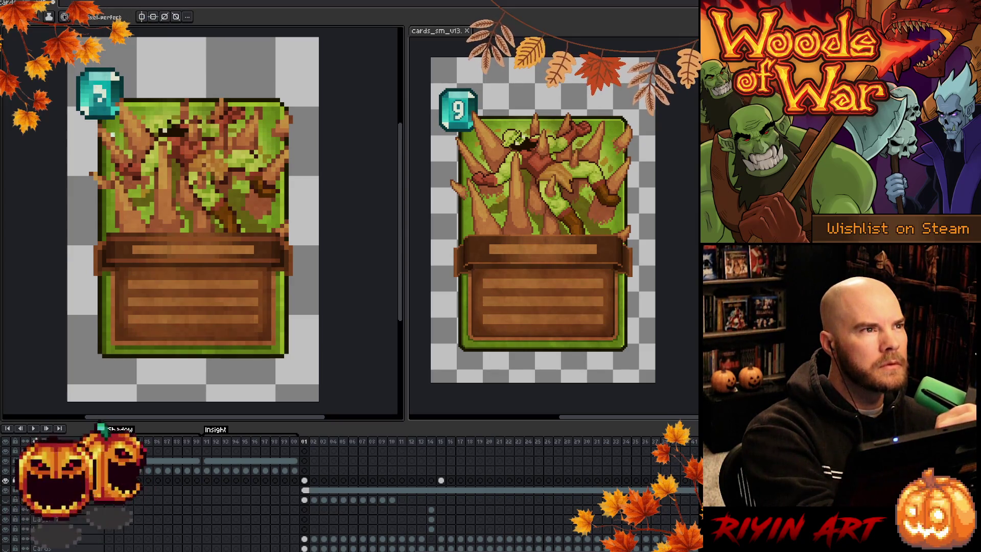
click(109, 87)
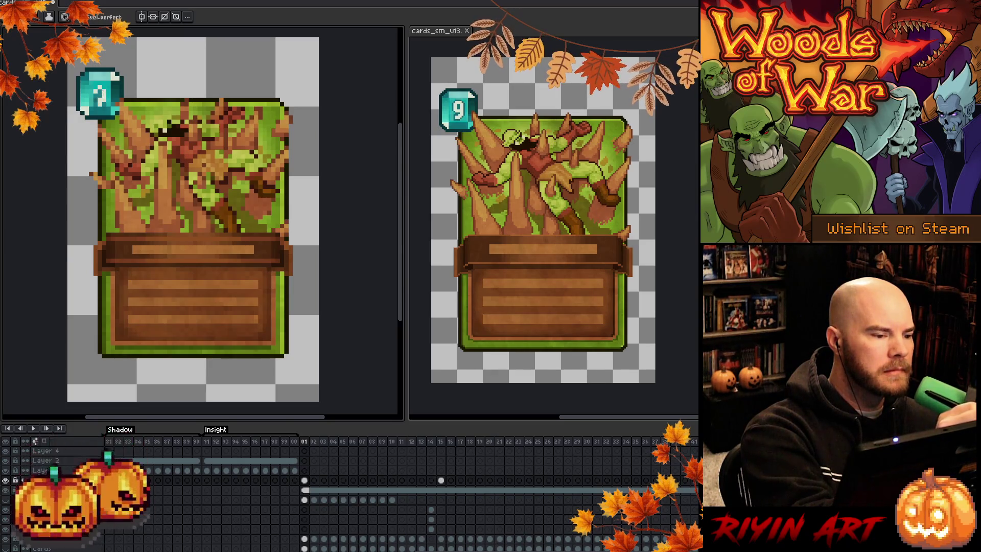
drag(99, 88, 110, 101)
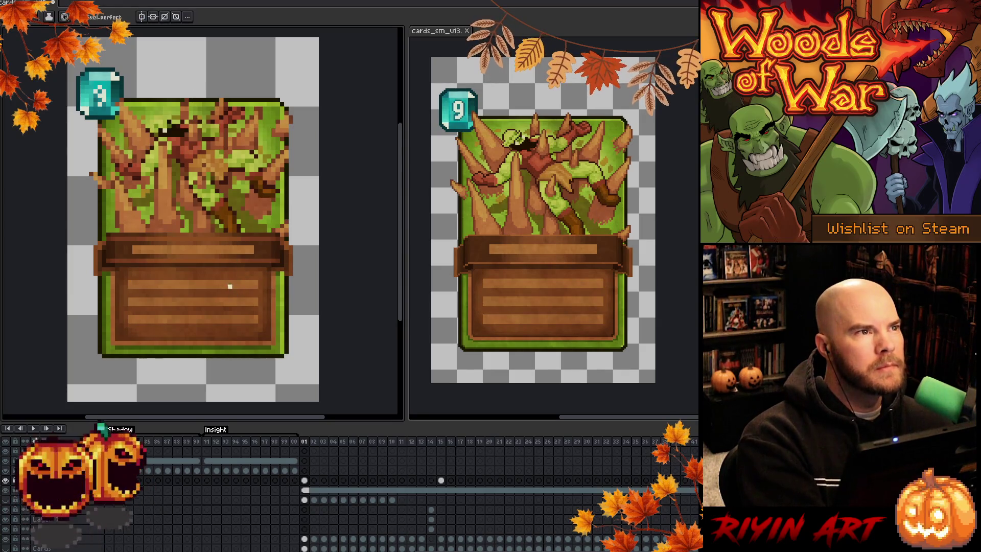
key(i)
click(102, 93)
key(b)
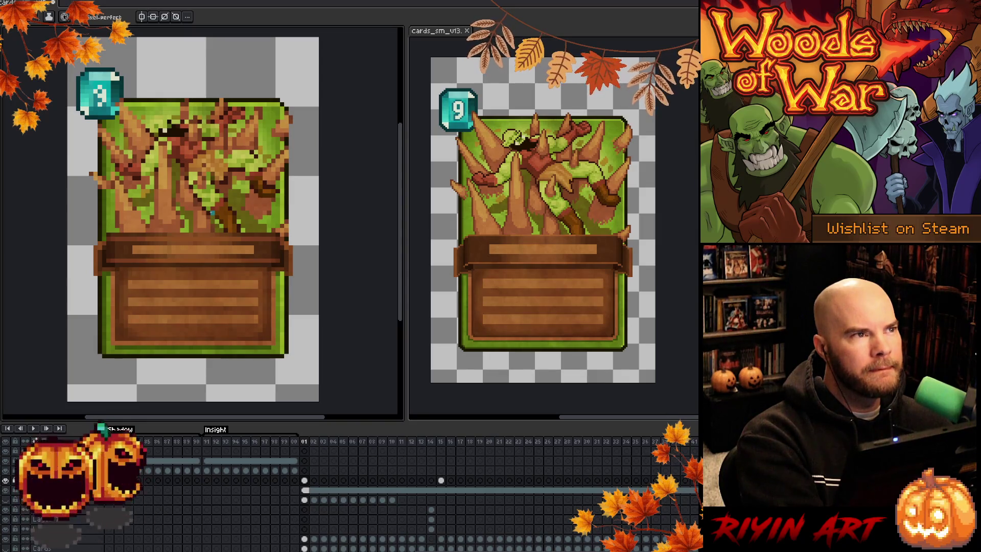
click(443, 443)
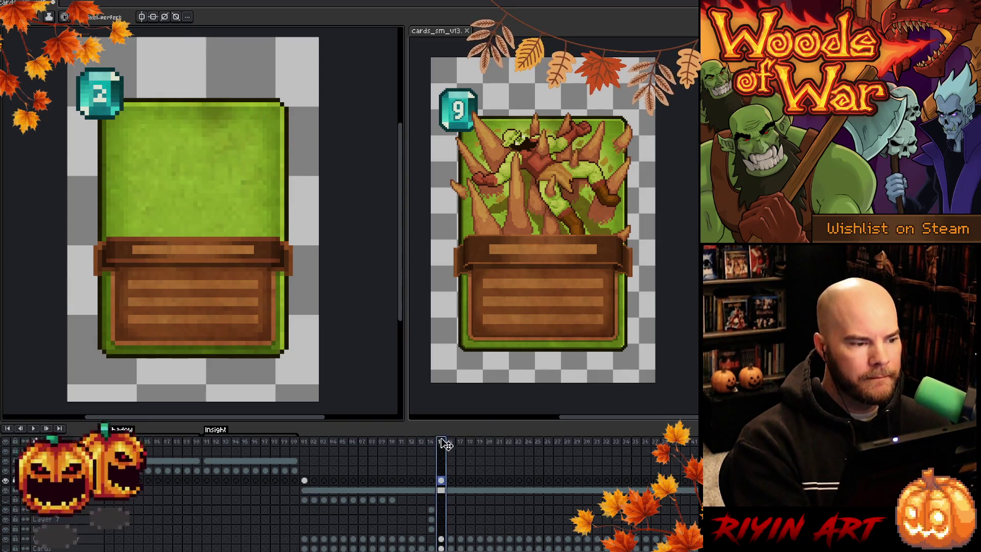
click(305, 441)
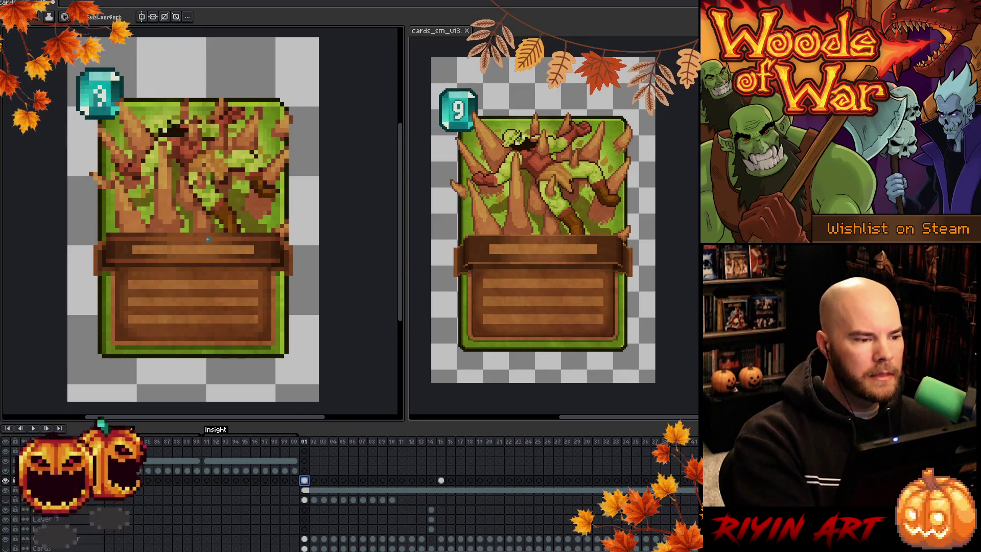
Step: Marquee-select the gem's 9, nudge it down one pixel, and deselect
key(m)
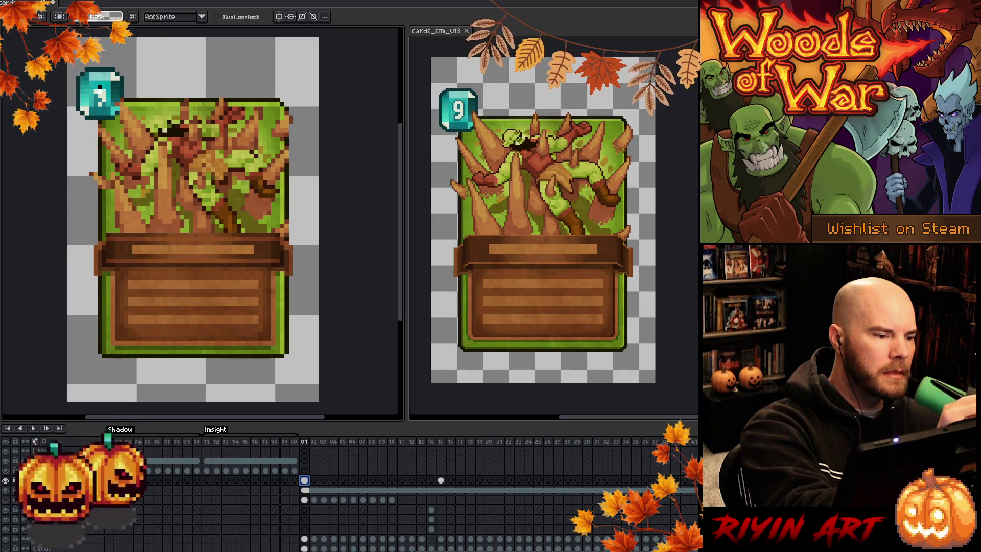
drag(94, 80, 106, 109)
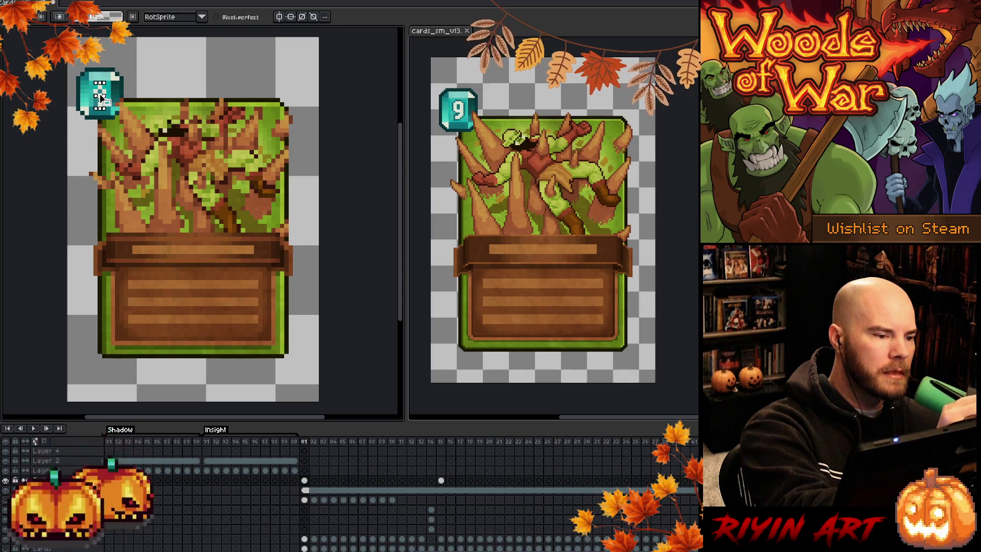
scroll(109, 97, up, 3)
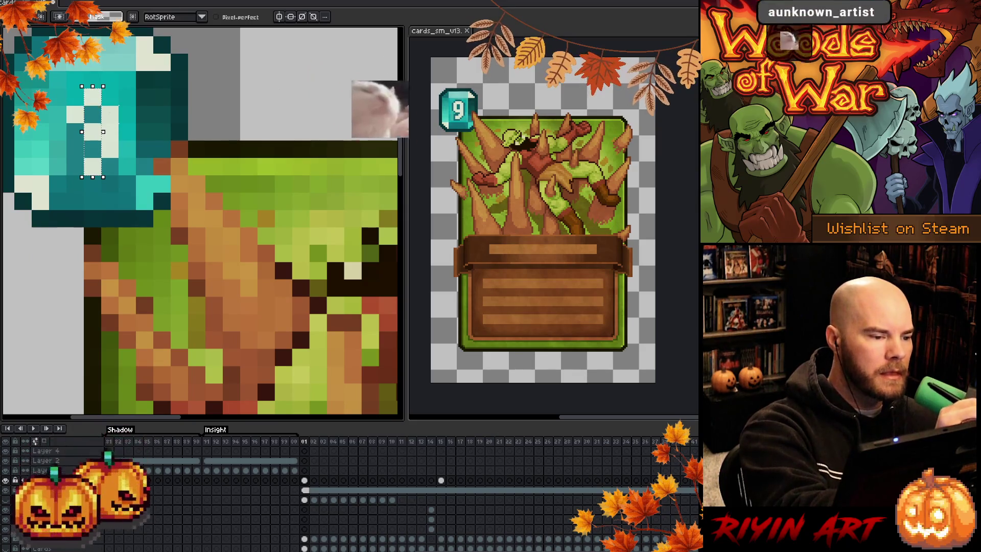
drag(64, 86, 121, 177)
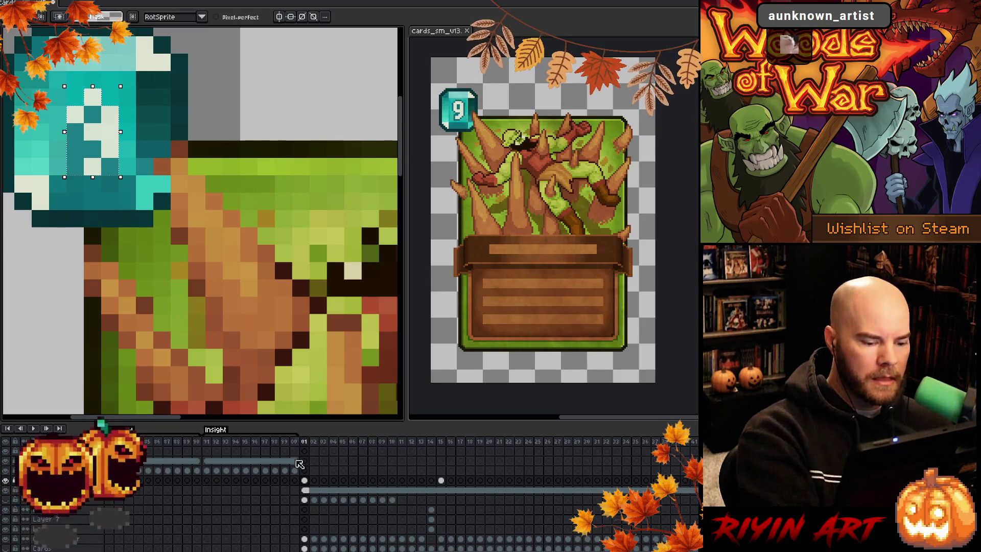
click(304, 480)
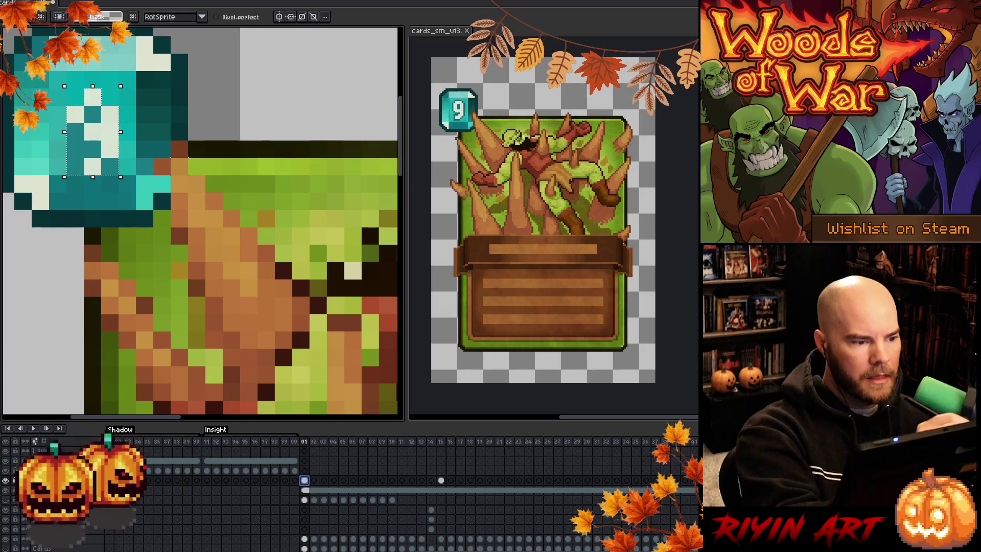
click(114, 129)
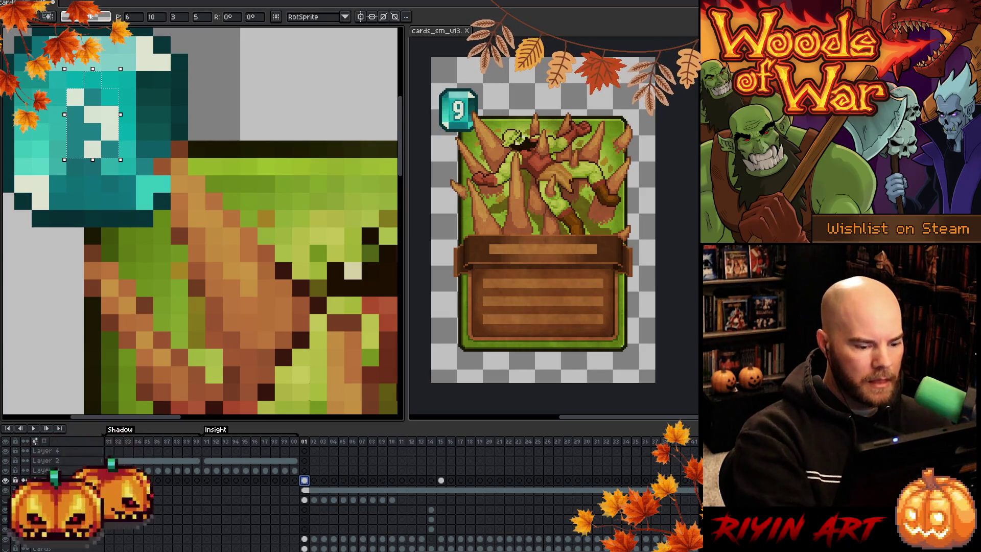
key(Down)
key(Return)
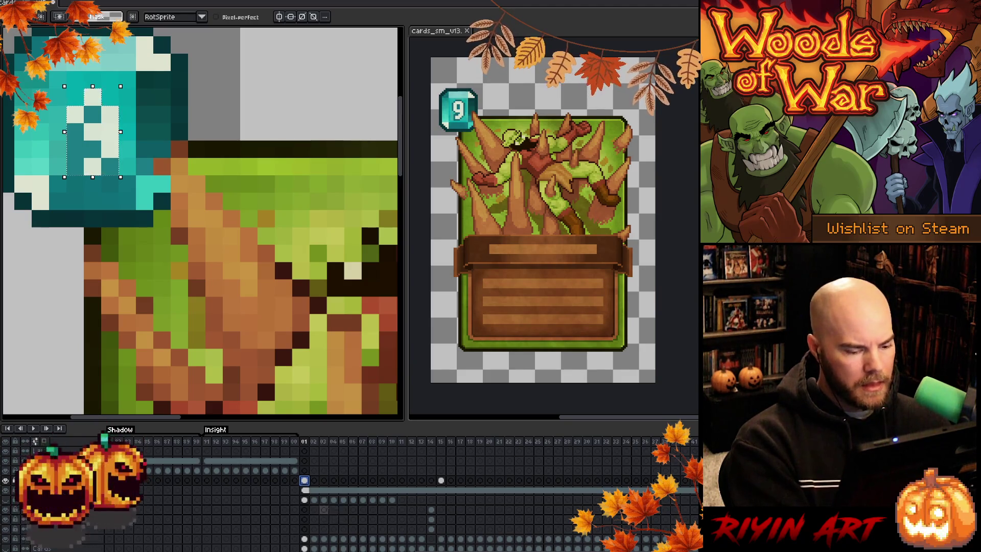
drag(112, 144, 113, 126)
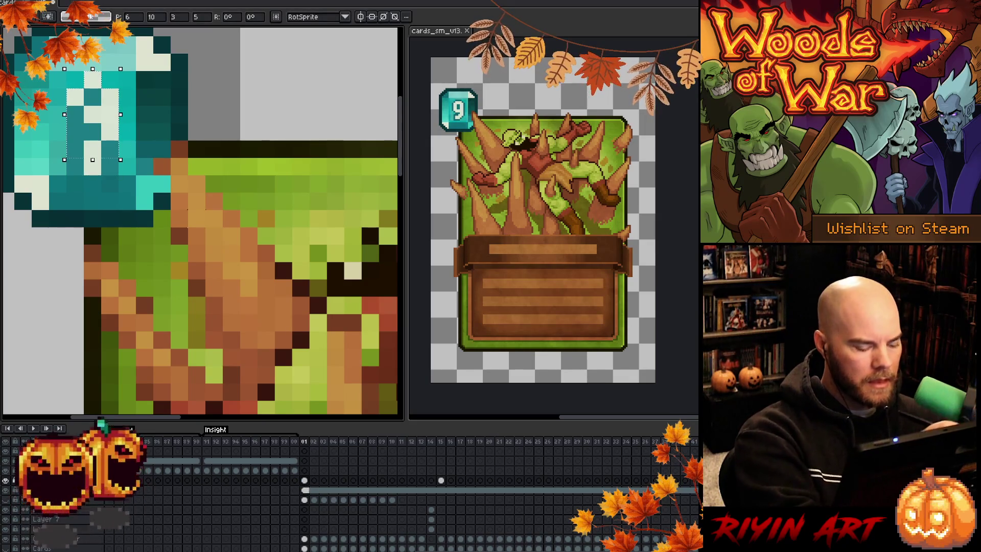
key(ctrl+d)
key(b)
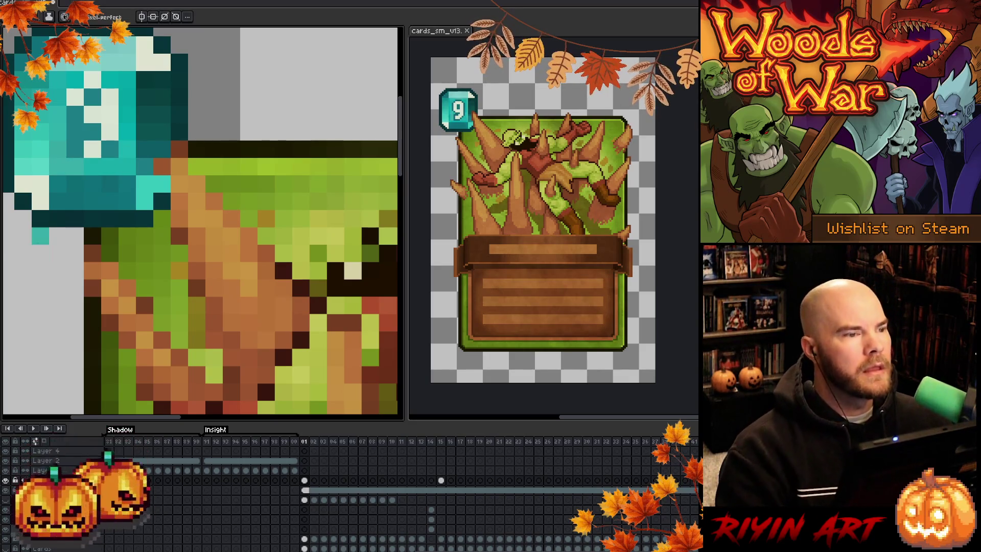
scroll(219, 271, down, 5)
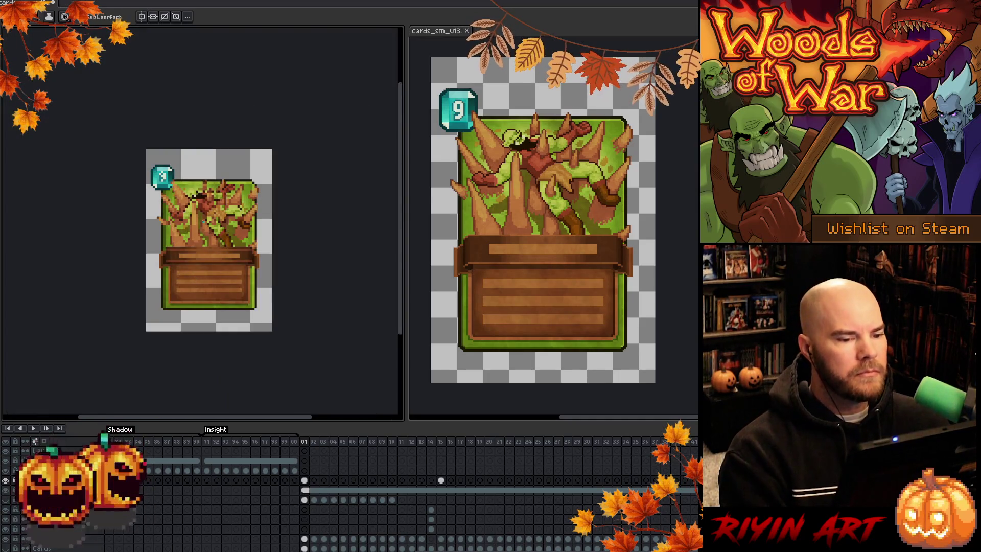
Step: Review the finished tree card up close, then switch to main.cpp in VS Code
scroll(203, 217, up, 2)
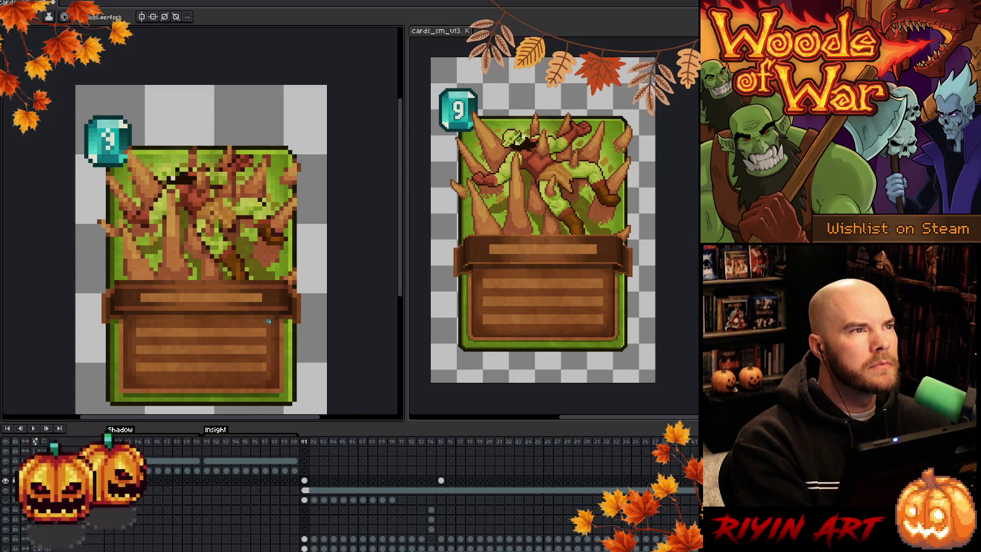
mouse_move(269, 321)
mouse_down()
mouse_move(229, 303)
mouse_move(249, 297)
mouse_up()
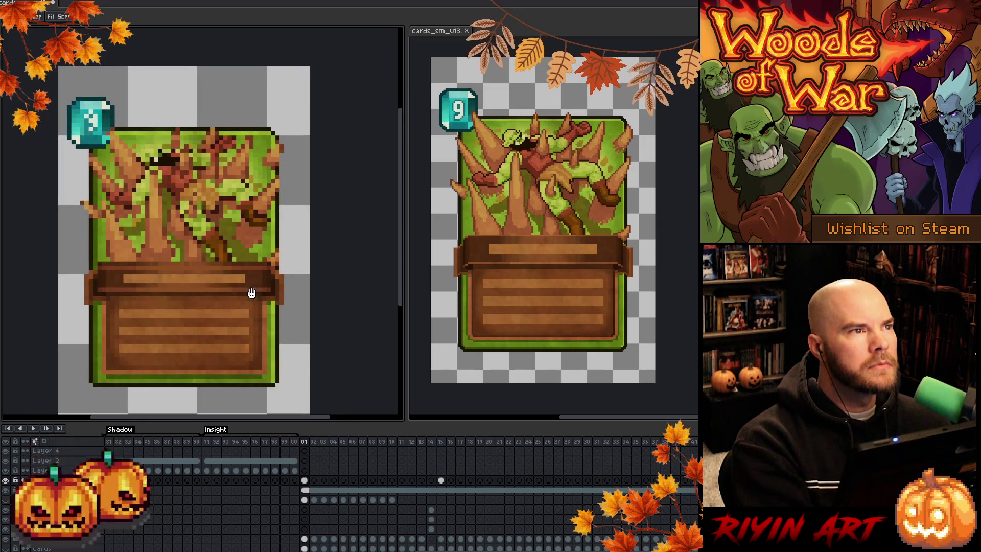
key(b)
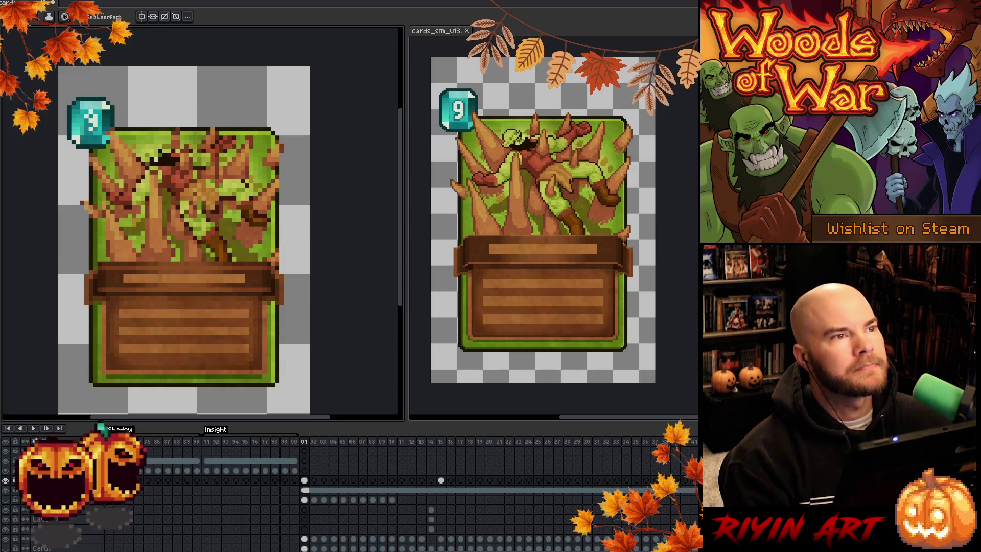
key(alt+Tab)
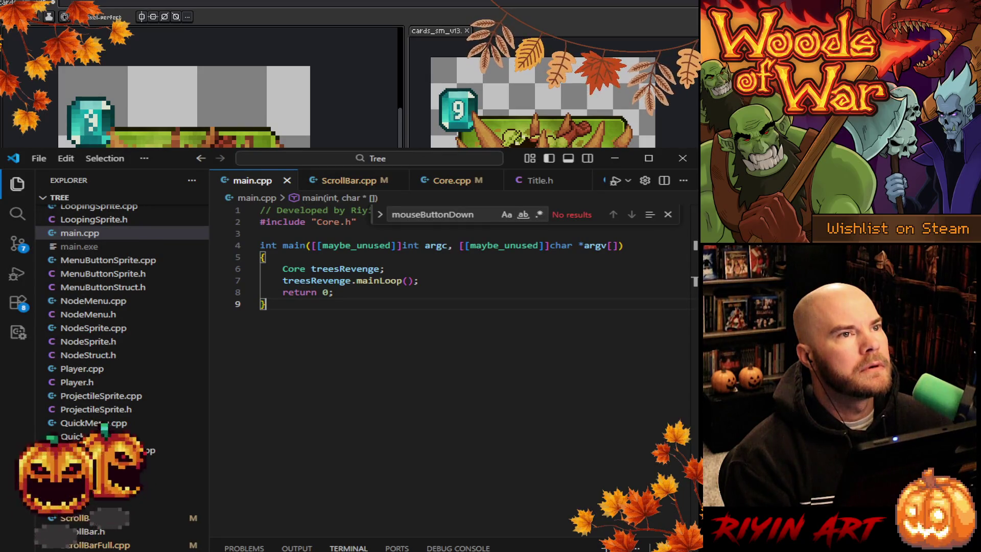
Step: Close the VS Code window to return to the tree card in Aseprite
click(682, 159)
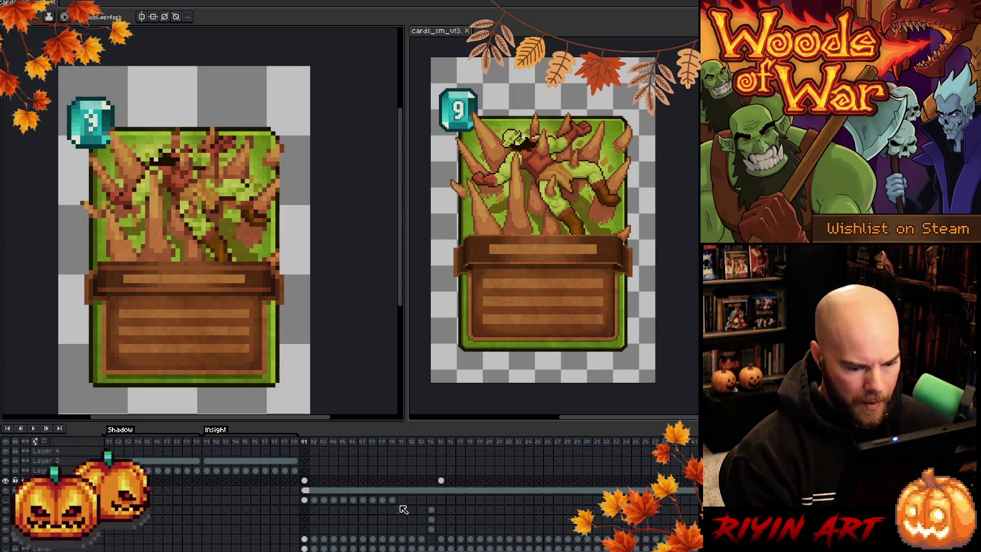
click(443, 540)
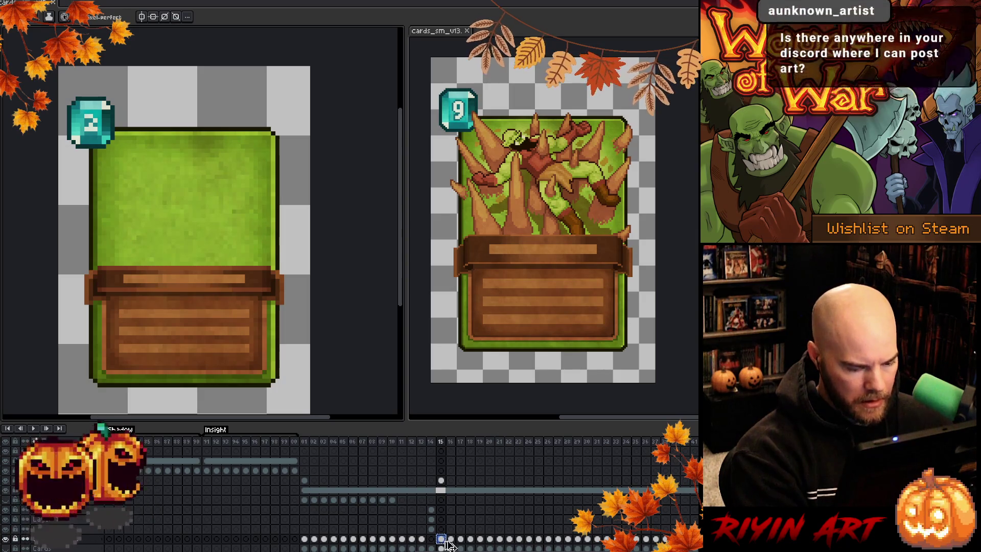
scroll(449, 546, down, 1)
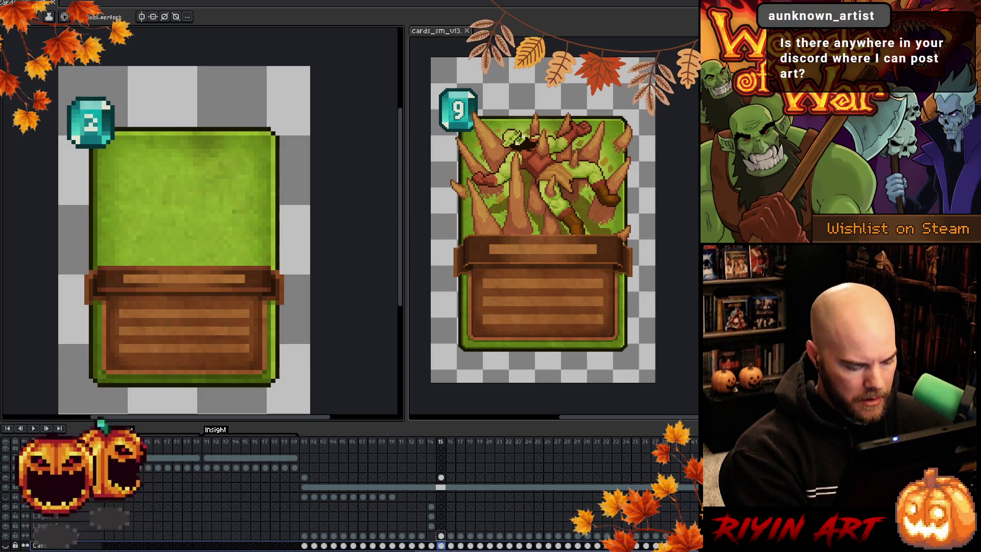
click(304, 546)
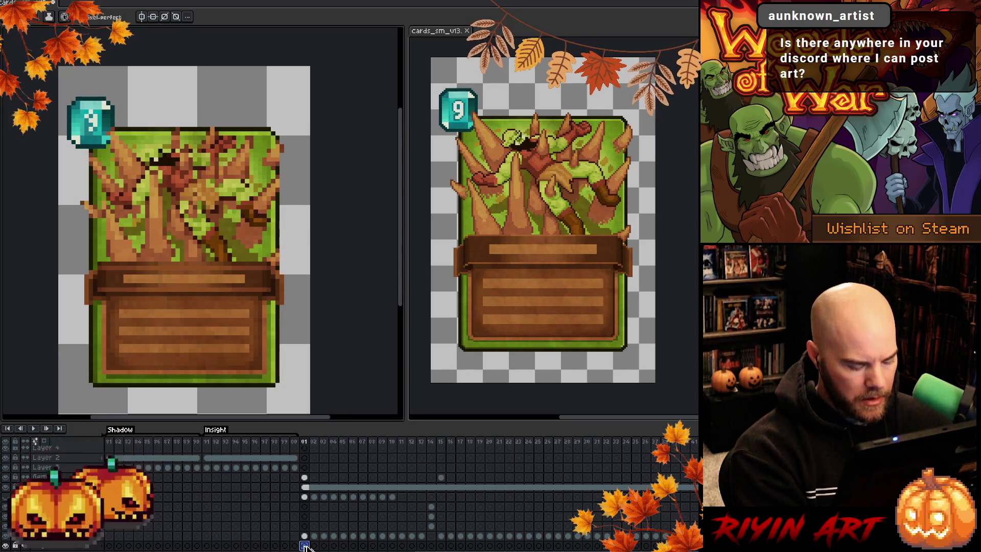
click(442, 536)
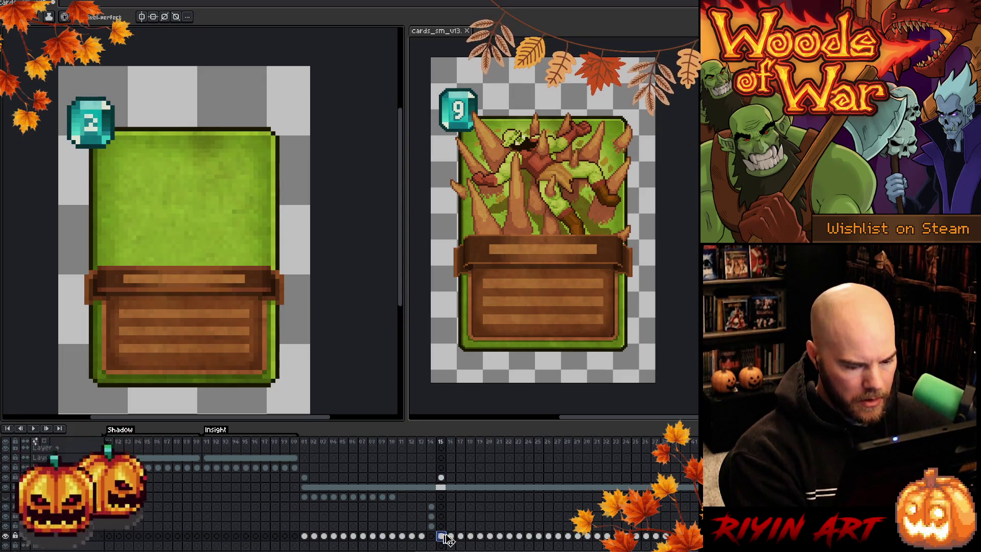
click(305, 546)
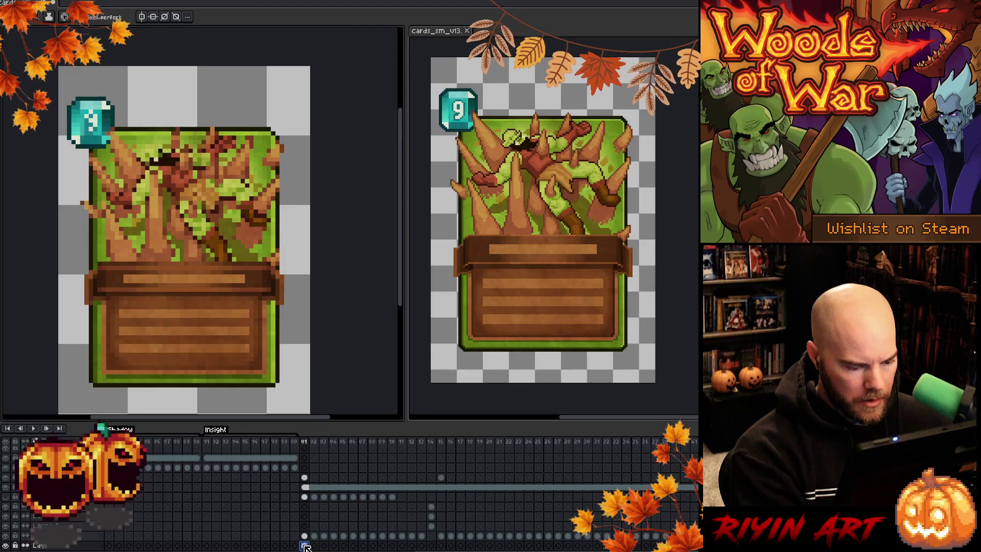
click(7, 546)
click(7, 546)
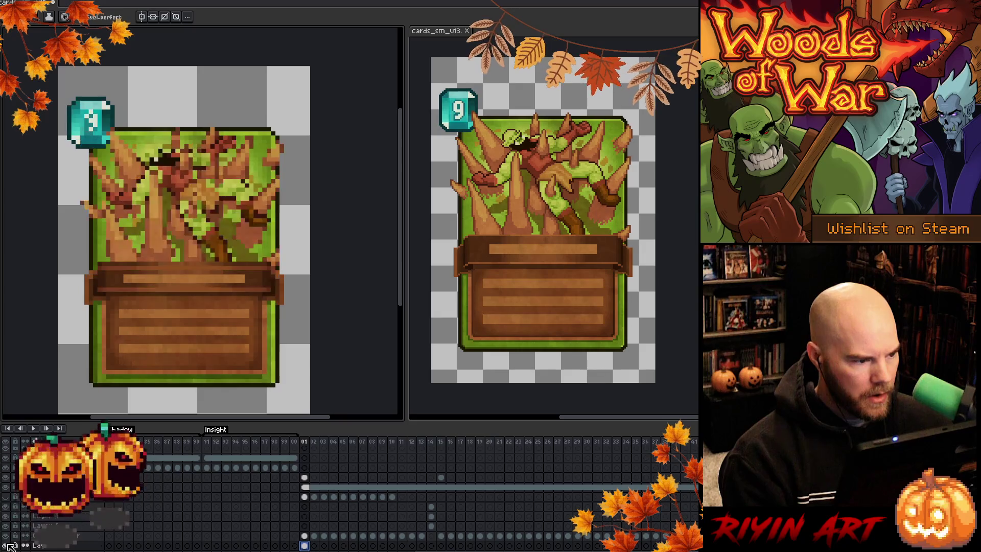
key(Up)
Step: Try marquee selections around the banner, clear them, and show frame 1's tree-creature art
key(m)
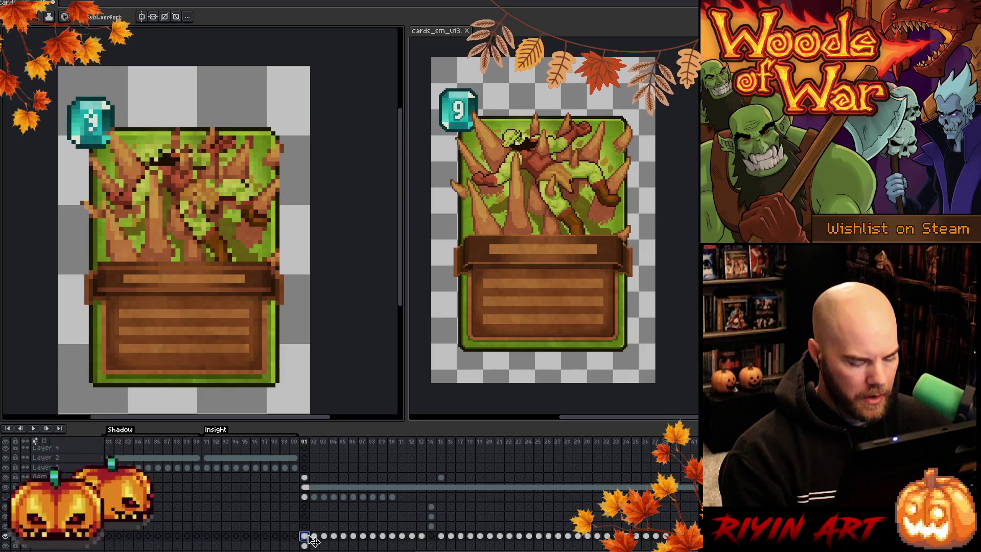
mouse_move(310, 397)
mouse_down()
mouse_move(77, 329)
mouse_move(76, 272)
mouse_move(77, 281)
mouse_up()
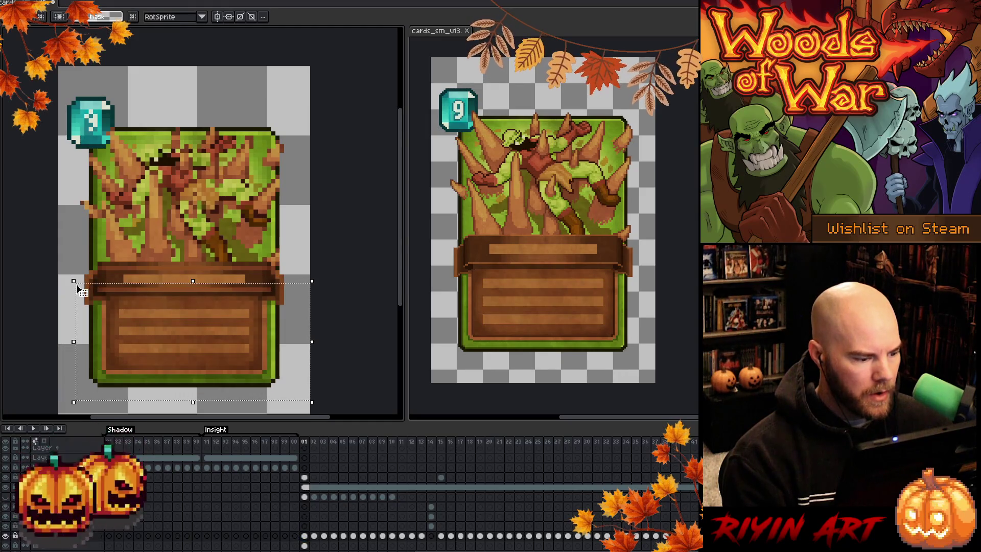
drag(270, 263, 100, 294)
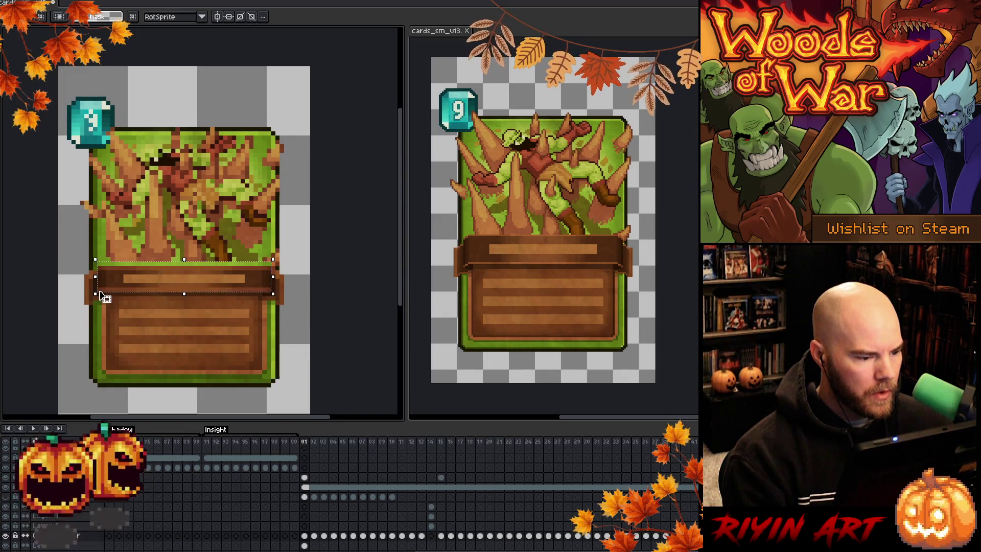
mouse_move(60, 251)
mouse_down()
mouse_move(74, 293)
mouse_move(99, 302)
mouse_up()
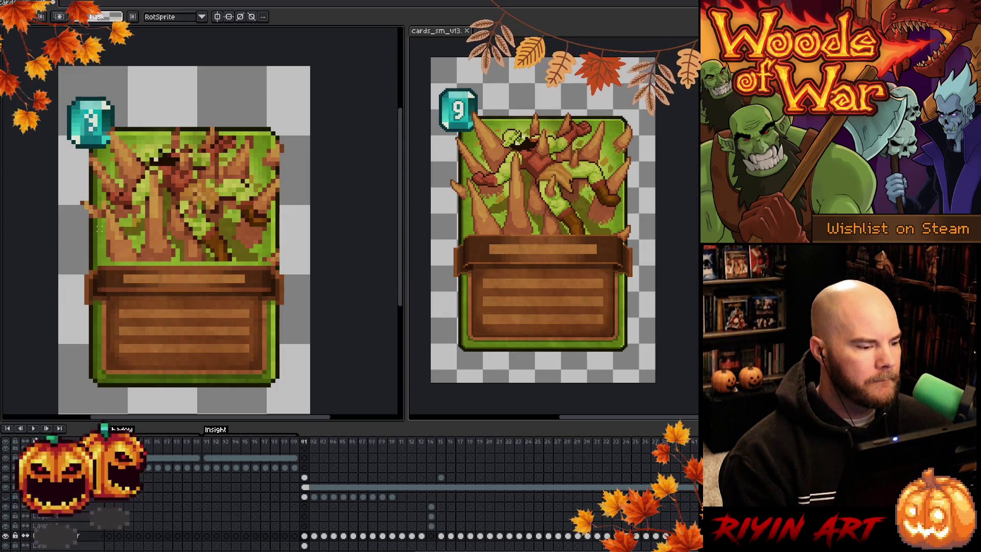
drag(74, 216, 108, 276)
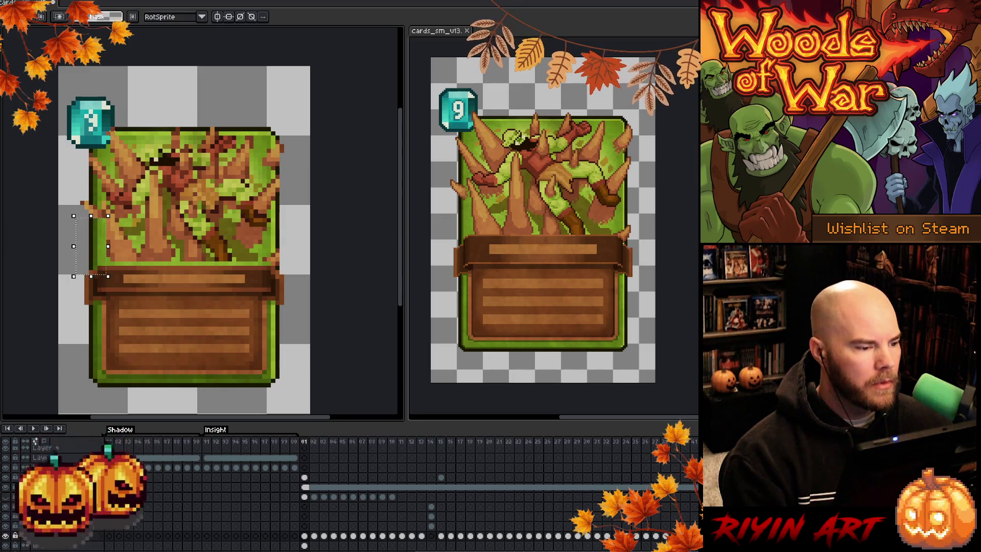
click(173, 107)
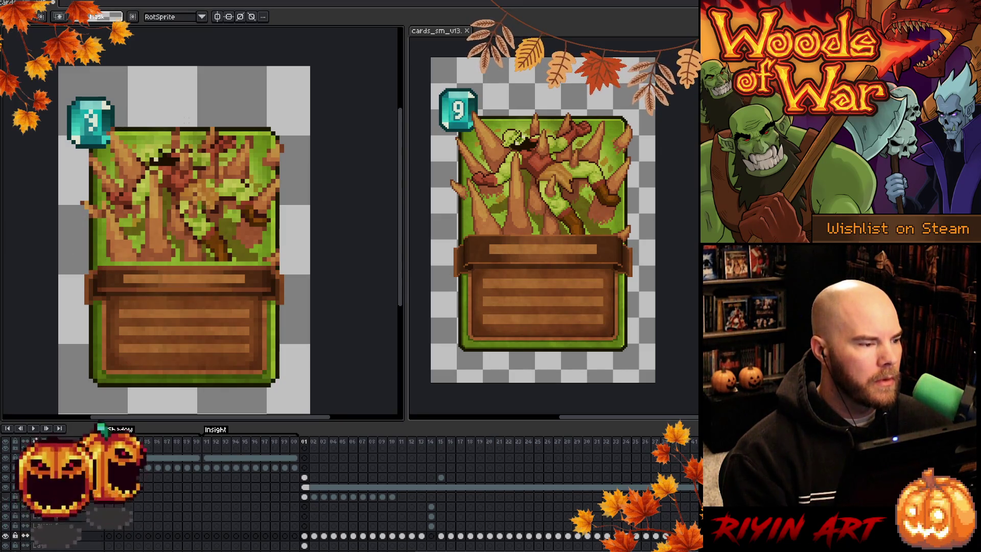
click(304, 496)
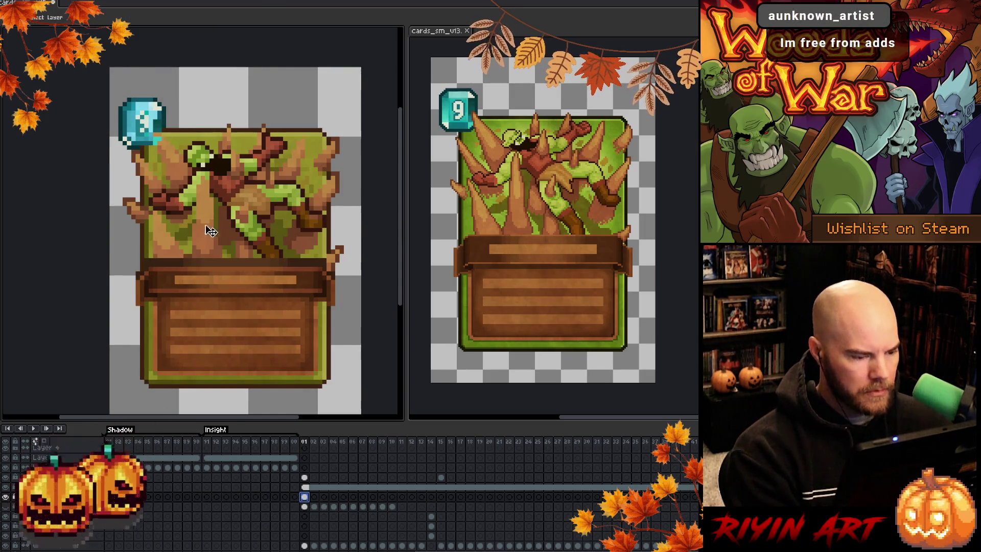
Step: Undo an upward move of the art, then test marquee selections on the text box and title banner
drag(247, 201, 249, 189)
key(ctrl+z)
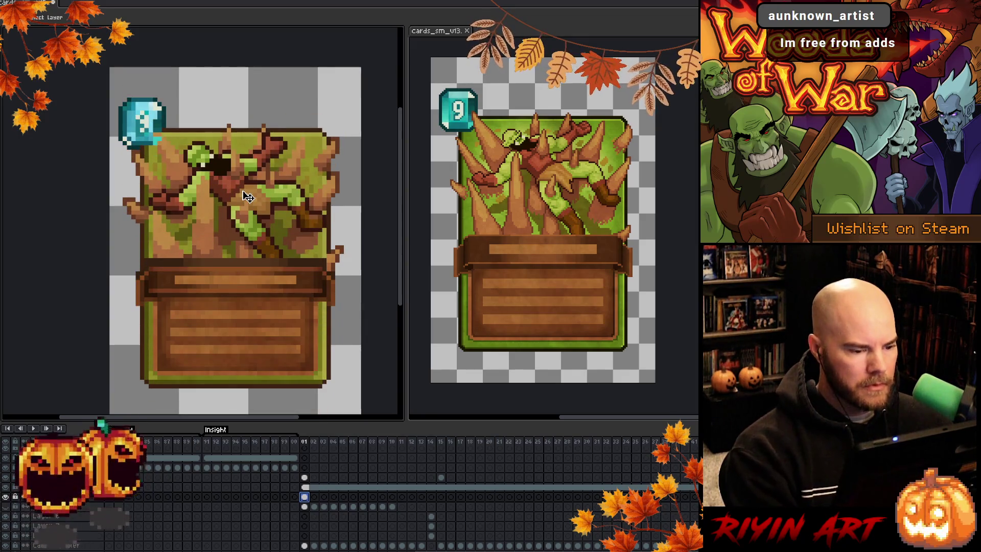
key(m)
mouse_move(120, 395)
mouse_down()
mouse_move(335, 324)
mouse_move(352, 280)
mouse_up()
click(356, 279)
mouse_move(341, 270)
mouse_down()
mouse_move(299, 302)
mouse_move(117, 368)
mouse_up()
click(153, 286)
mouse_move(144, 257)
mouse_down()
mouse_move(274, 301)
mouse_move(328, 304)
mouse_up()
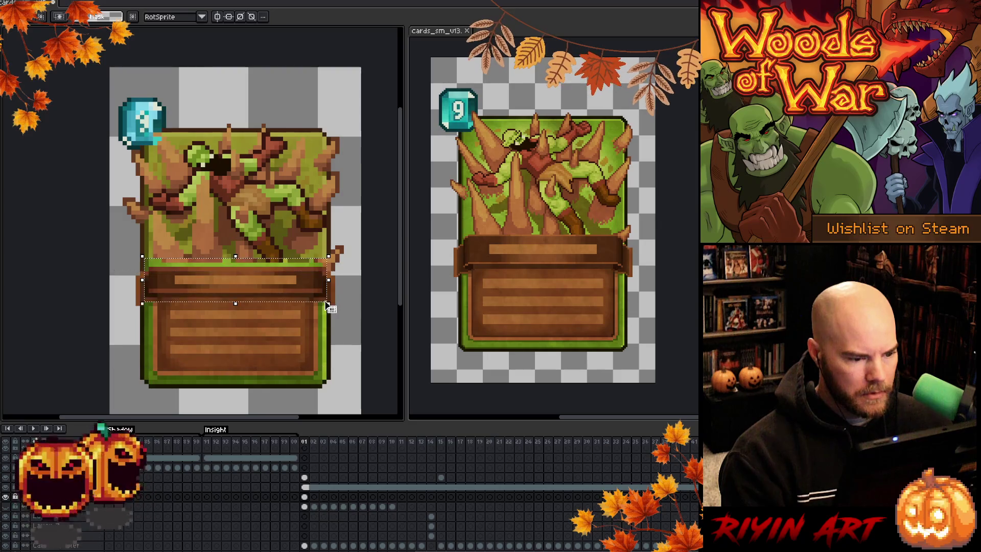
click(344, 278)
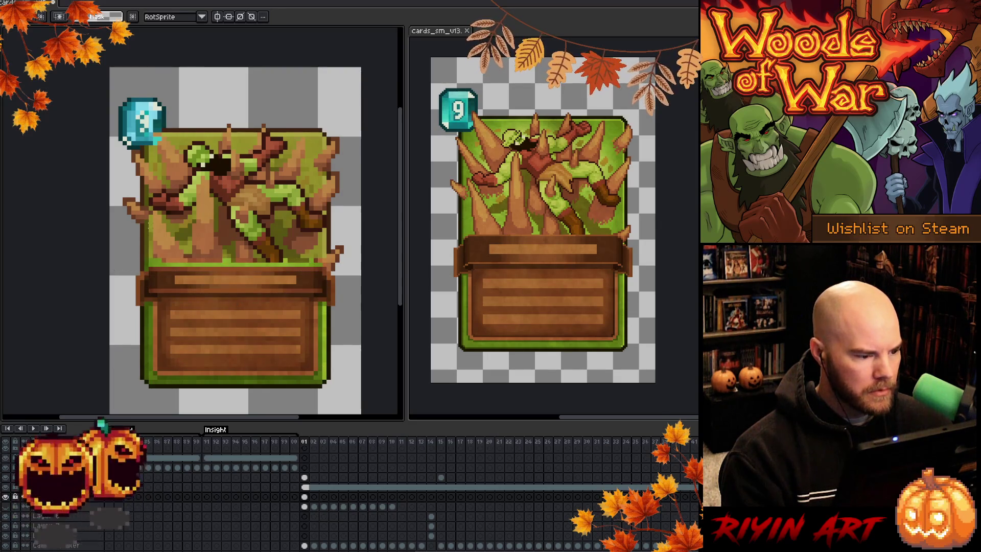
Step: Shift the tree-creature art and cost gem down the card with the Move tool
drag(146, 221, 128, 316)
click(315, 312)
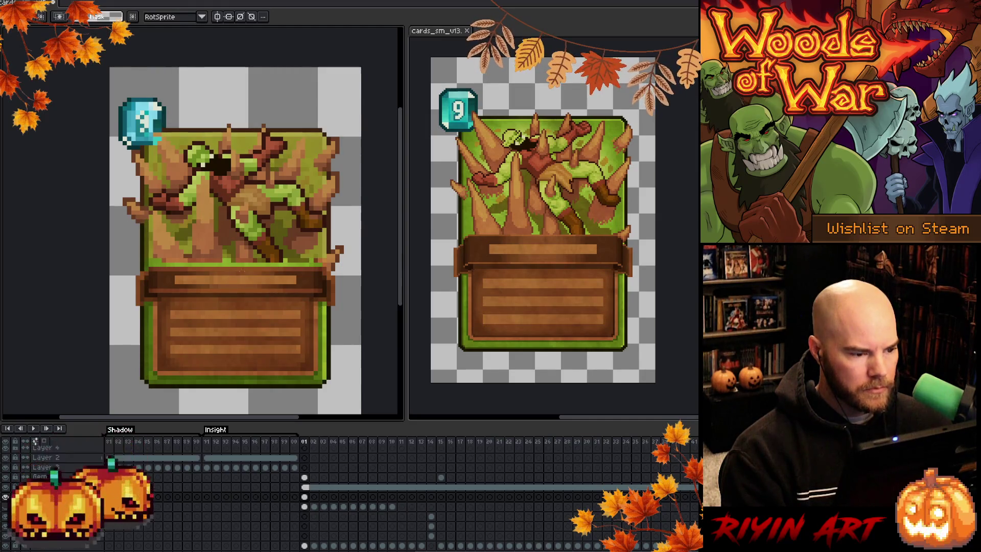
key(v)
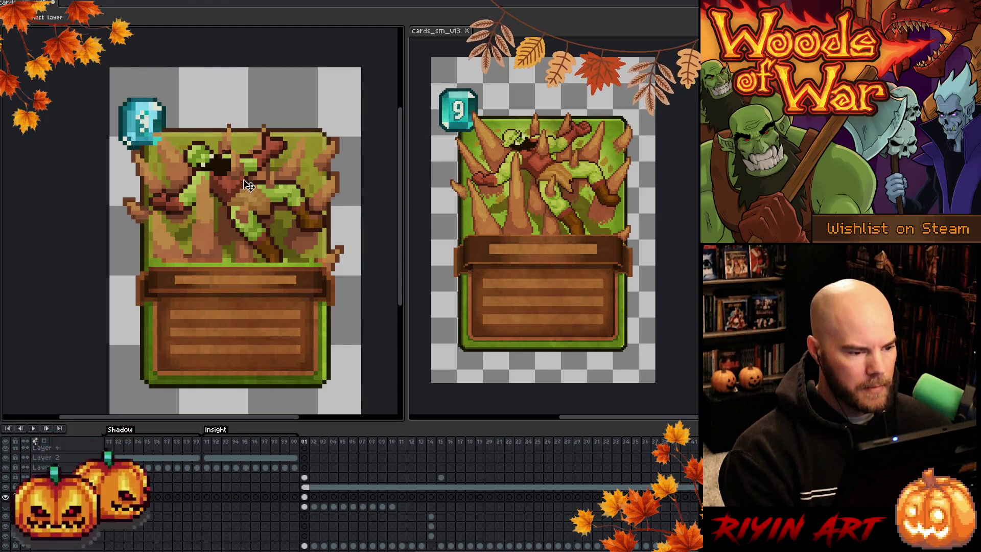
mouse_move(243, 196)
mouse_down()
mouse_move(237, 280)
mouse_move(228, 252)
mouse_up()
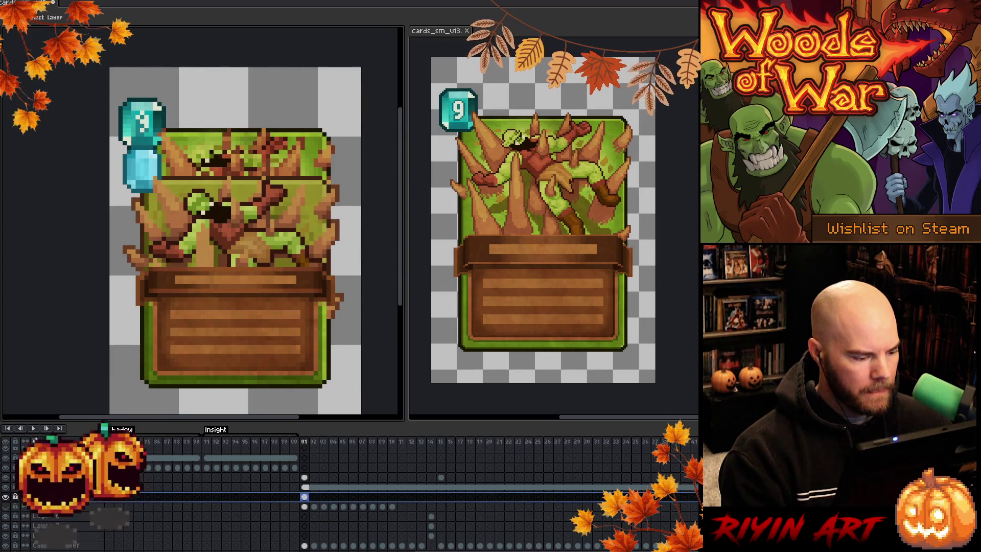
Step: Move the upper layer's spike art down the card and delete the duplicate cost gem and its leftover fragment
click(76, 477)
drag(227, 225, 238, 293)
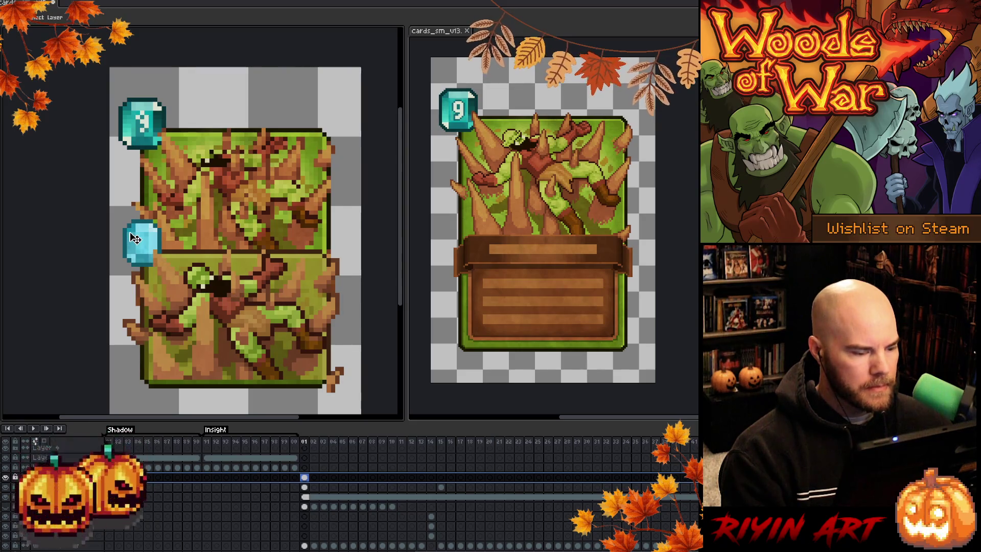
key(m)
mouse_move(114, 199)
mouse_down()
mouse_move(201, 241)
mouse_move(196, 249)
mouse_up()
key(Delete)
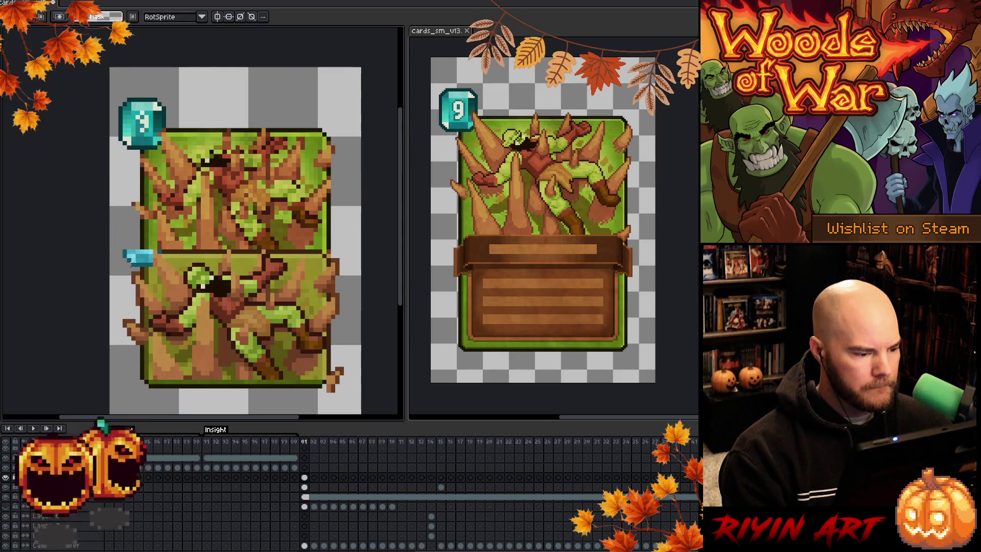
drag(120, 246, 156, 267)
key(Delete)
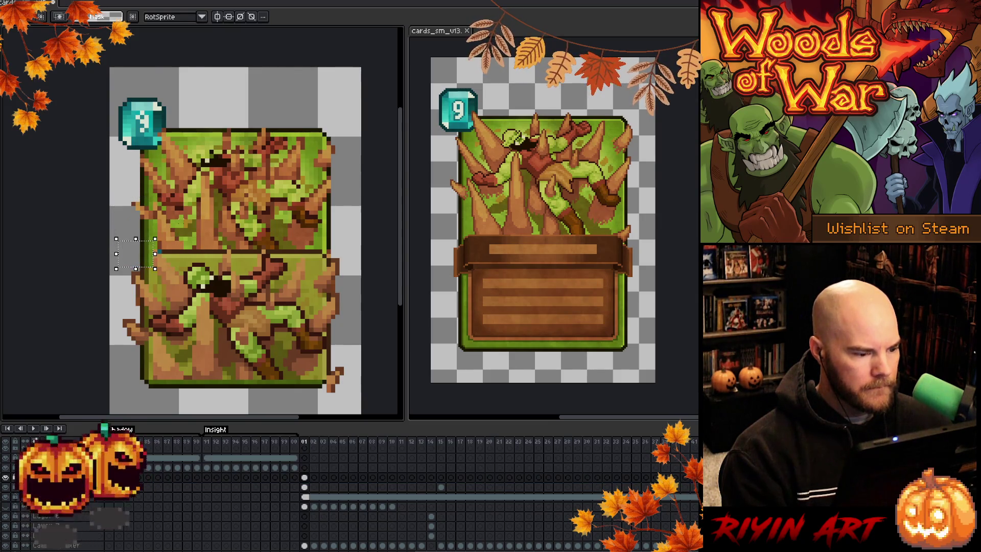
Step: Tidy the middle seam between the two stacked spike artworks
drag(156, 250, 231, 251)
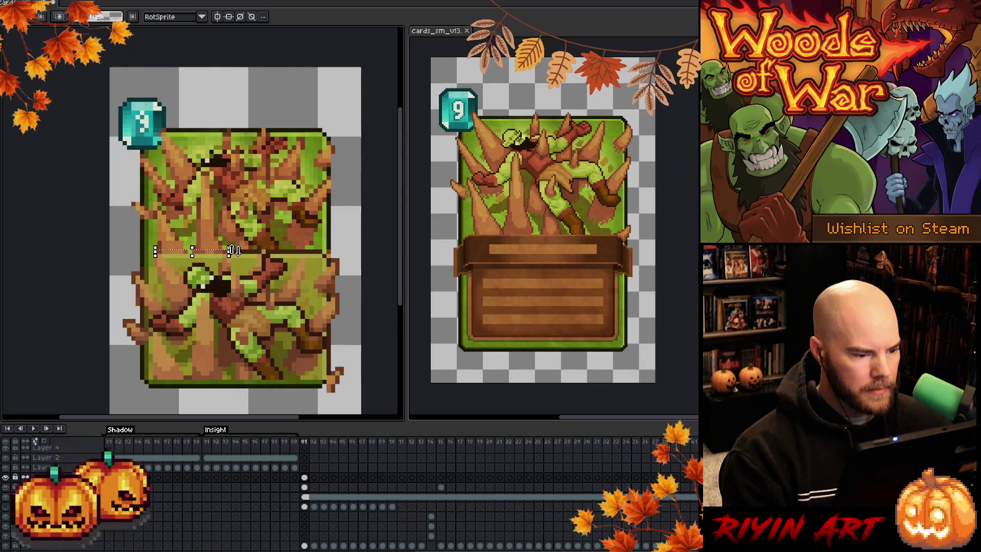
key(ctrl+d)
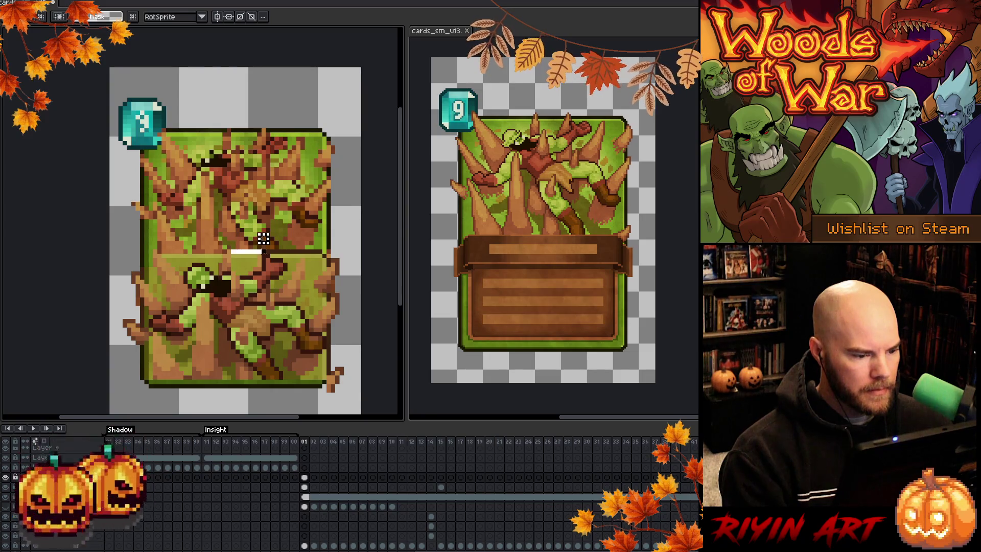
click(263, 250)
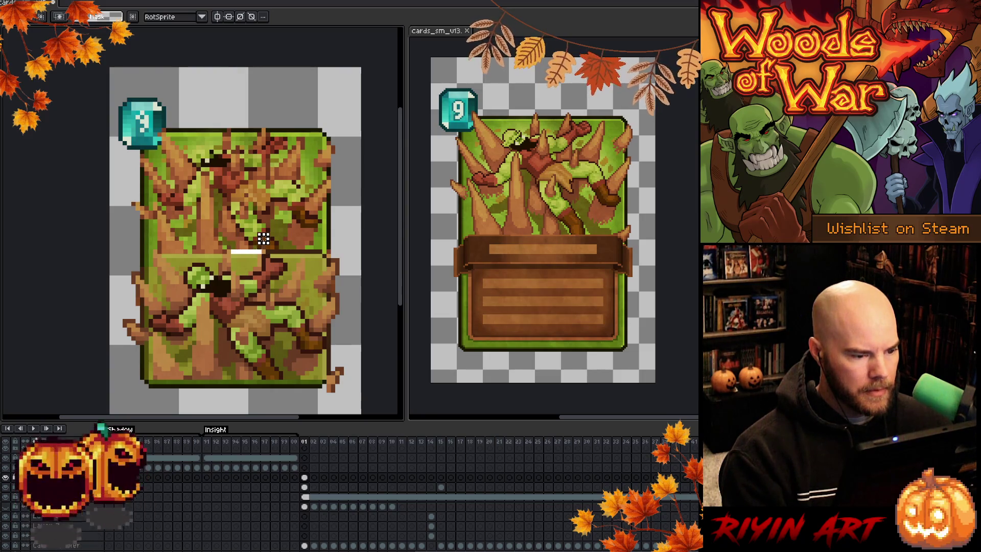
mouse_move(264, 251)
mouse_down()
mouse_move(323, 252)
mouse_move(315, 226)
mouse_up()
click(359, 243)
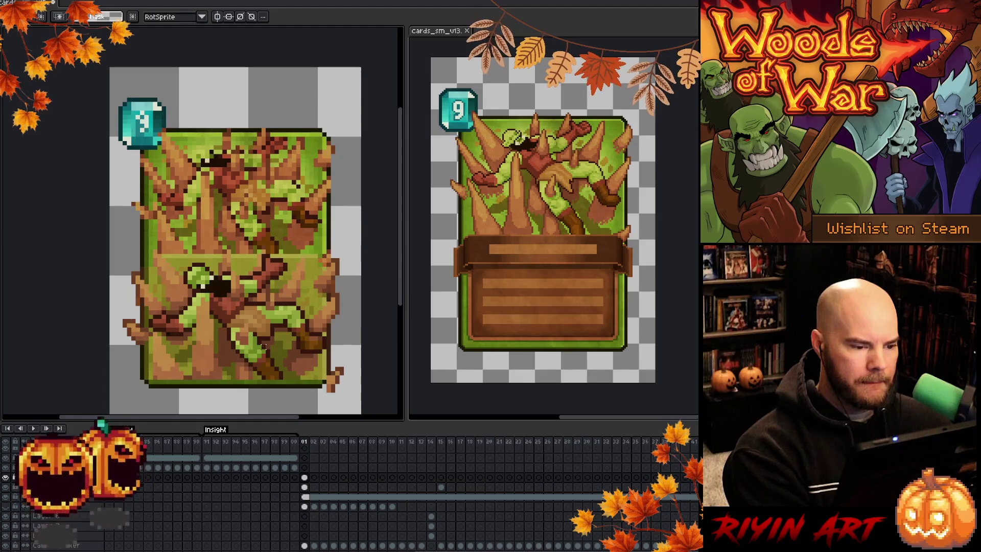
key(shift+r)
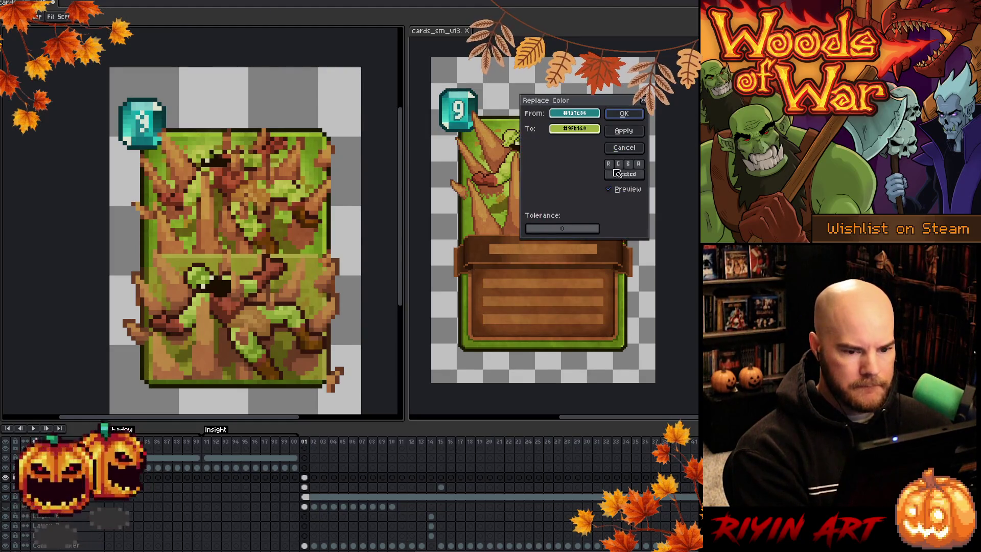
mouse_move(590, 103)
mouse_down()
mouse_move(75, 204)
mouse_move(20, 168)
mouse_move(78, 180)
mouse_move(78, 221)
mouse_move(66, 151)
mouse_up()
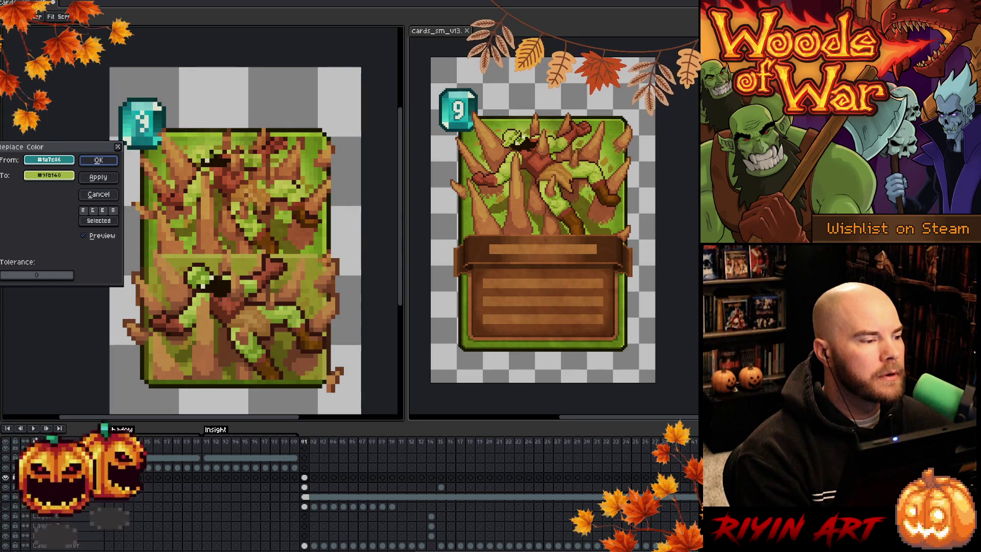
click(107, 194)
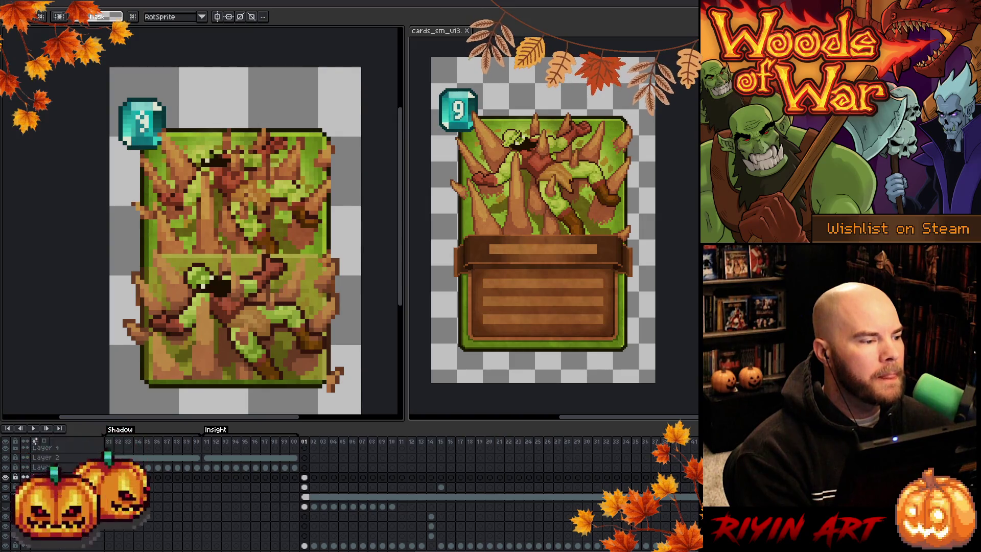
Step: Cancel closing the unsaved card sprite so it stays open beside the cards_sm_v13 mockup
key(ctrl+w)
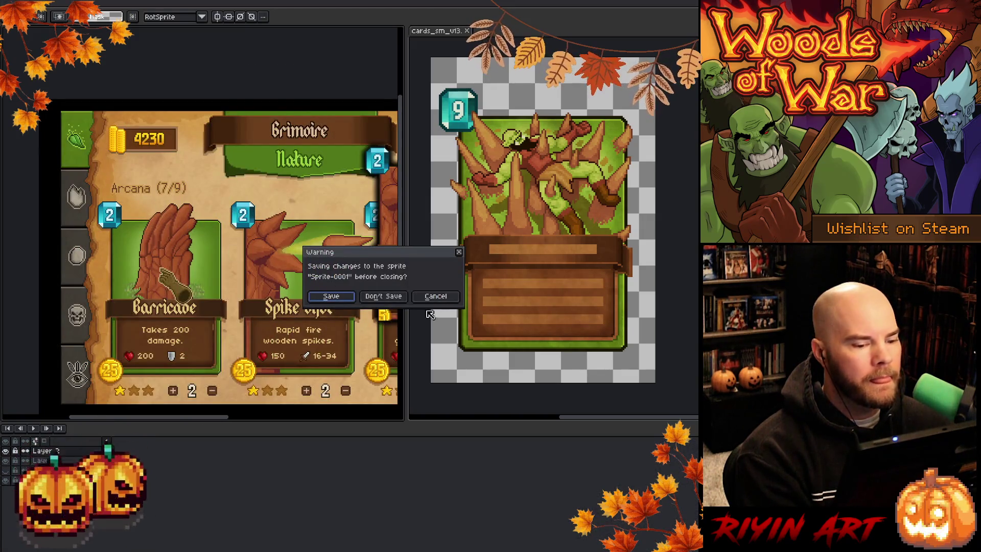
click(436, 296)
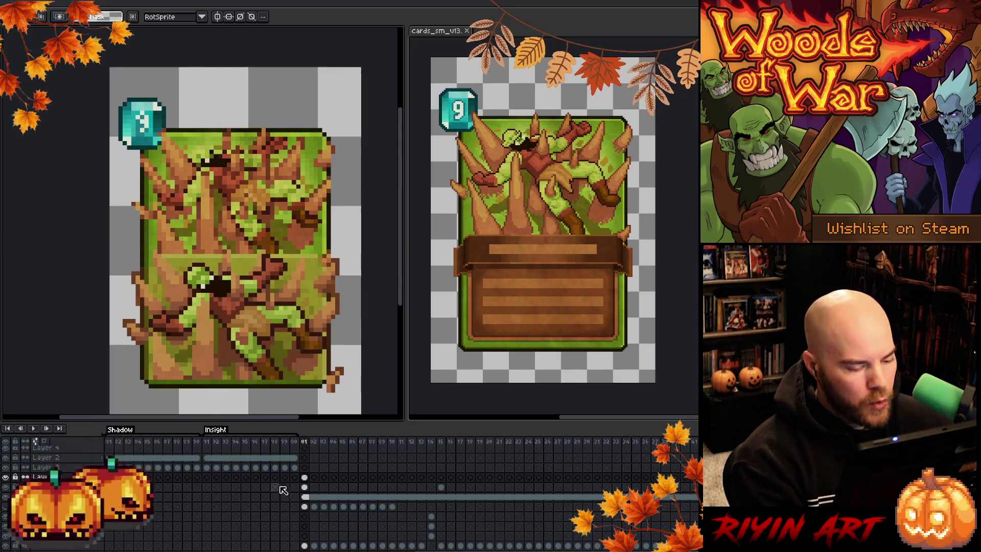
click(305, 477)
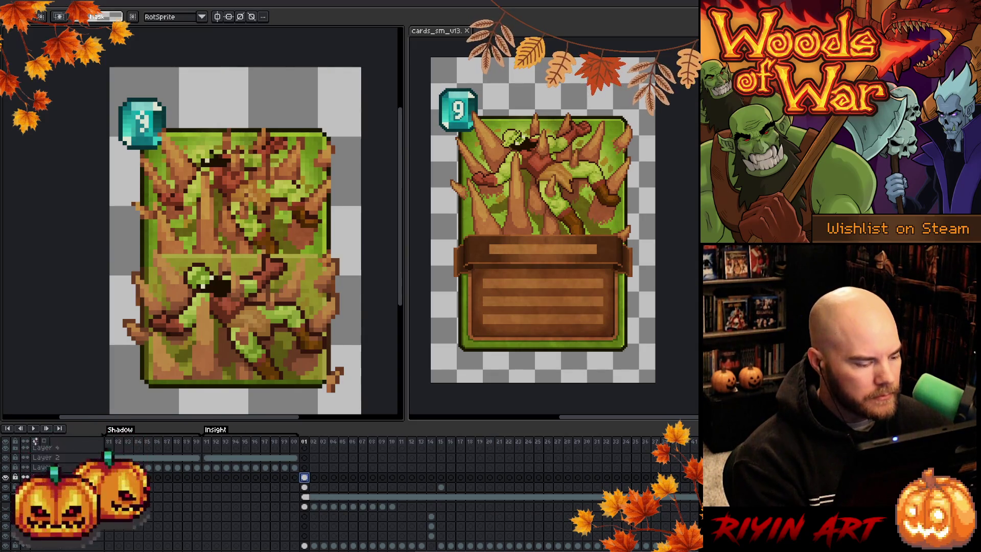
click(9, 480)
click(9, 479)
click(8, 479)
click(9, 480)
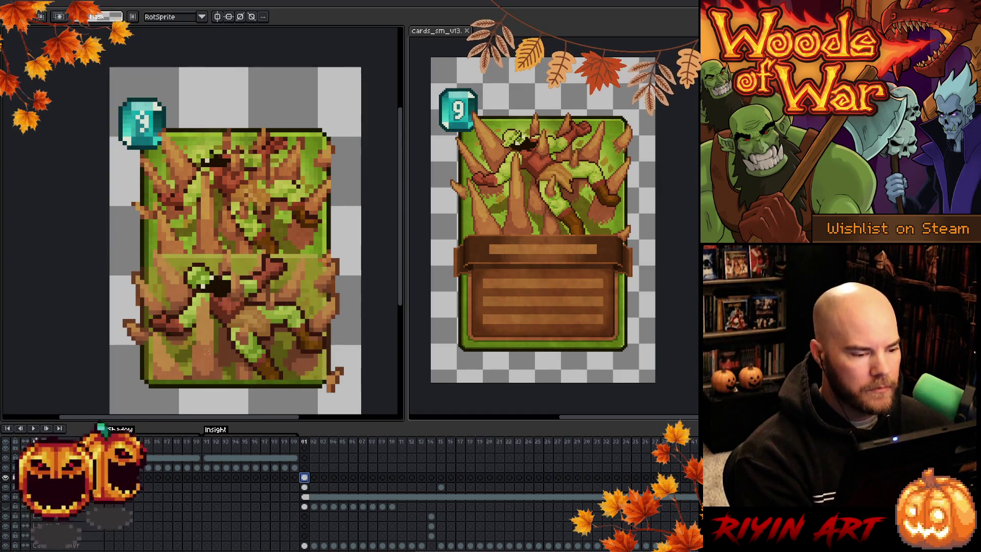
key(shift+r)
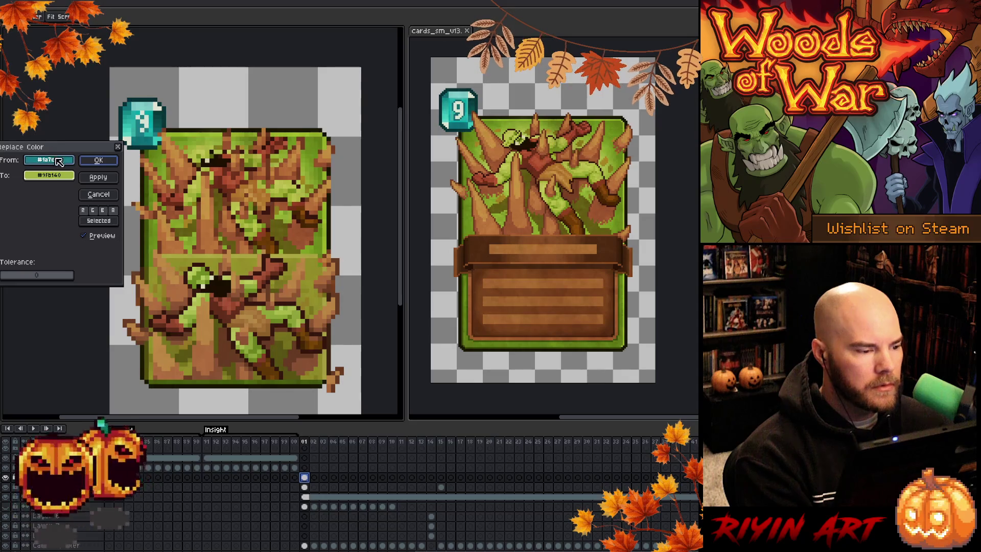
click(197, 266)
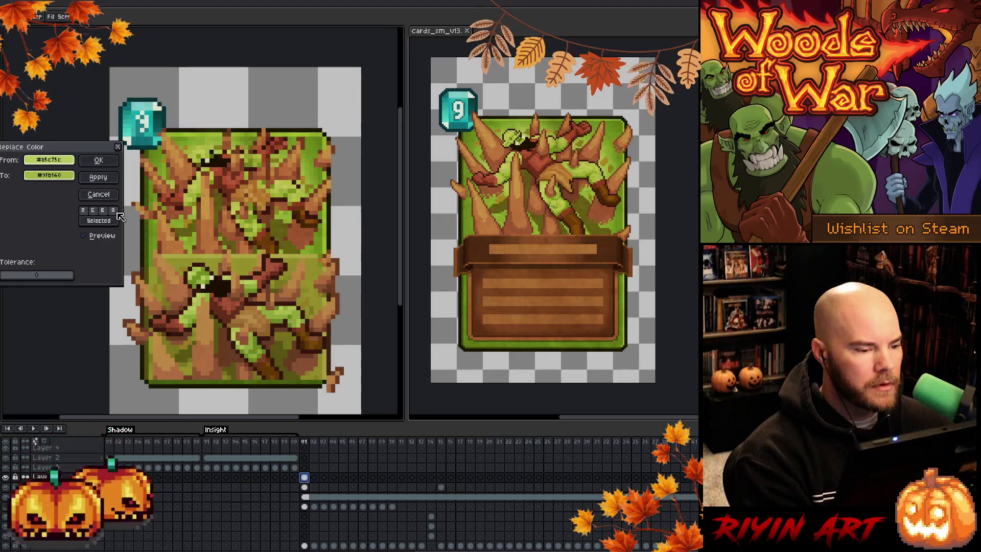
click(98, 195)
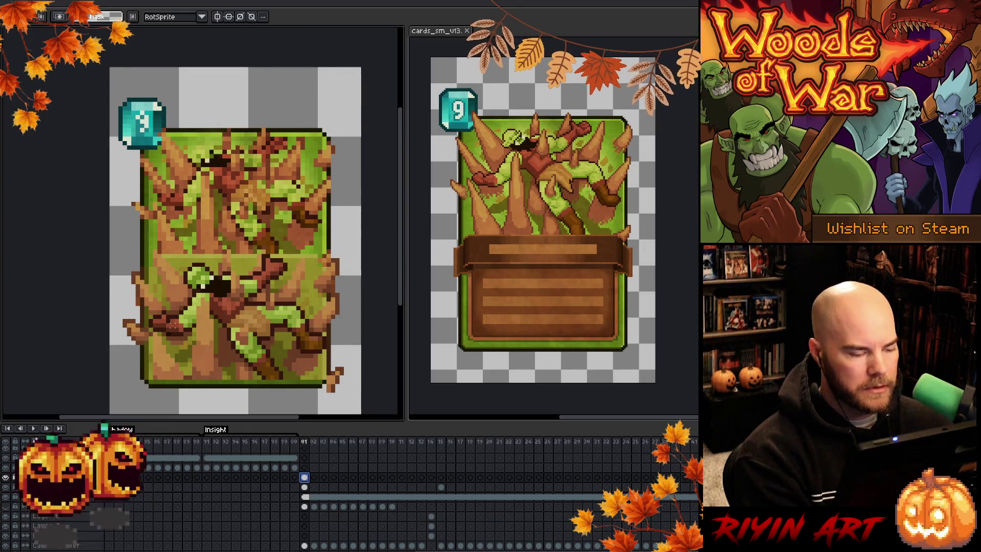
key(shift+r)
click(95, 195)
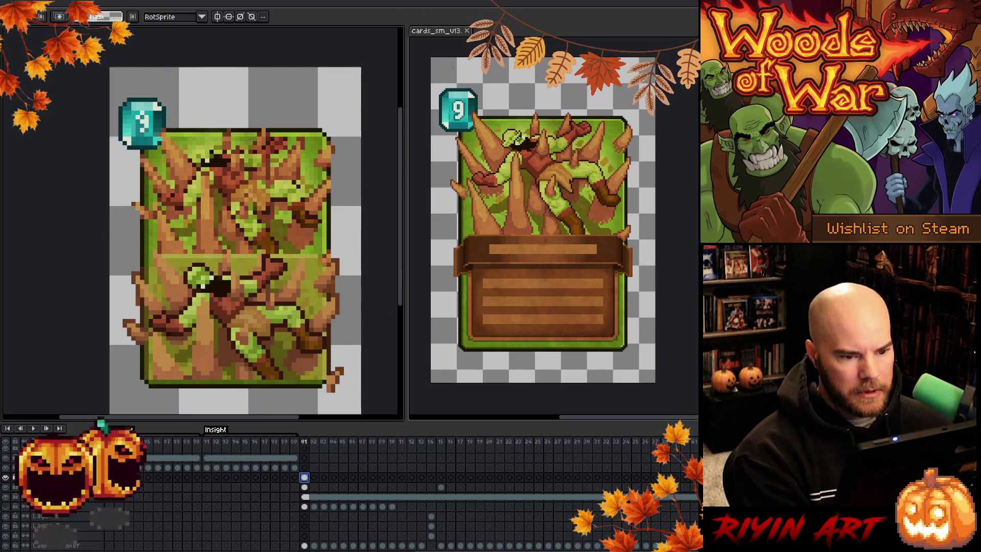
click(442, 31)
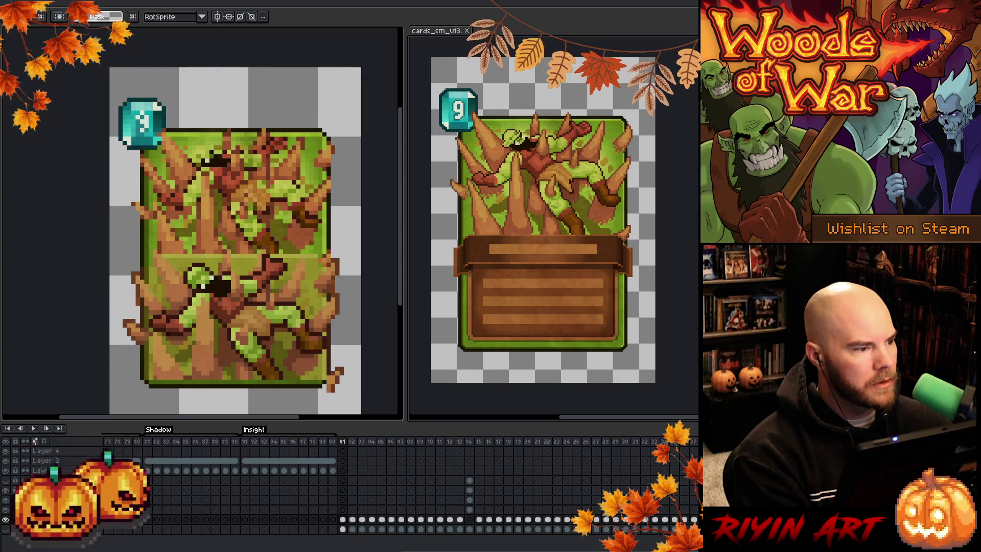
click(207, 51)
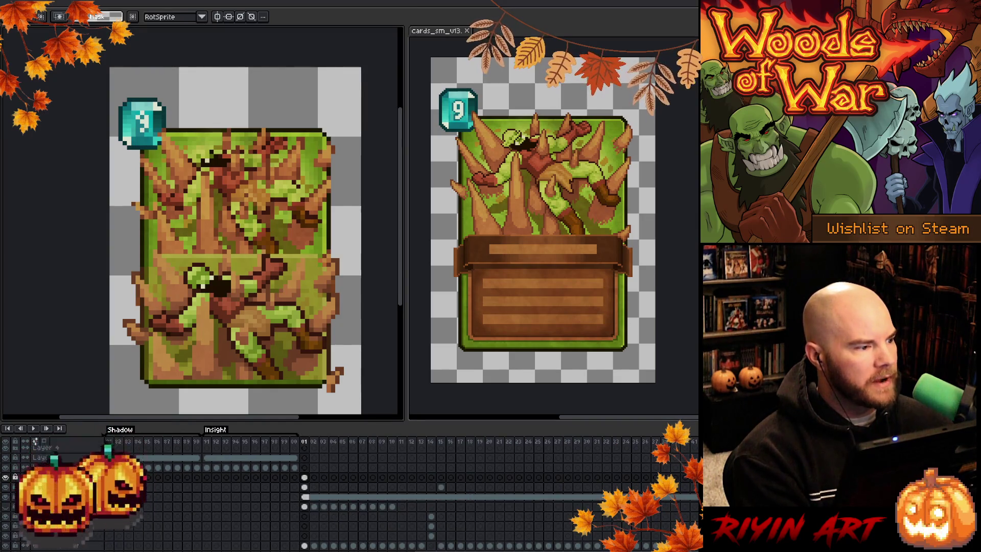
key(ctrl+o)
Step: Open the card art file from the TreeRevenge folder
scroll(138, 256, down, 15)
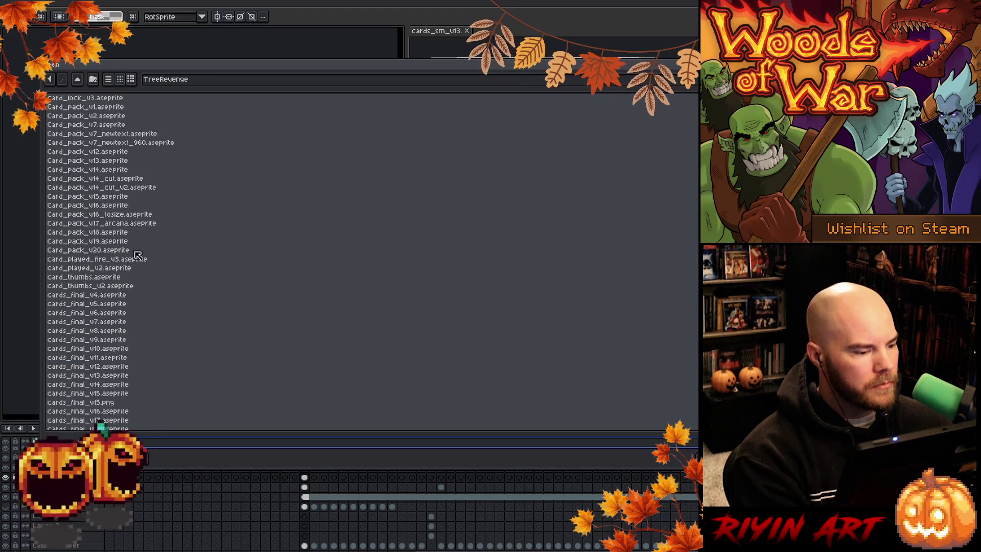
scroll(138, 255, down, 5)
double_click(105, 188)
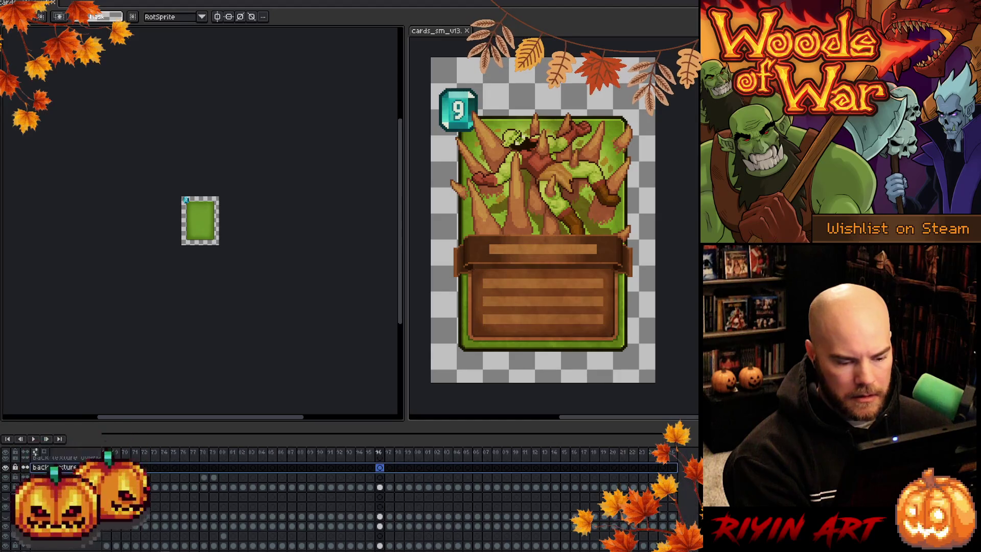
Step: Step through frames 24, 26 and 25 to show the spiky orc artwork
scroll(407, 494, left, 5)
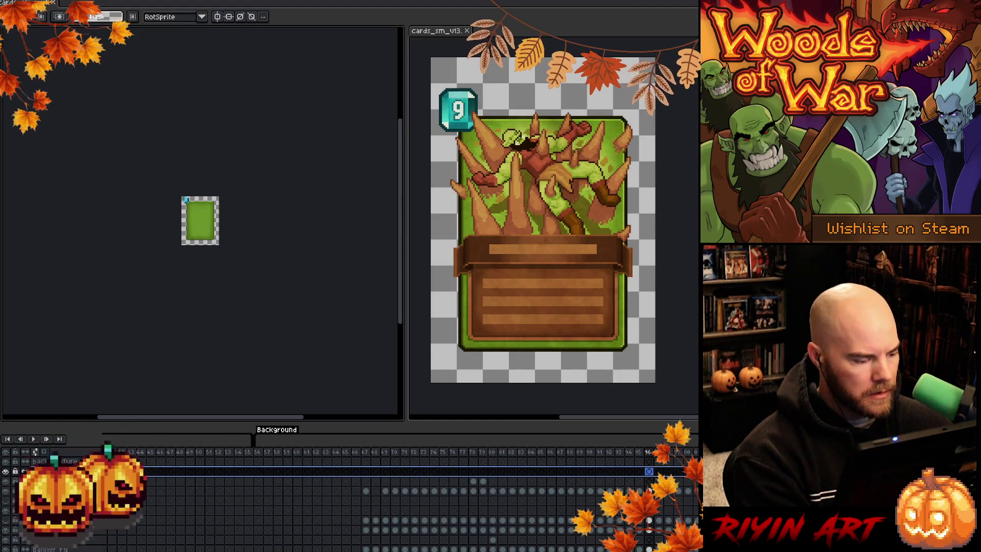
scroll(348, 490, right, 5)
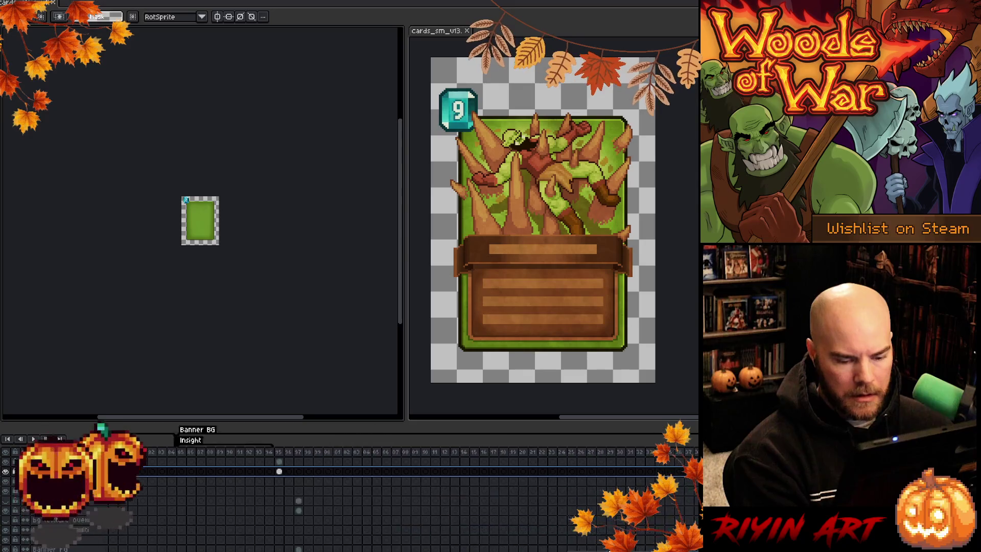
click(495, 471)
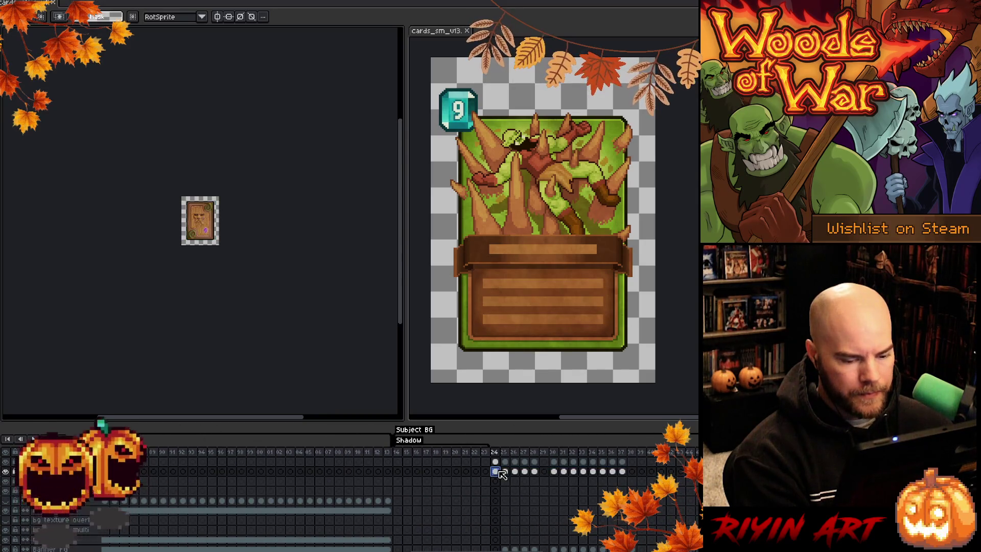
scroll(201, 199, up, 3)
scroll(210, 202, up, 1)
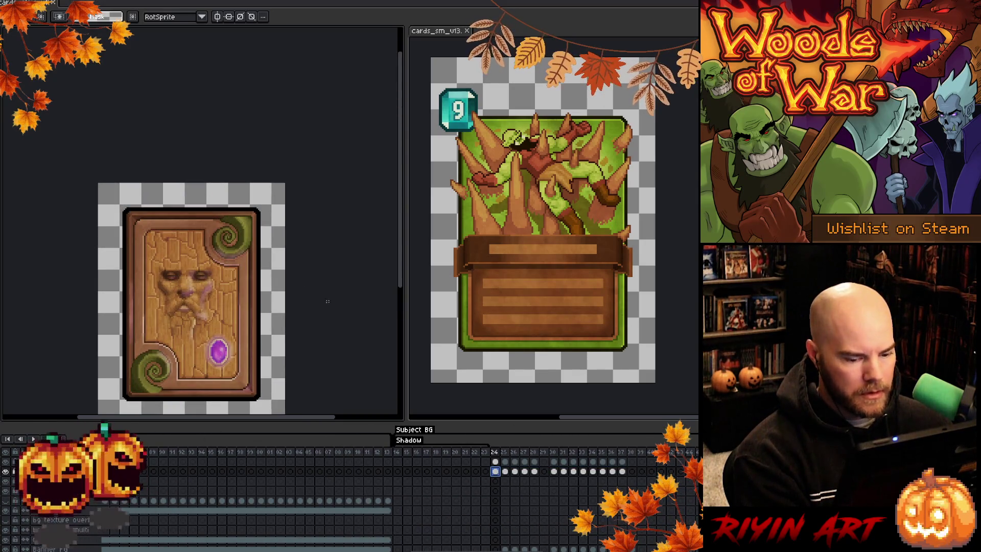
click(515, 453)
click(505, 453)
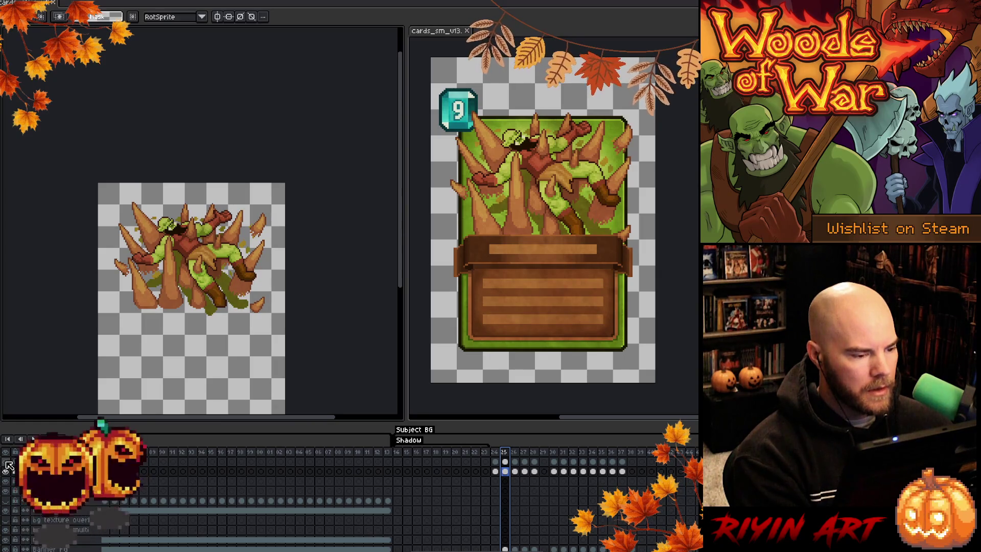
Step: Inspect the Layer Properties of the back texture and overlay layers
scroll(160, 244, up, 3)
scroll(159, 244, down, 1)
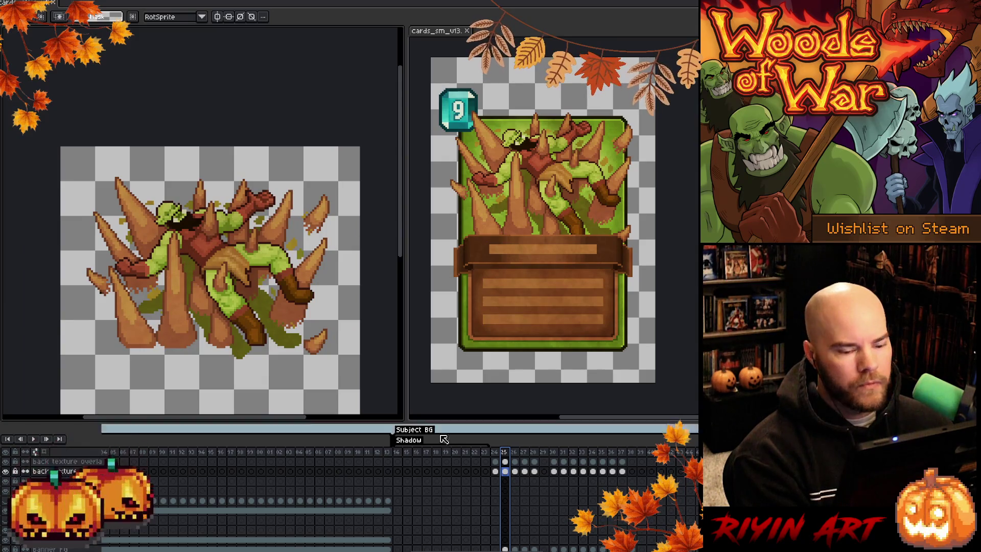
double_click(63, 473)
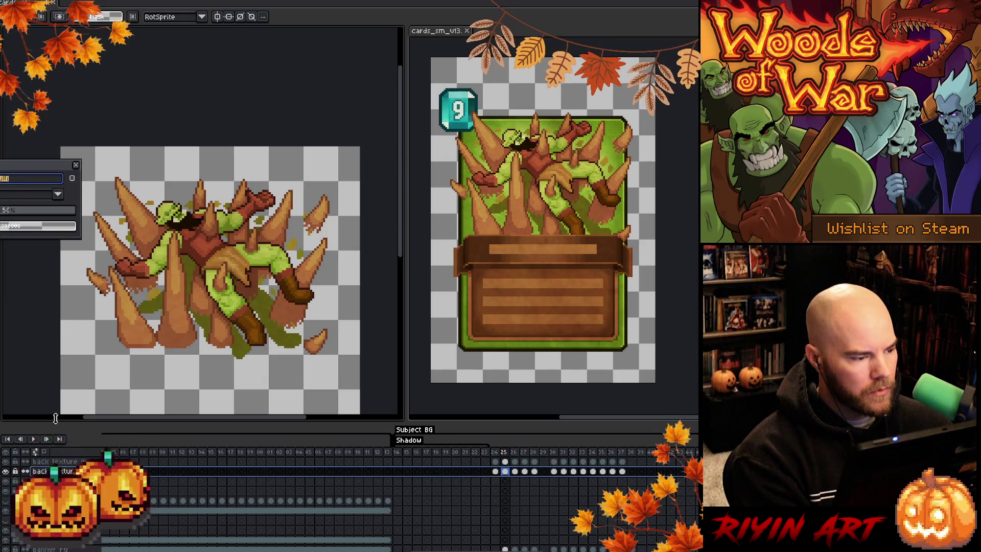
click(76, 166)
double_click(63, 461)
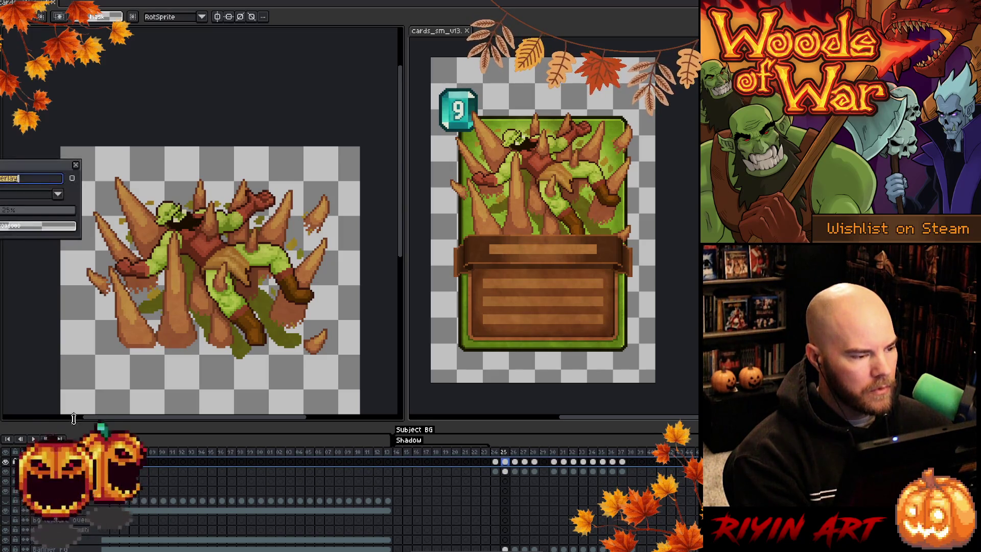
Step: Close the layer properties and open parchment.aseprite
click(77, 165)
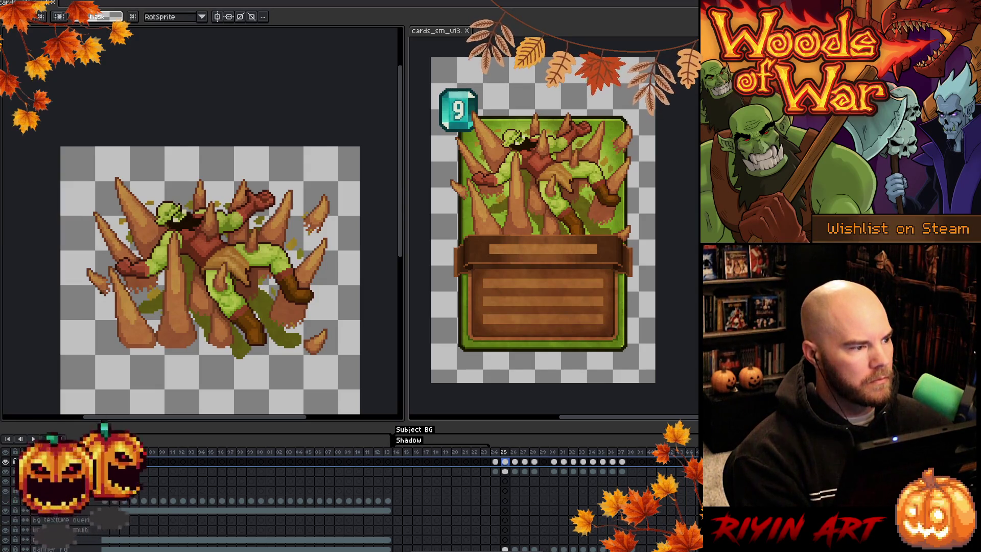
key(ctrl+o)
scroll(125, 297, down, 7)
click(126, 296)
text(parchment.aseprite)
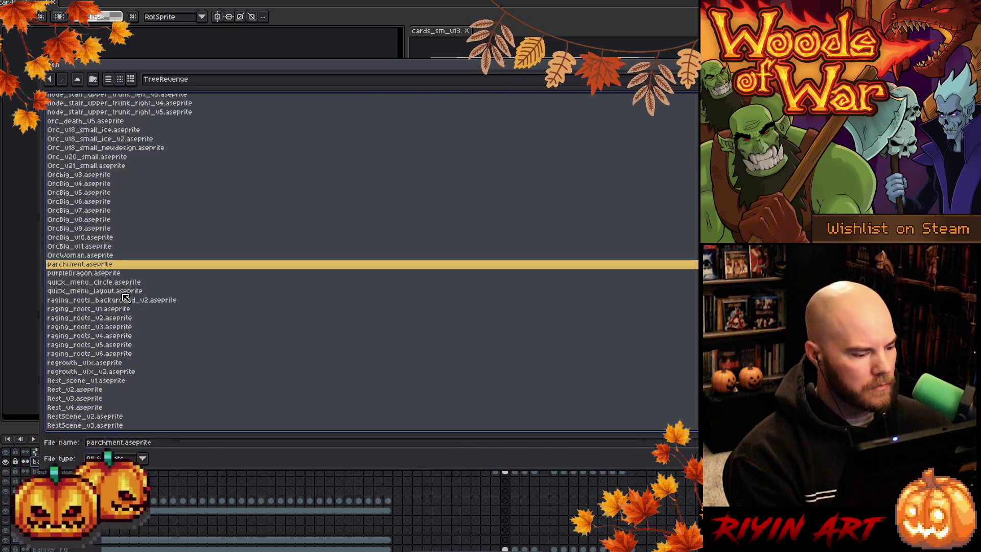
key(Return)
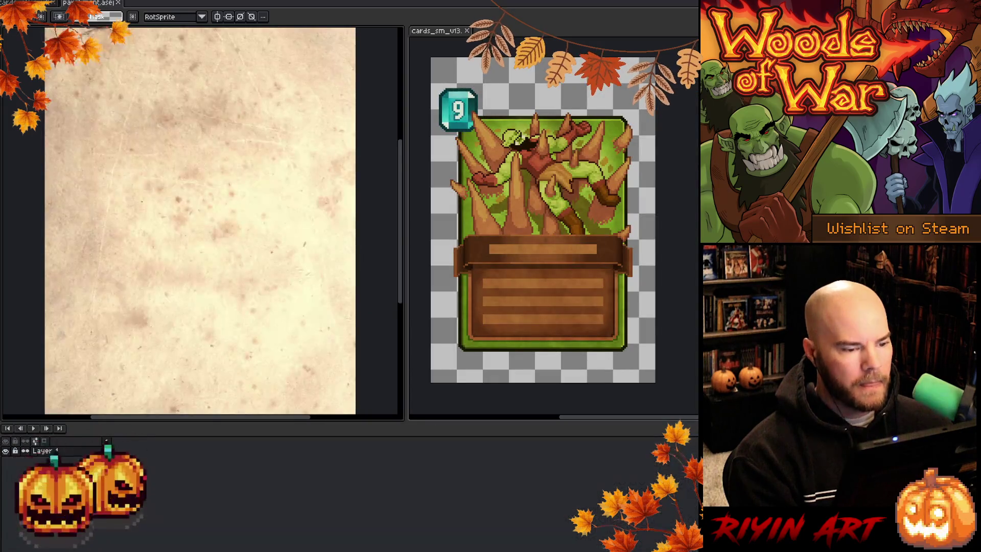
Step: Select the parchment texture, clear the selection, and return to the spiky orc card document
scroll(157, 193, down, 3)
scroll(157, 192, up, 1)
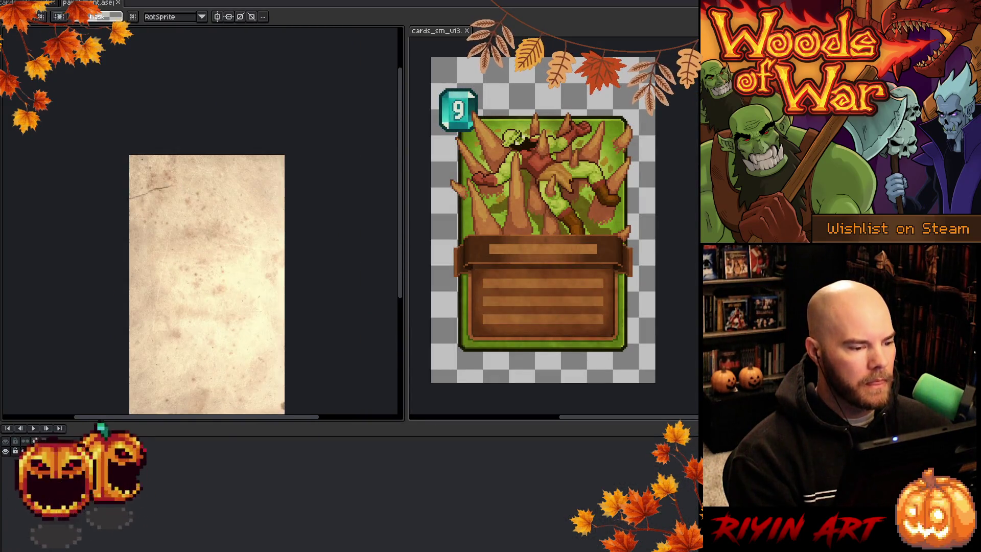
scroll(171, 236, down, 2)
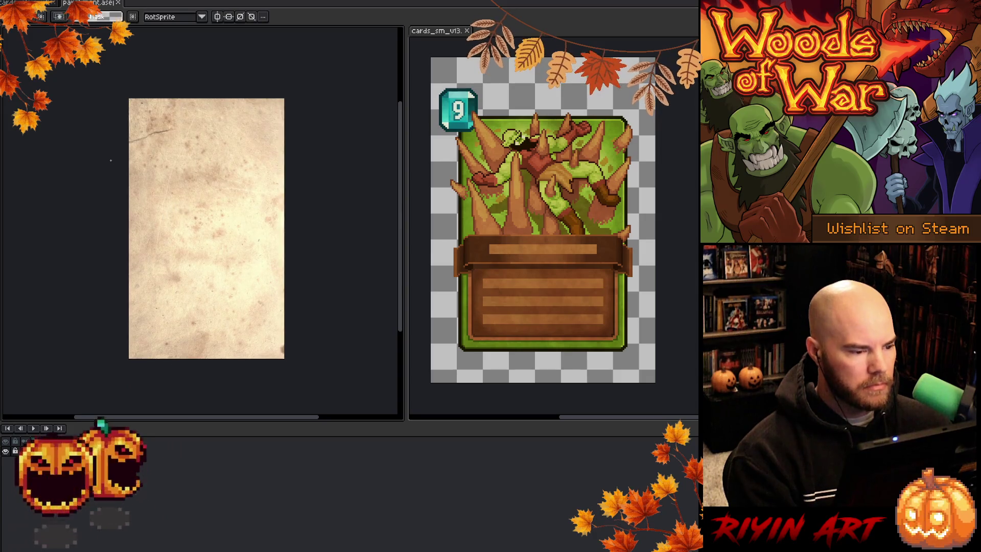
mouse_move(126, 160)
mouse_down()
mouse_move(205, 291)
mouse_move(212, 239)
mouse_up()
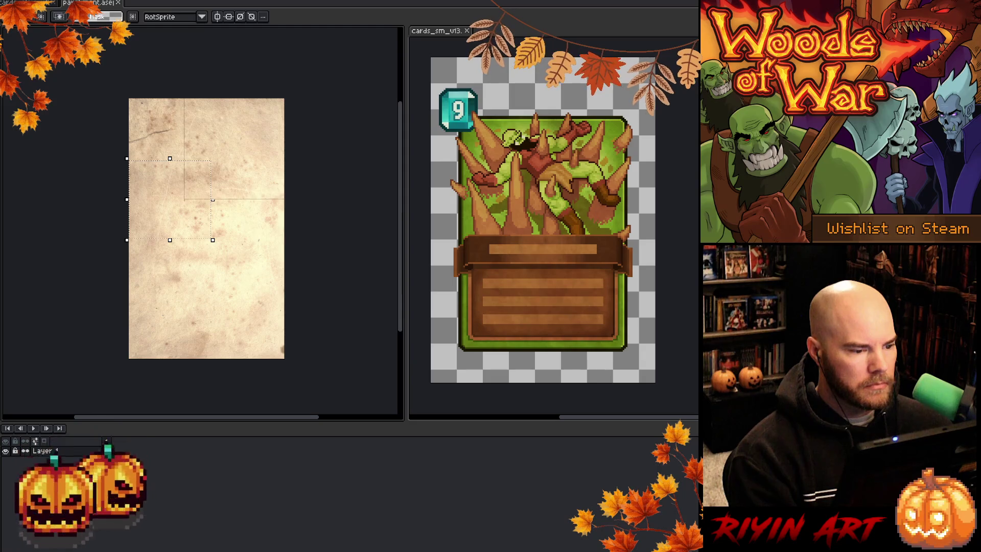
scroll(188, 217, up, 1)
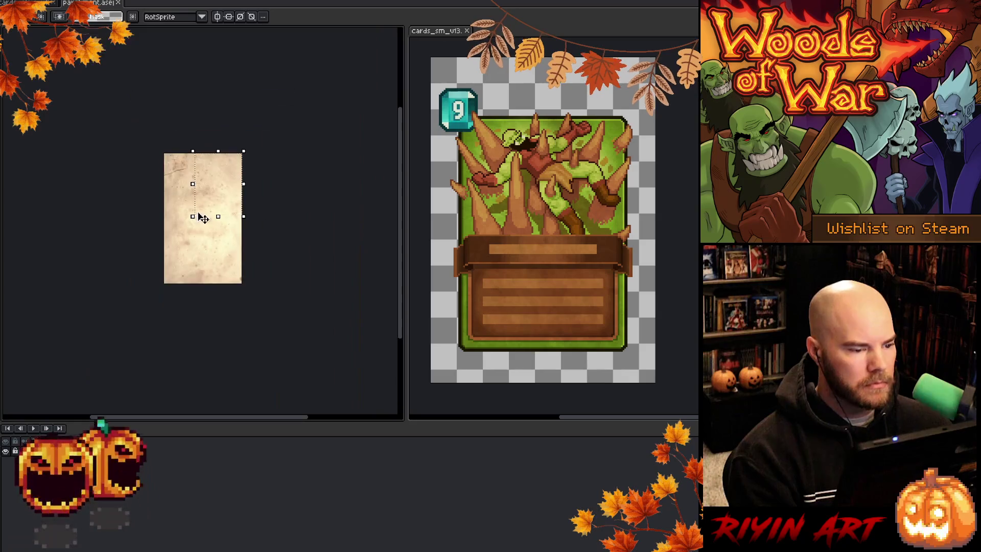
scroll(197, 217, down, 3)
scroll(199, 213, up, 2)
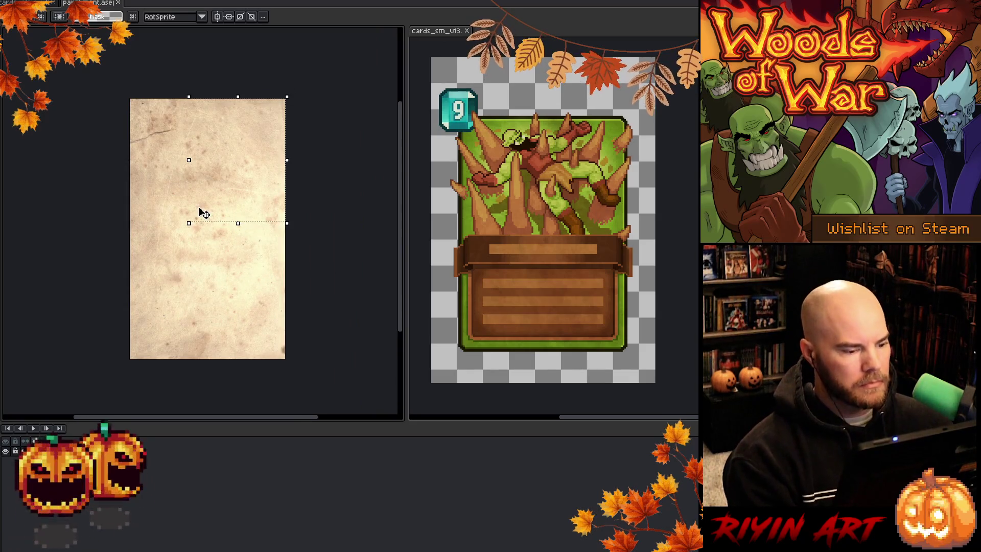
key(ctrl+d)
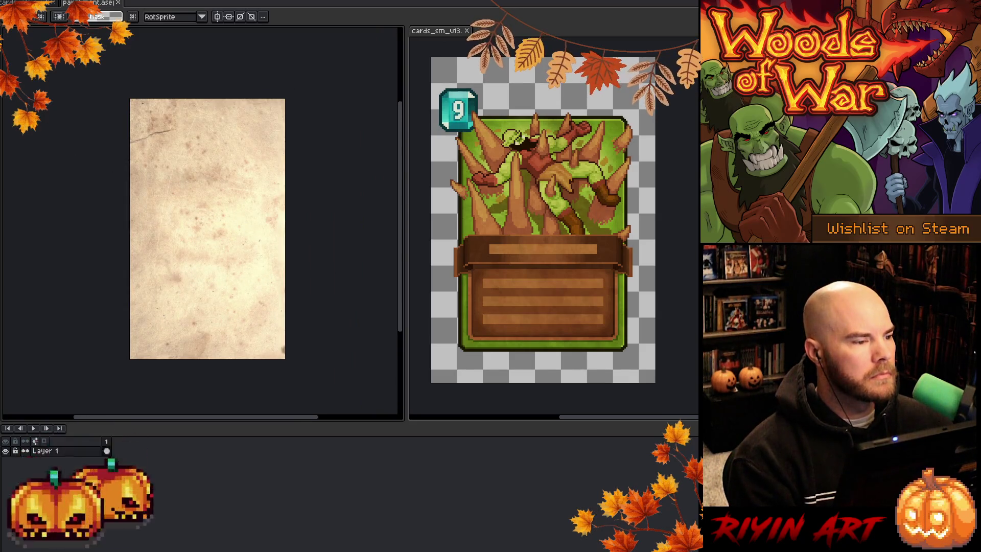
key(ctrl+Tab)
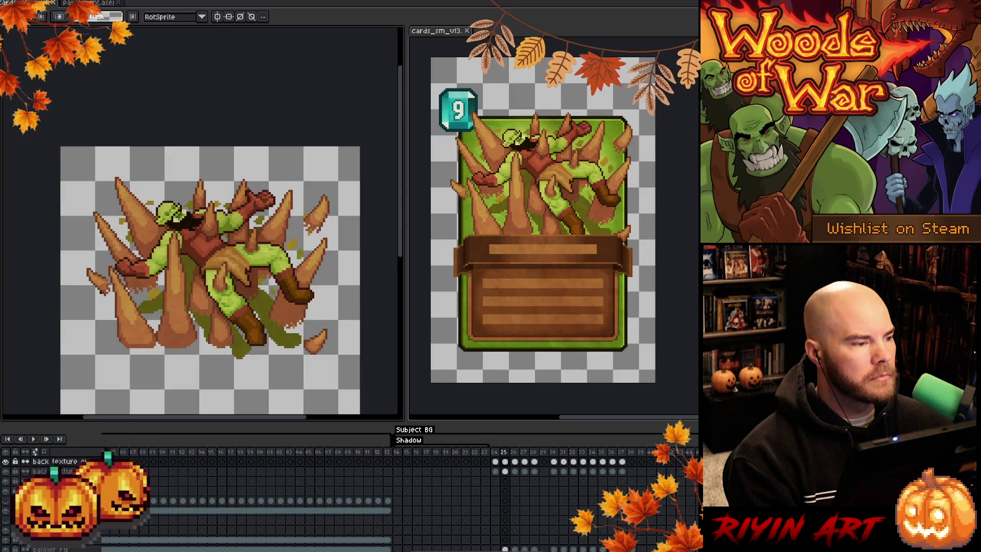
Step: Add a new layer to the card composite and paste the parchment texture
key(ctrl+Tab)
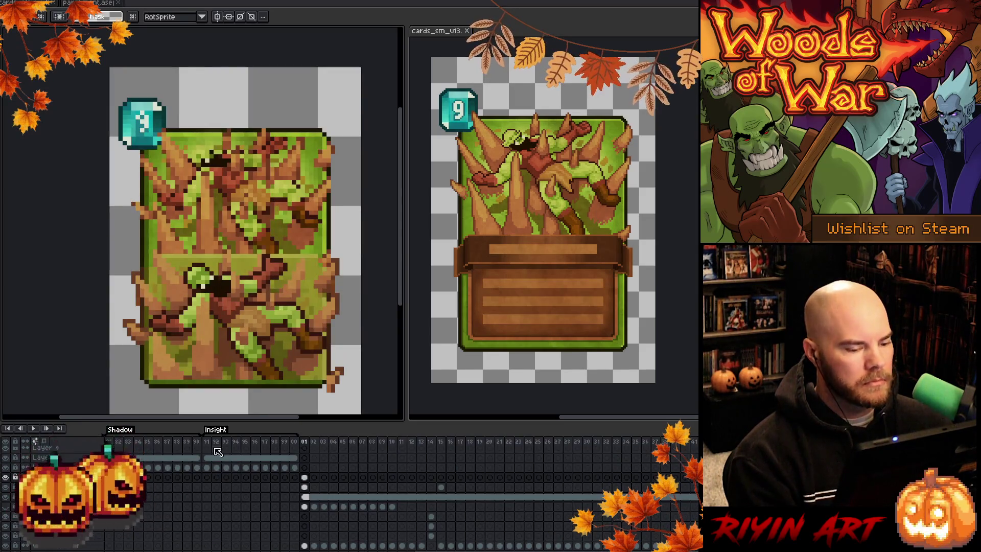
scroll(217, 451, up, 1)
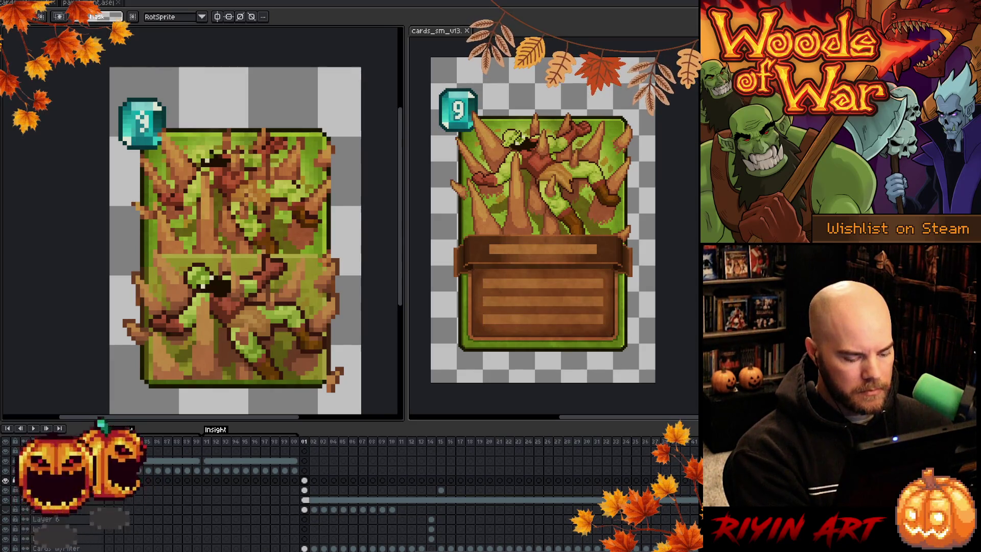
click(304, 480)
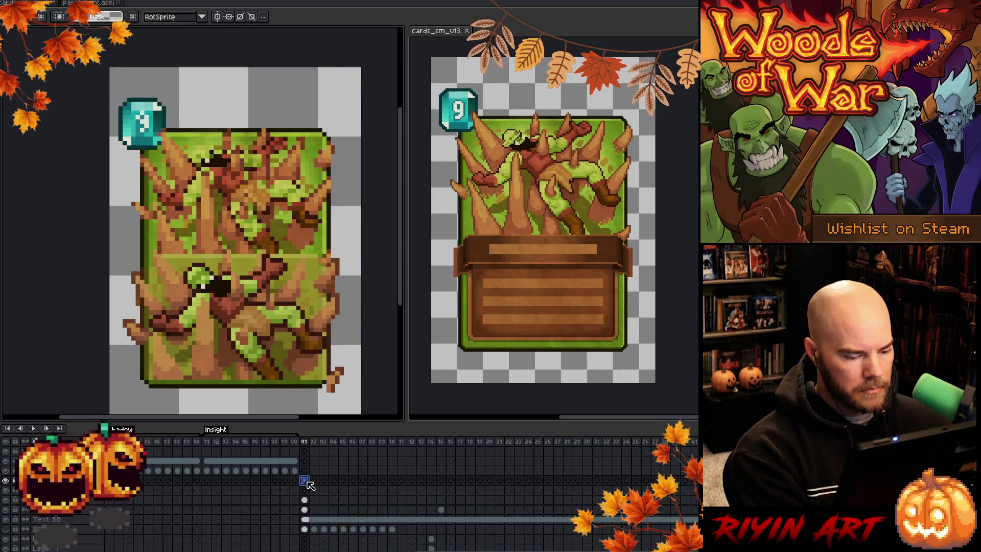
scroll(237, 314, down, 2)
key(ctrl+v)
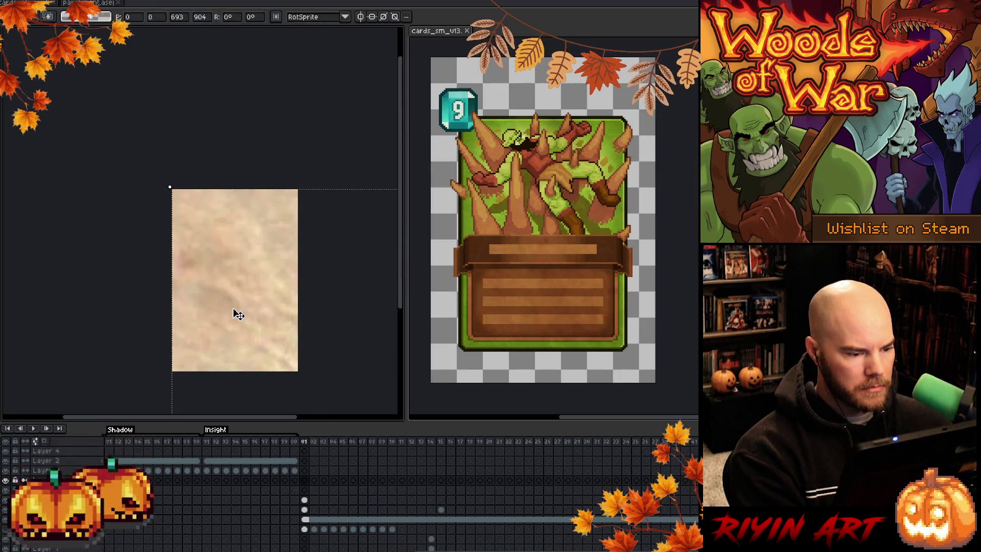
Step: Scale the parchment to about 55.9x72.9 and shift it down to cover the card
scroll(237, 314, down, 5)
mouse_move(238, 305)
mouse_down()
mouse_move(310, 399)
mouse_move(241, 309)
mouse_up()
scroll(285, 324, up, 3)
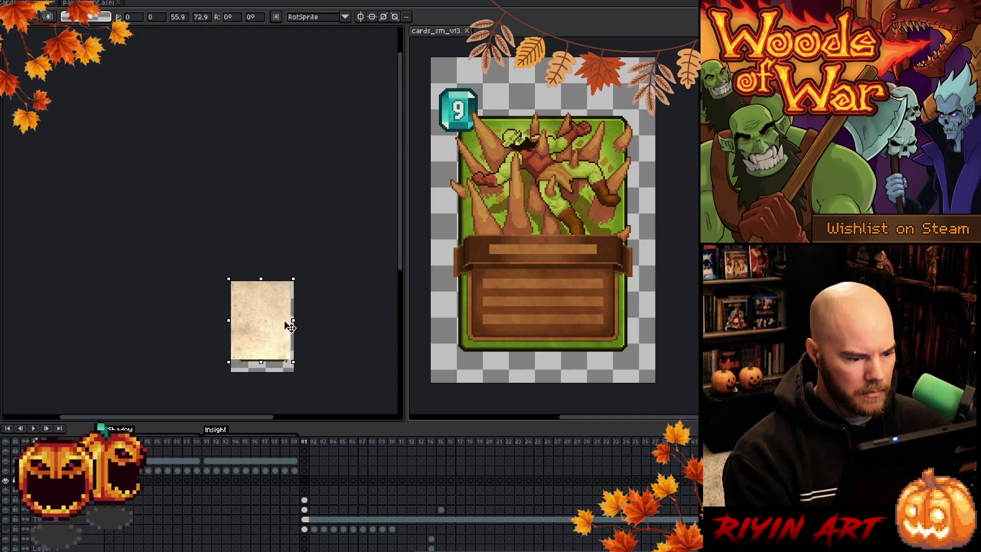
scroll(289, 327, down, 1)
mouse_move(246, 299)
mouse_down()
mouse_move(251, 321)
mouse_move(249, 311)
mouse_up()
scroll(274, 322, up, 3)
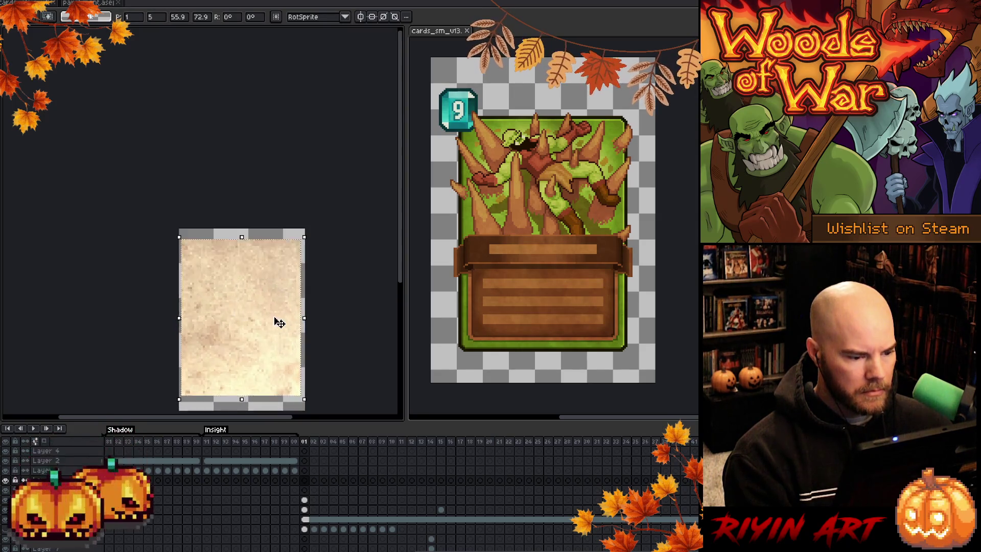
mouse_move(276, 322)
mouse_down()
mouse_move(225, 221)
mouse_move(228, 233)
mouse_up()
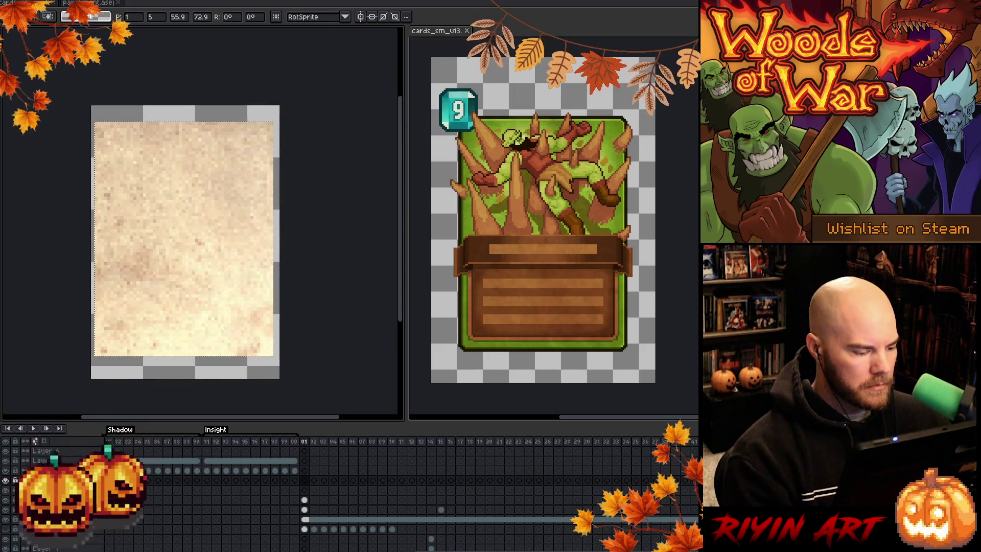
click(304, 490)
Step: Check the lower layer's properties and close them unchanged
key(Up)
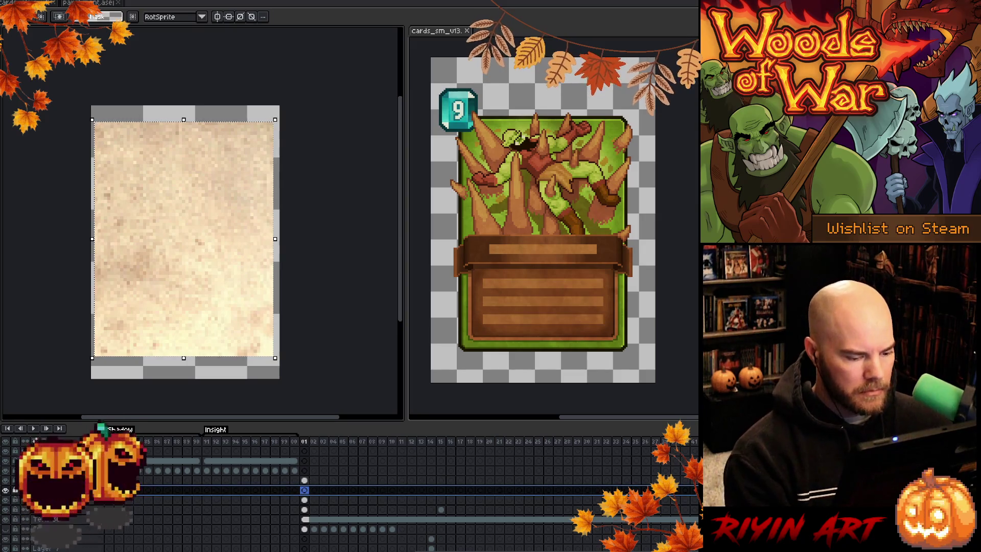
click(305, 490)
key(shift+p)
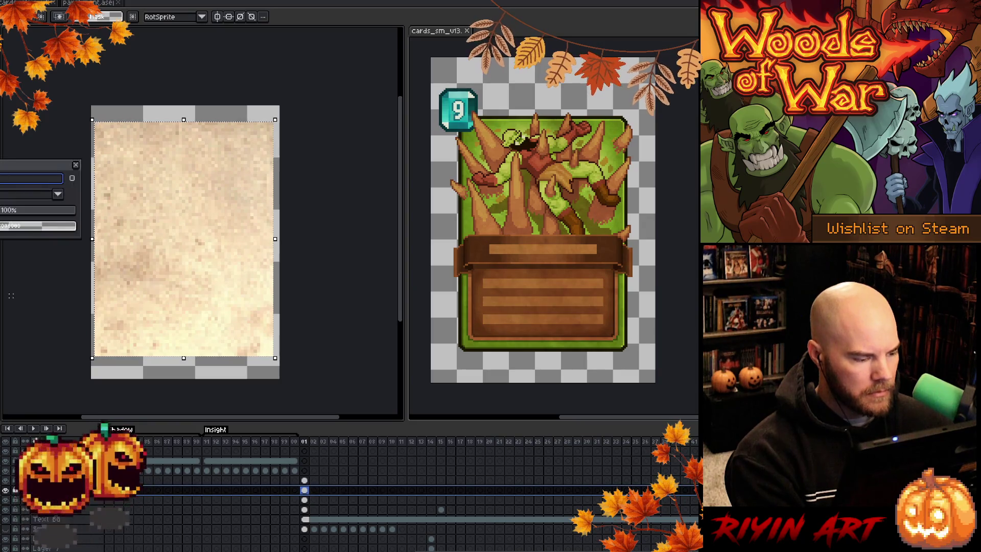
click(15, 208)
text(50)
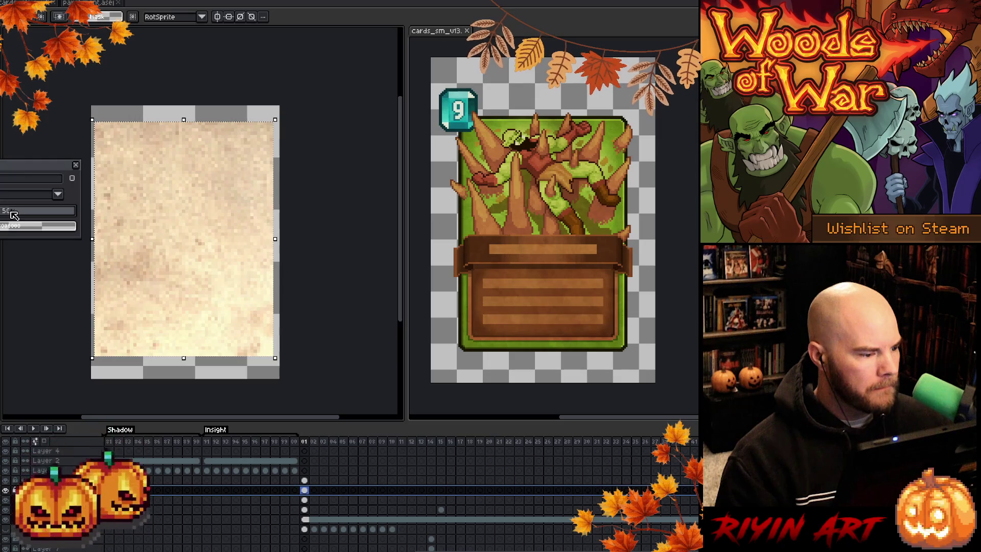
Step: Set a new blend mode on the card layer, then select frames 1–16 on both layers
key(Up)
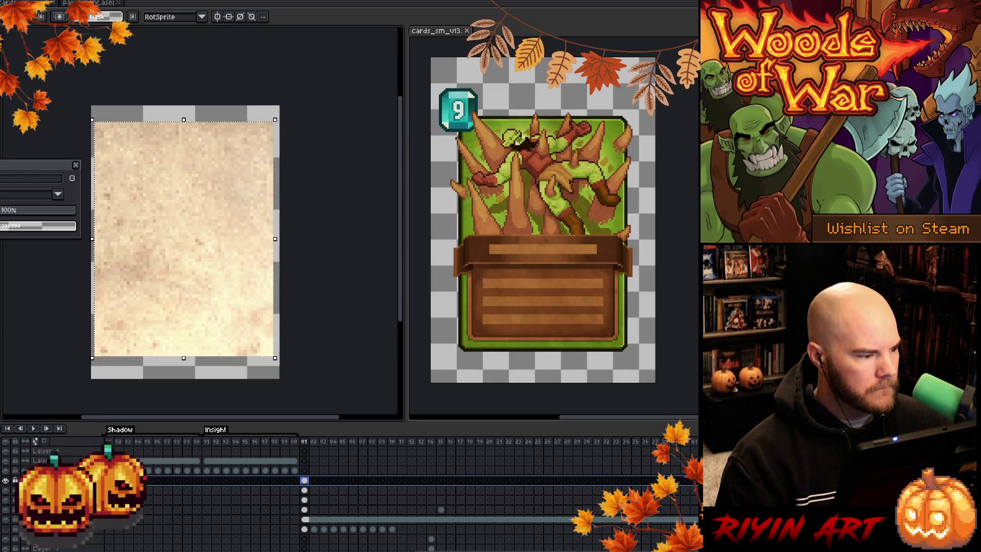
click(58, 194)
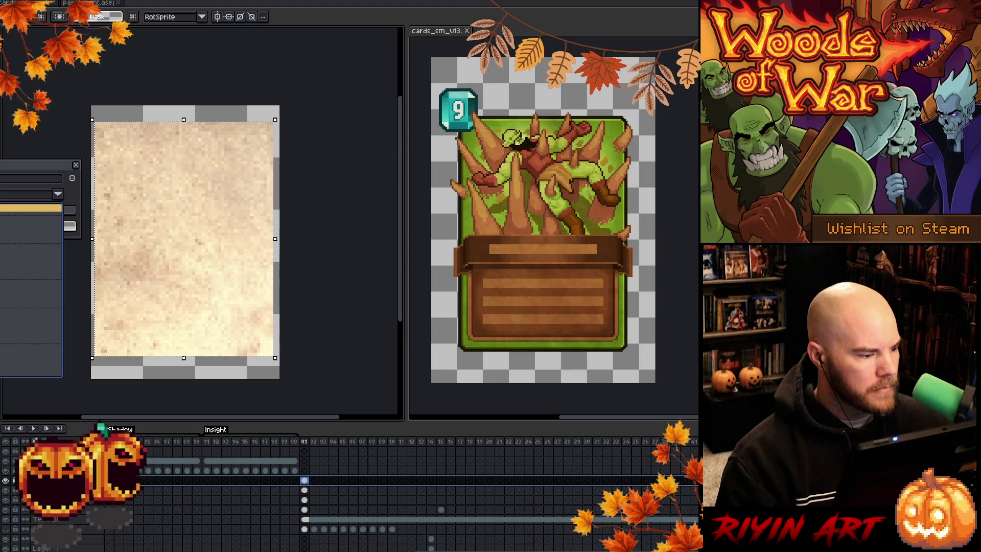
click(25, 286)
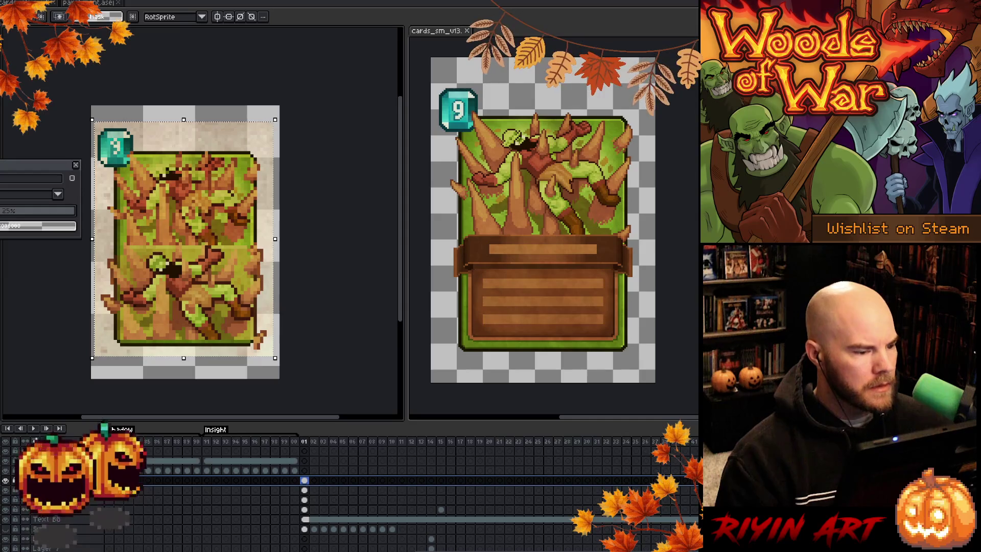
click(75, 168)
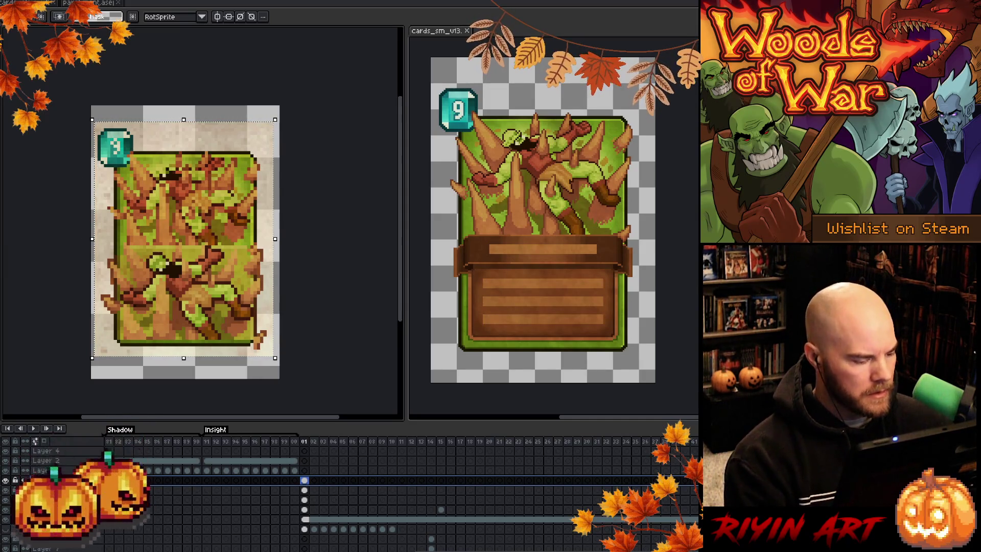
click(299, 487)
mouse_move(302, 481)
mouse_down()
mouse_move(451, 490)
mouse_move(432, 491)
mouse_up()
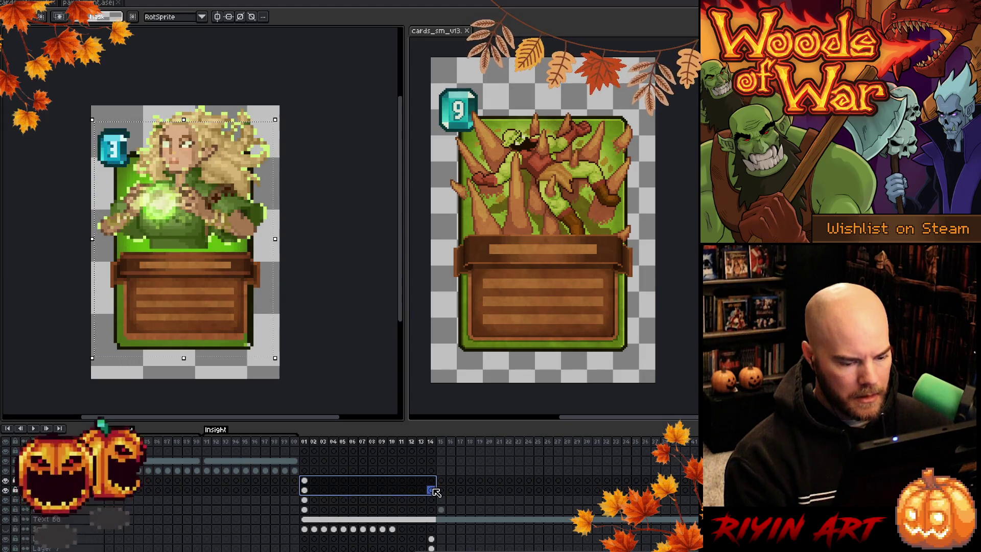
Step: Link, then unlink the selected cels so frames 1–14 hold separate copies
right_click(432, 490)
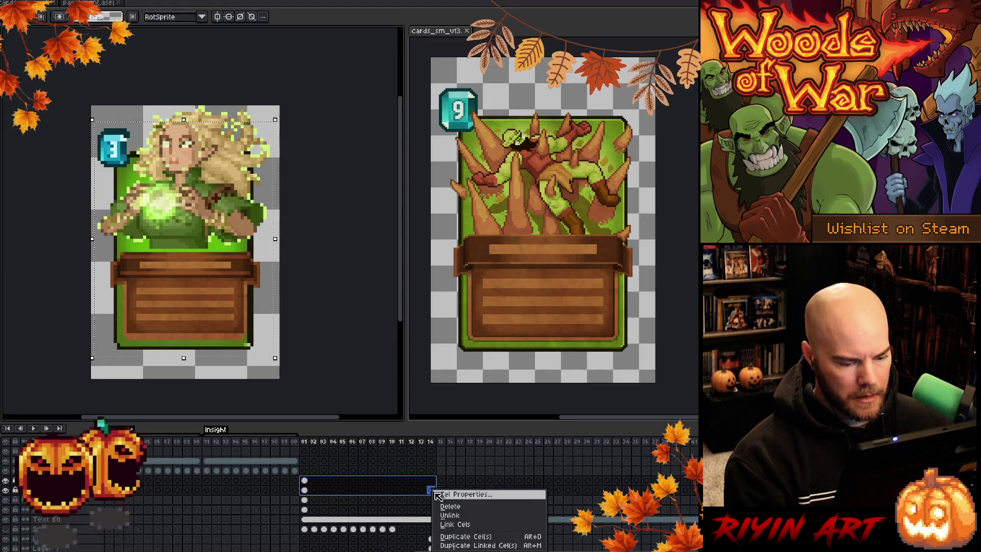
click(455, 525)
right_click(414, 492)
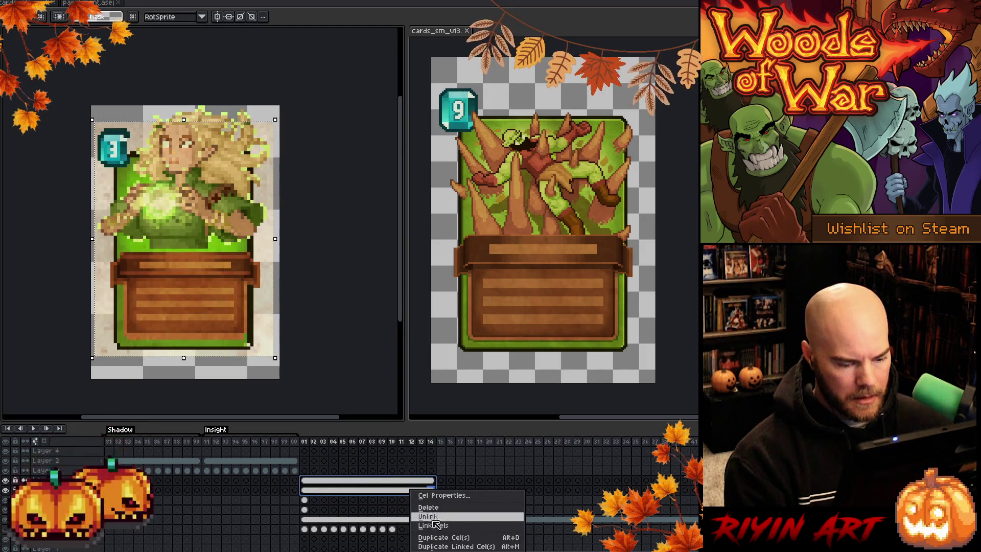
click(435, 520)
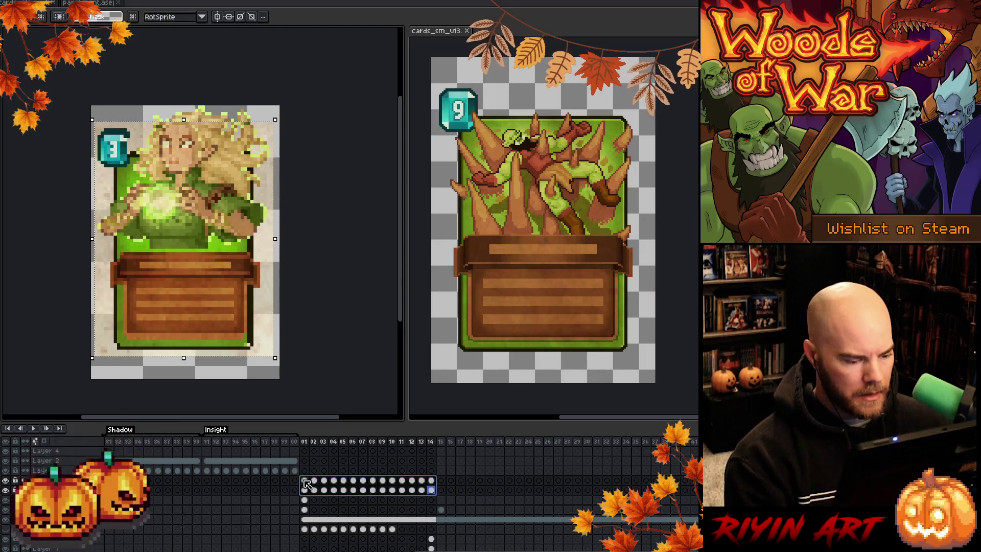
Step: Return to frame 1, deselect, and select the lower layer's card art cel
click(304, 480)
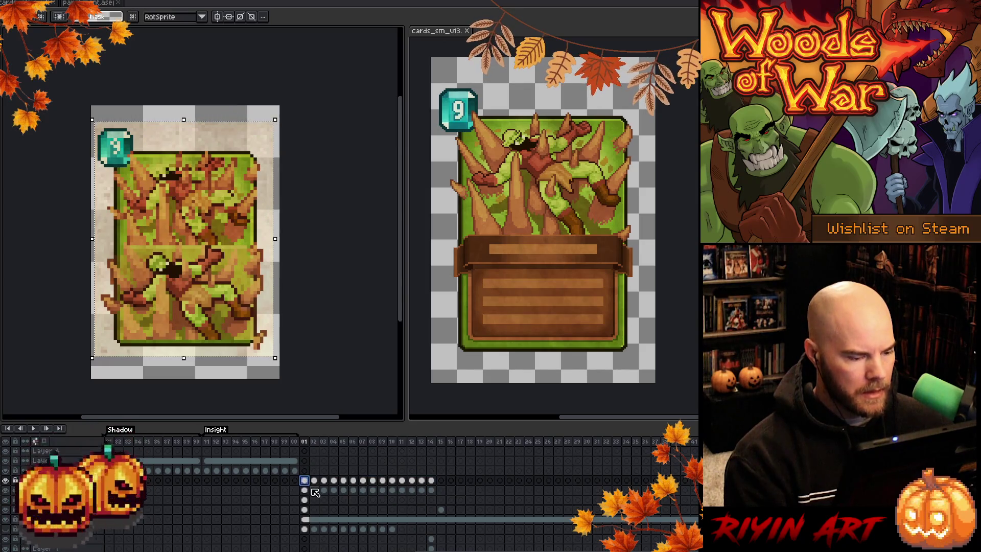
key(ctrl+d)
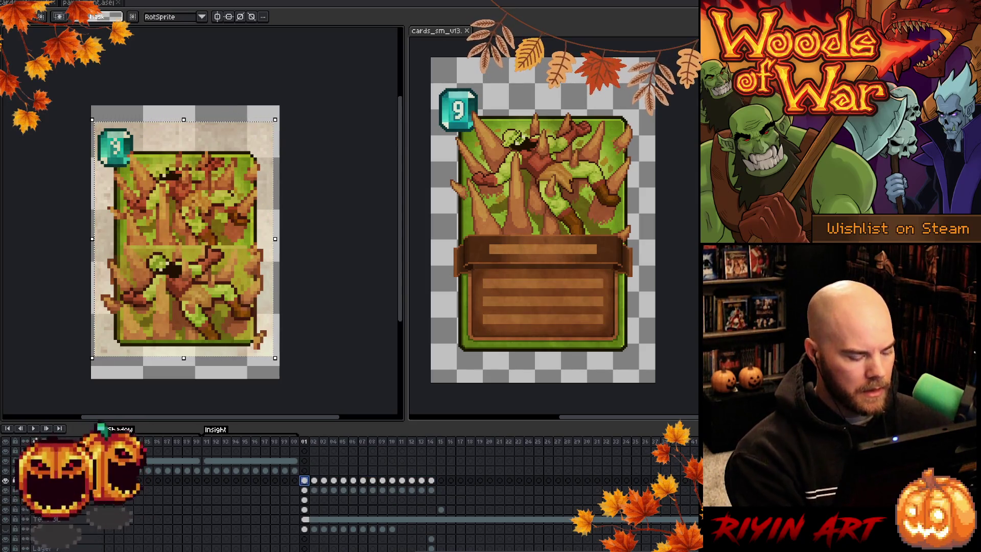
click(306, 500)
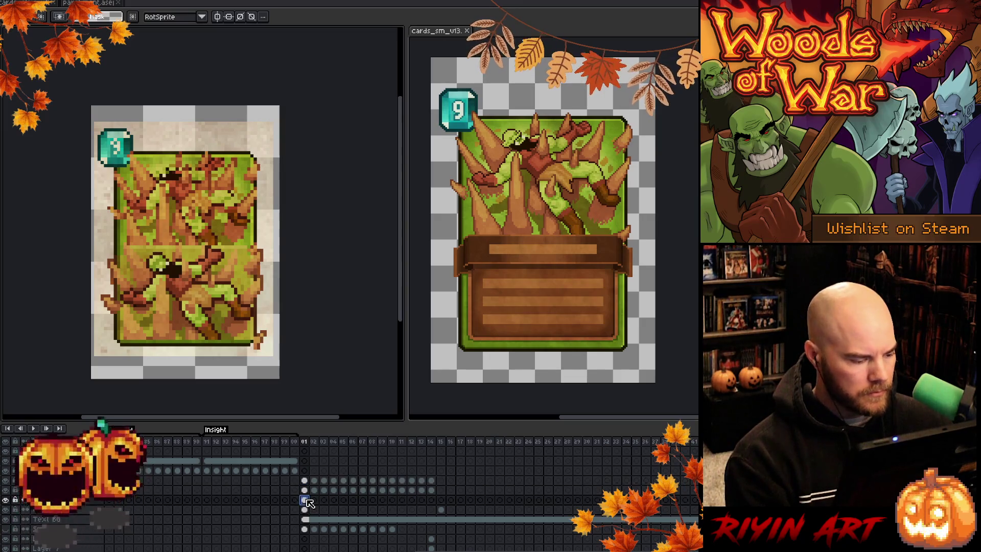
ctrl+click(304, 498)
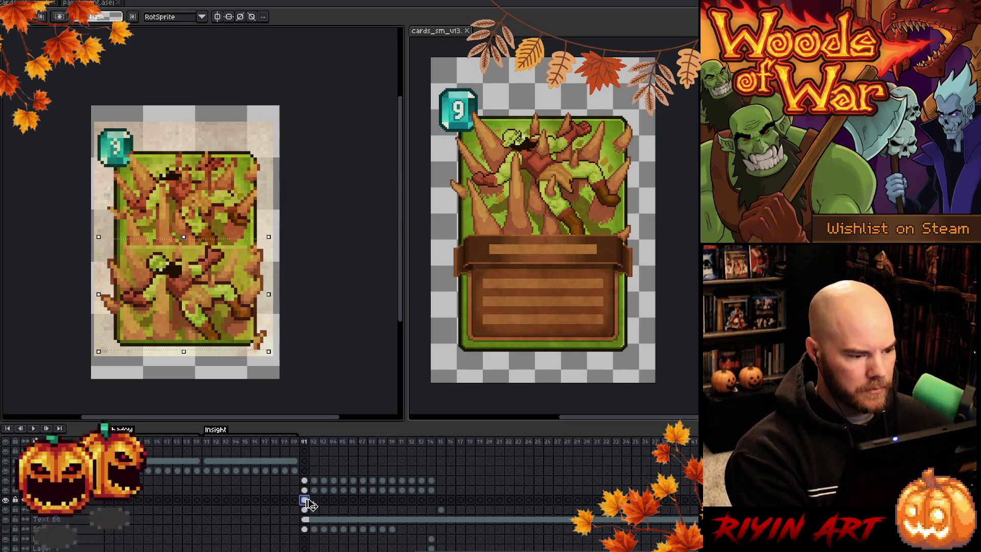
Step: Nudge the tree-spike art with the arrow keys until it sits above the wooden banner
key(shift+Up)
key(shift+Up)
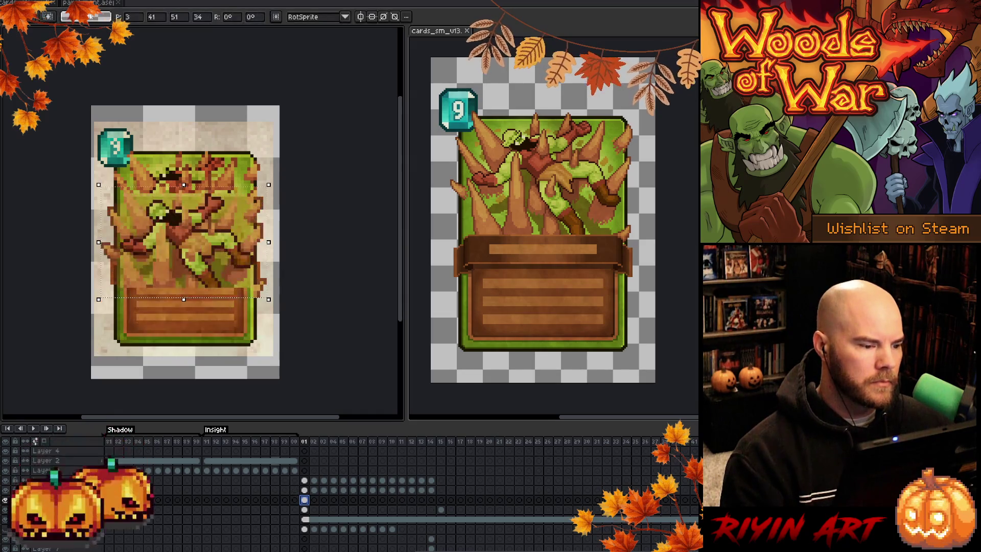
key(Down)
key(Down)
key(Down)
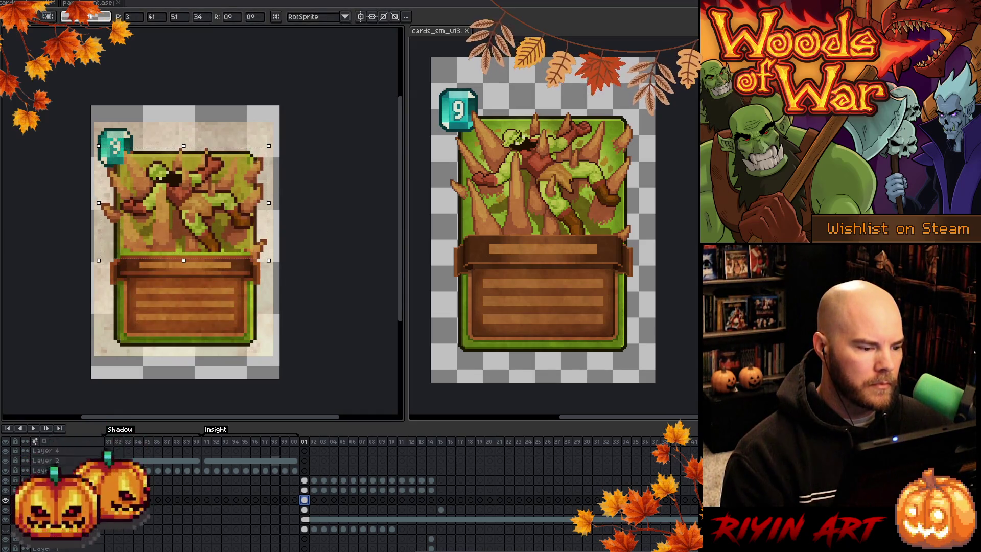
key(Up)
key(Up)
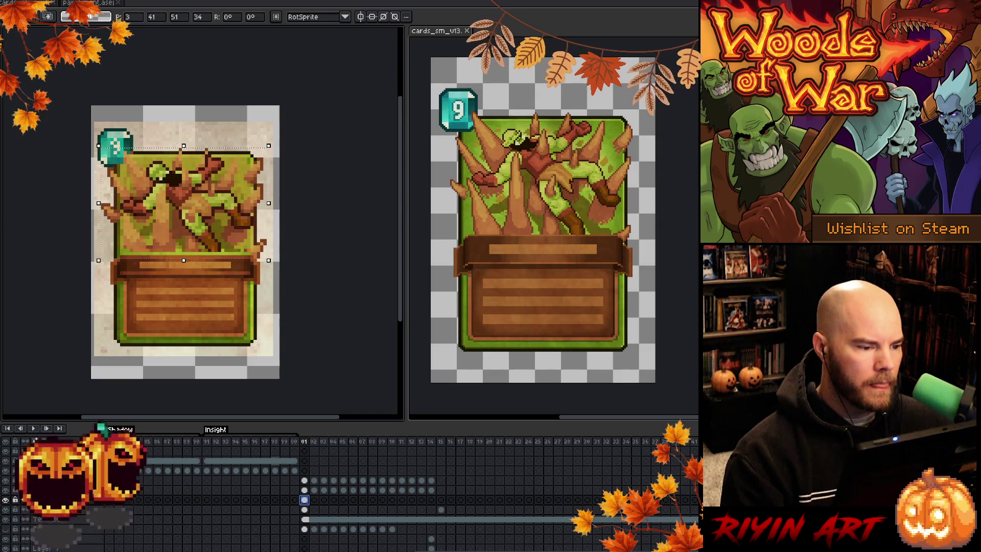
text(13)
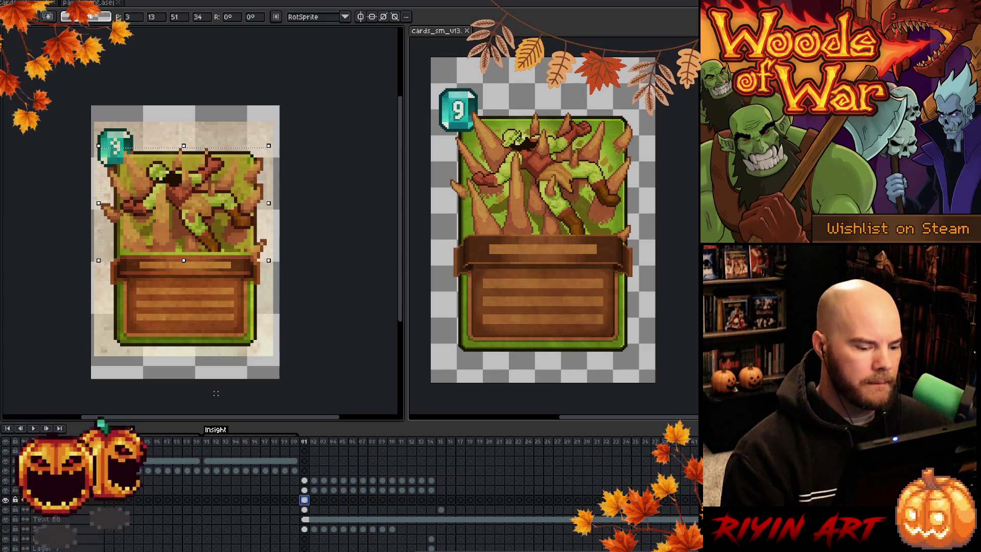
Step: Toggle the parchment background's visibility to compare, then switch to the spiky orc artwork document
click(6, 489)
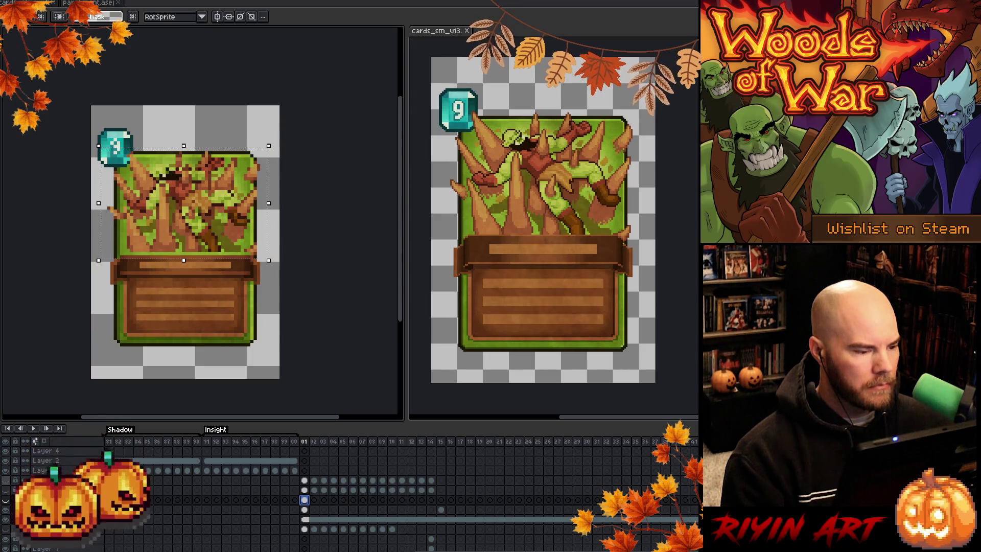
click(5, 500)
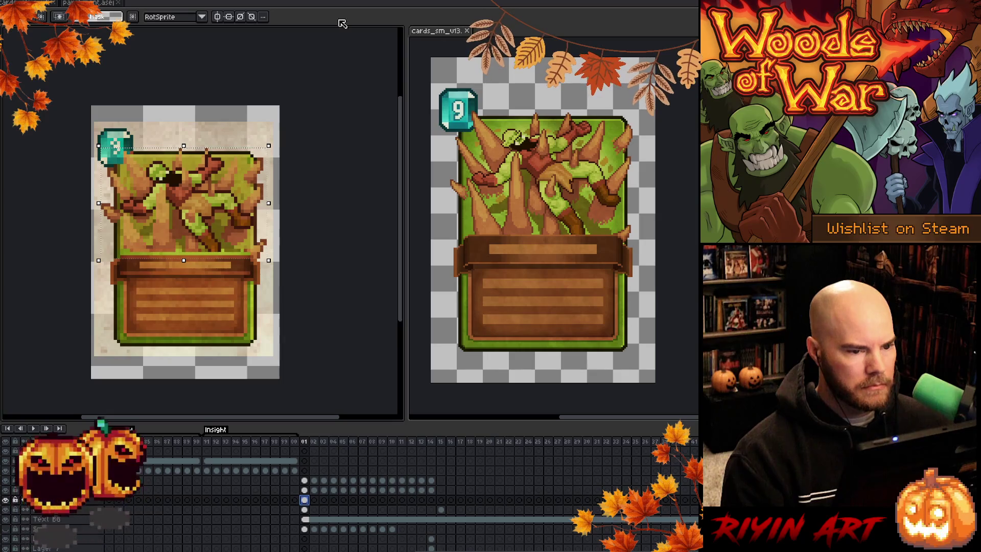
click(417, 264)
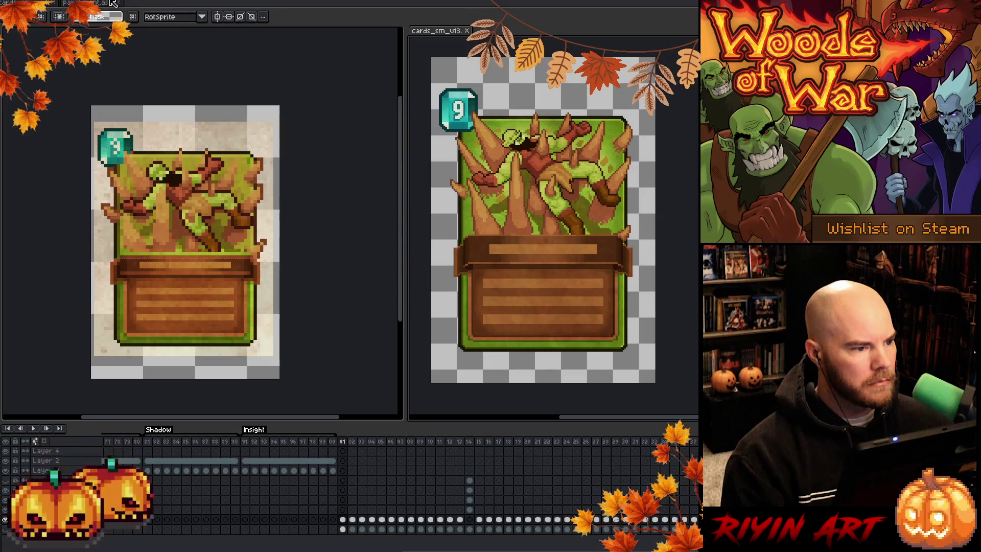
click(49, 4)
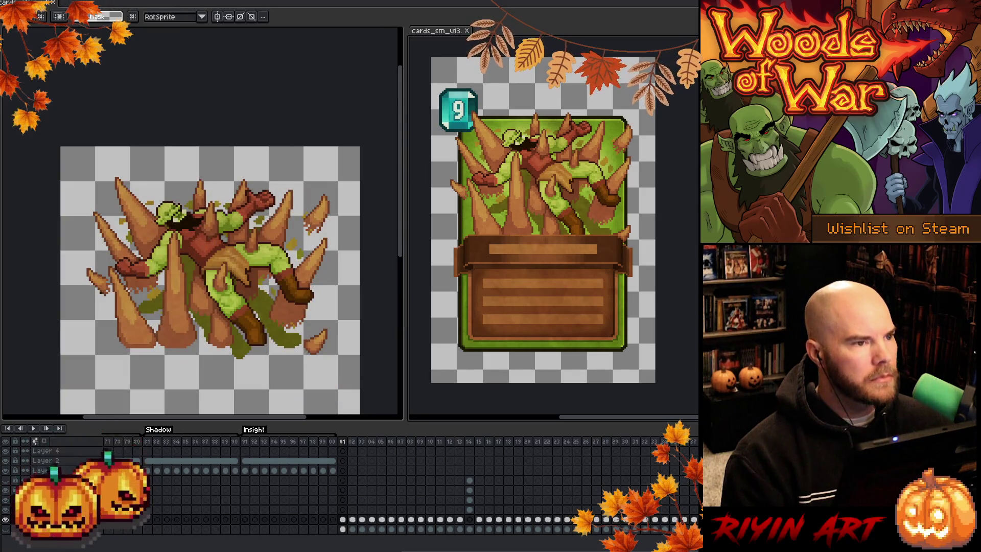
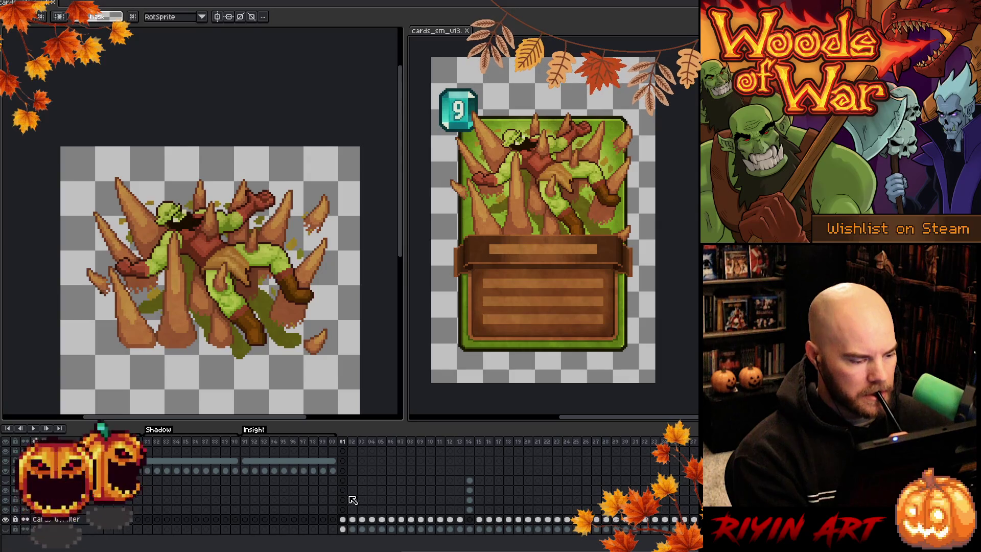
Step: Hide the orc sprite's top layer, marquee-select the orc and spikes art, and switch to the card
key(ctrl+Tab)
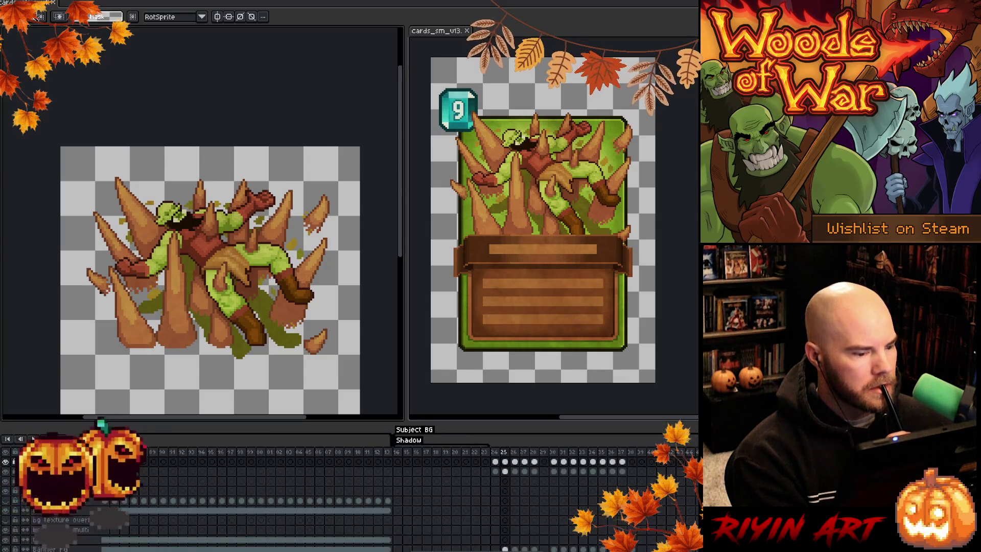
click(6, 462)
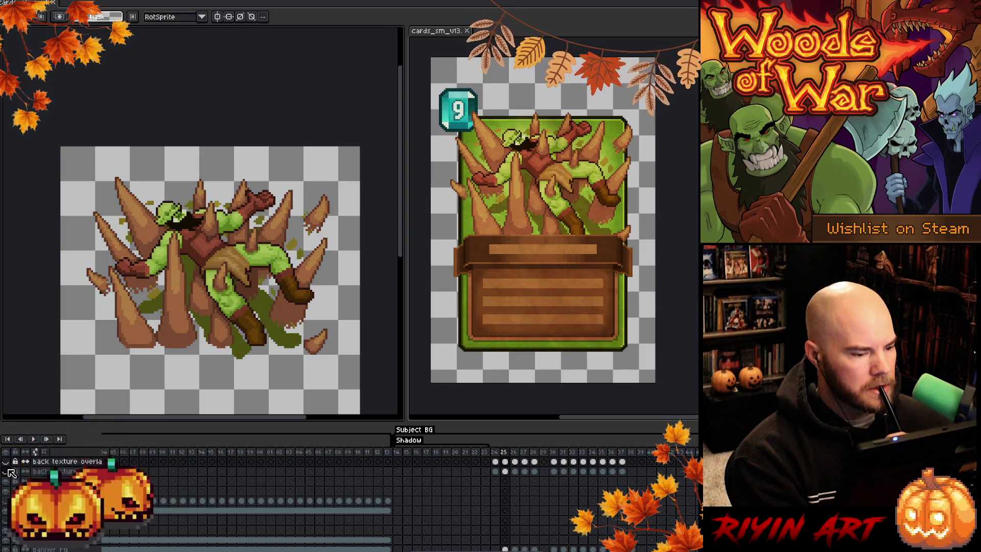
scroll(287, 544, down, 1)
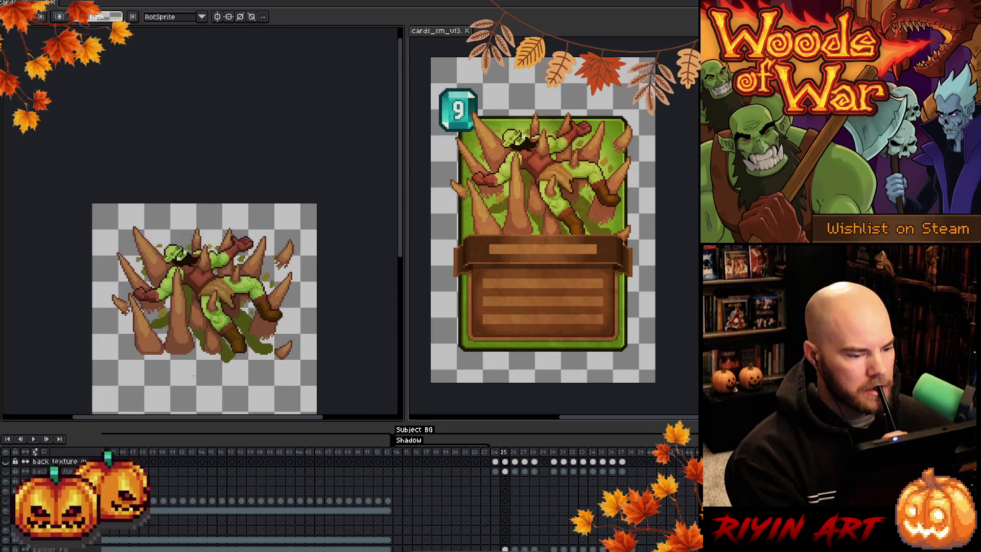
scroll(287, 545, down, 2)
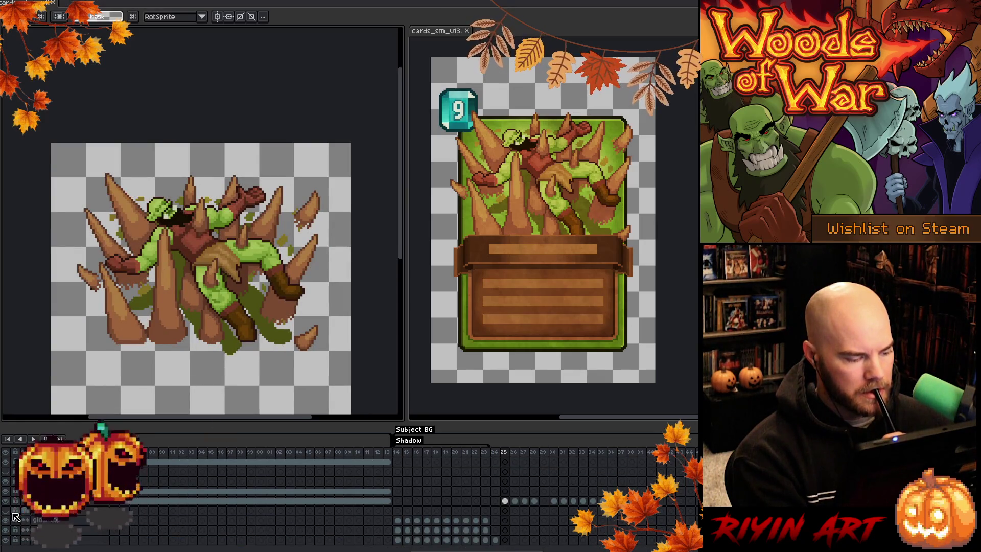
scroll(266, 502, down, 2)
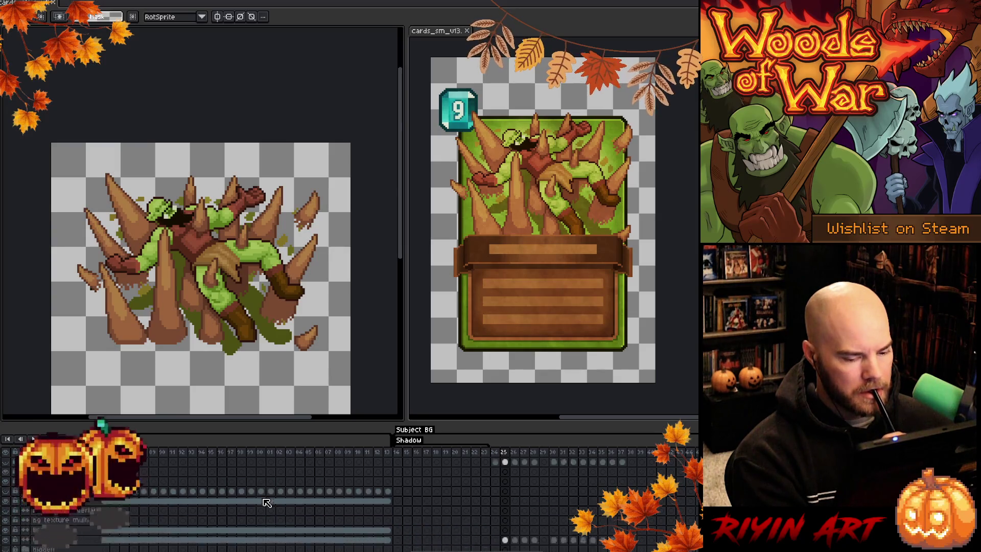
scroll(266, 503, up, 2)
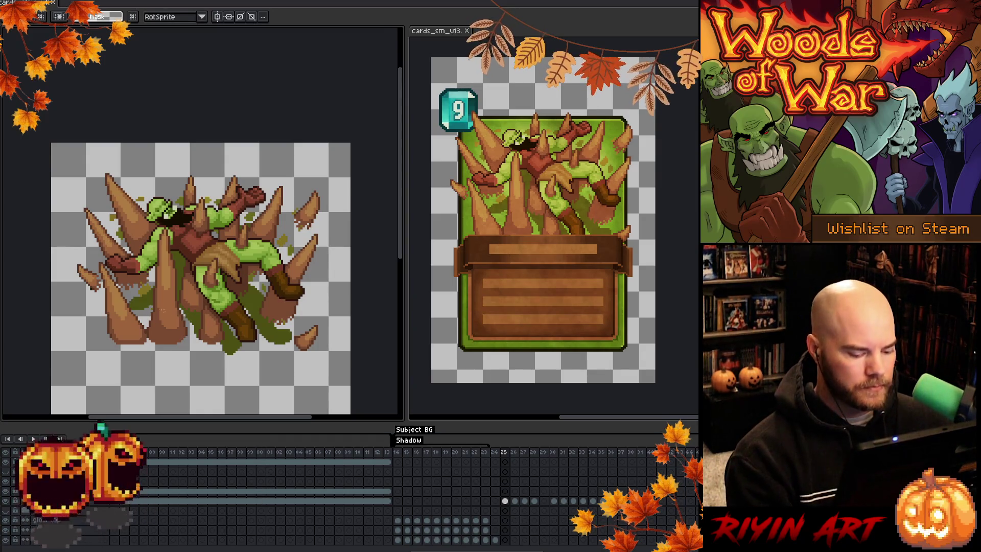
mouse_move(61, 143)
mouse_down()
mouse_move(220, 335)
mouse_move(347, 388)
mouse_move(344, 378)
mouse_up()
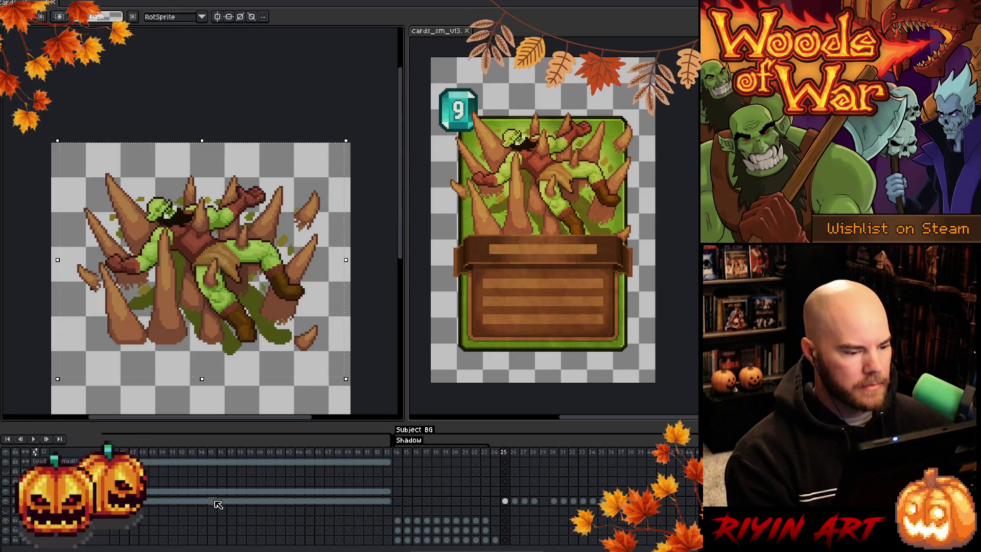
key(ctrl+Tab)
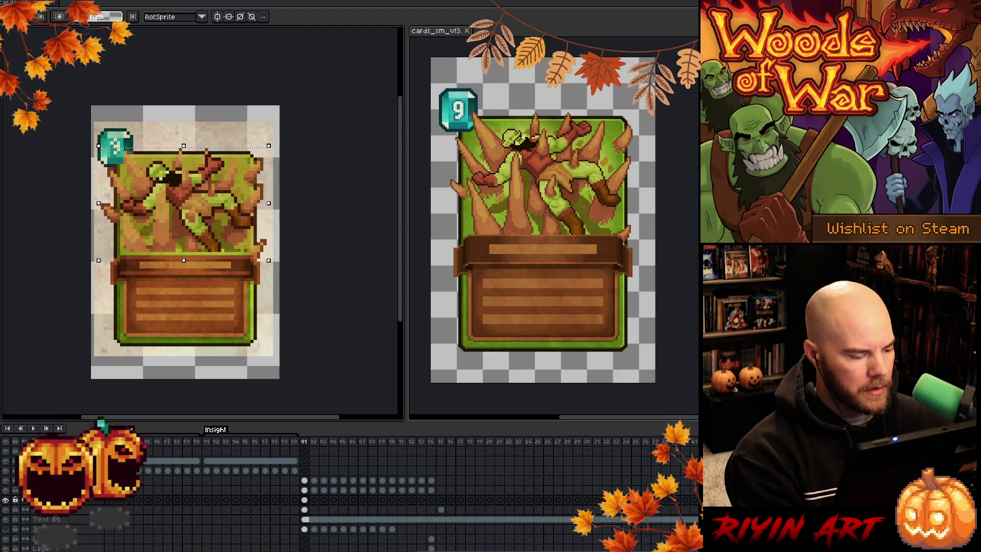
Step: Select a lower card layer and paste the 131x108 orc artwork at position -39,23
click(305, 480)
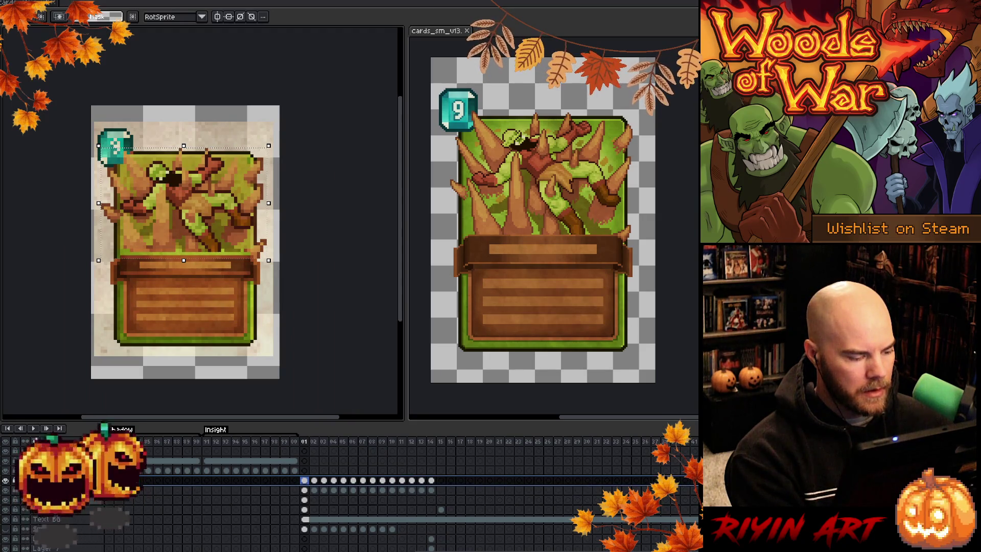
key(Down)
key(Down)
click(306, 539)
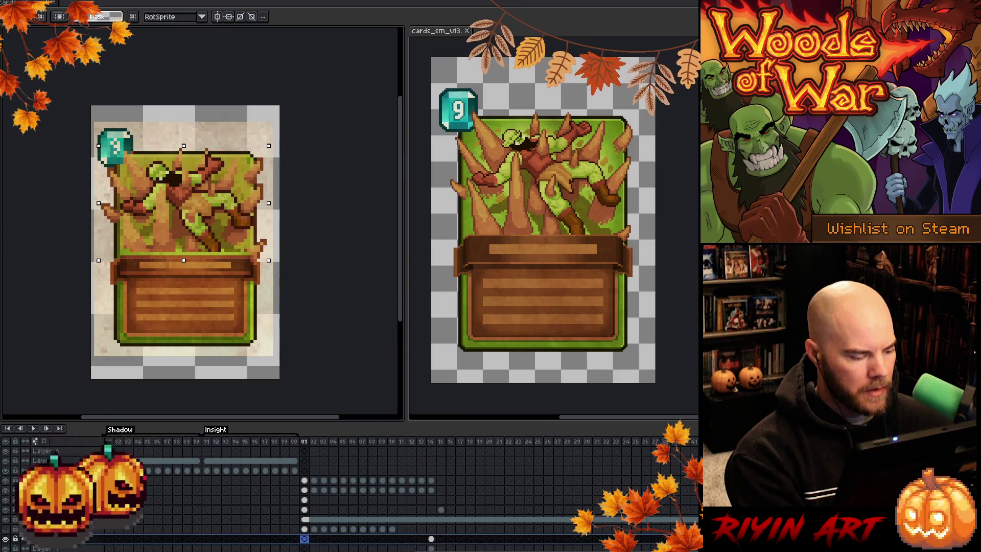
double_click(37, 547)
click(78, 167)
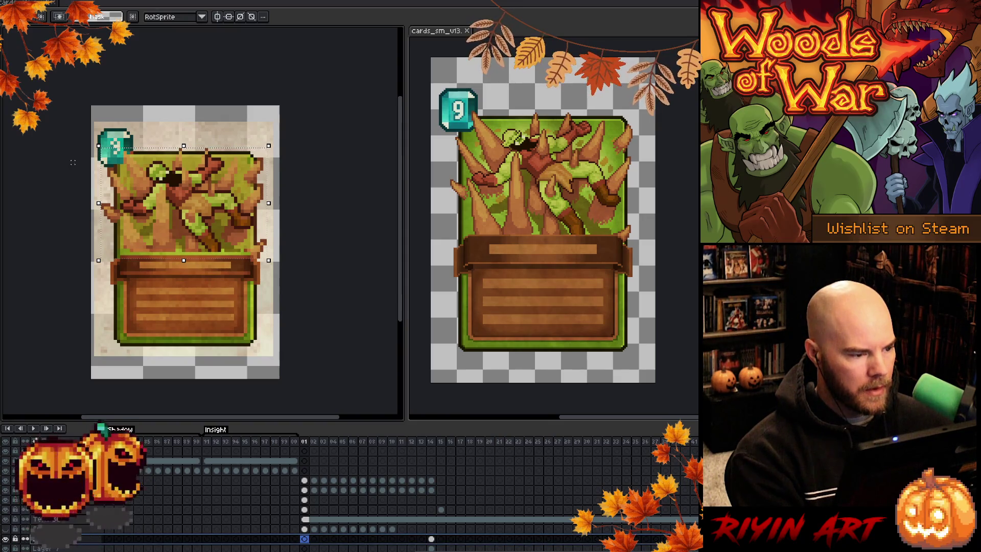
key(ctrl+v)
mouse_move(269, 364)
mouse_down()
mouse_move(59, 284)
mouse_move(139, 420)
mouse_move(133, 398)
mouse_move(123, 407)
mouse_up()
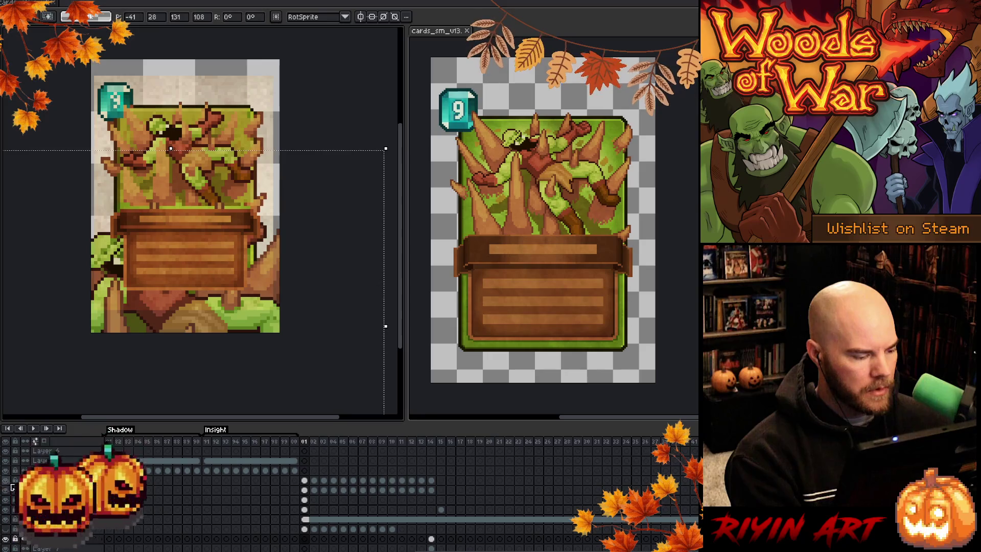
Step: Check the upper layers' properties and save the card file
double_click(40, 481)
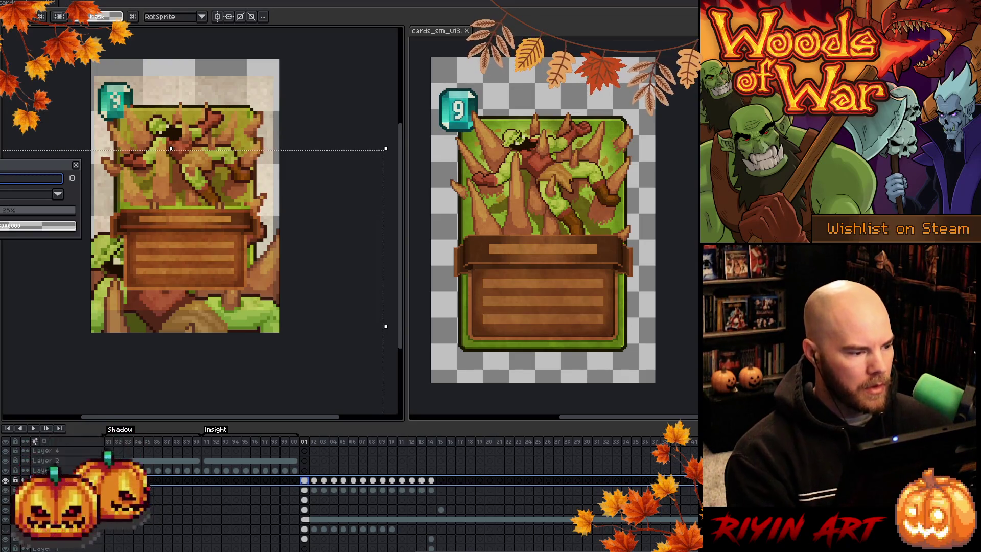
key(Return)
key(Down)
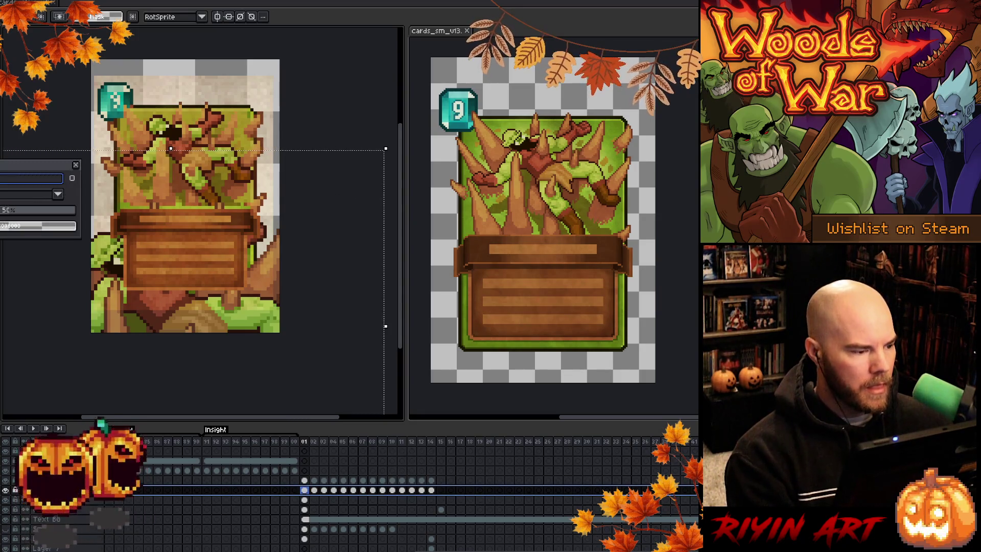
key(Escape)
key(ctrl+s)
Step: Hide the cream parchment wash layer and activate the layer below it
click(5, 481)
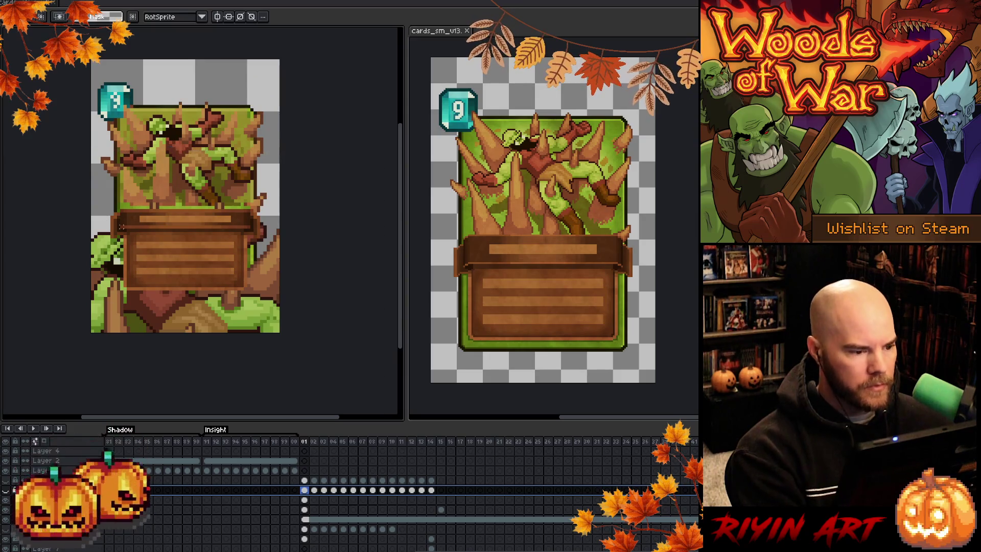
scroll(127, 184, up, 1)
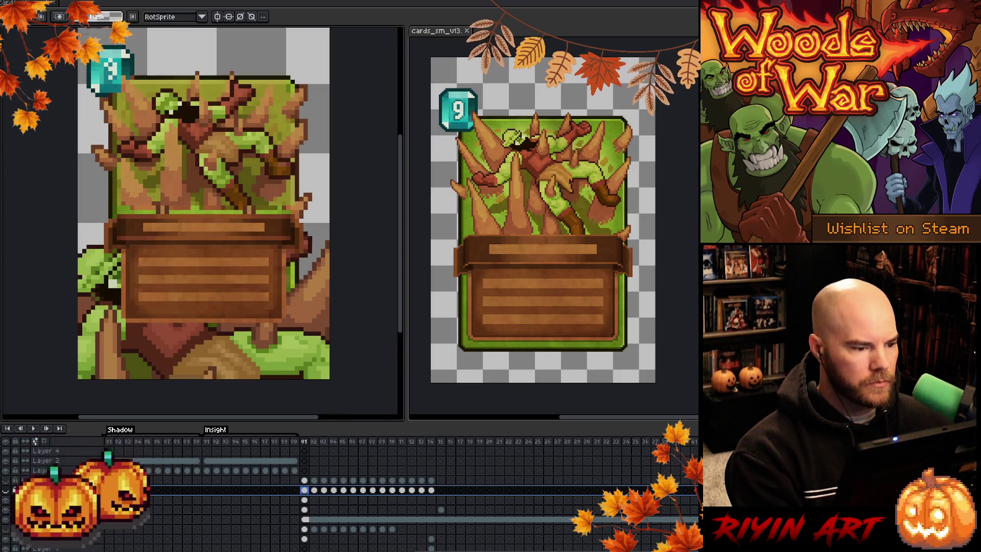
click(305, 500)
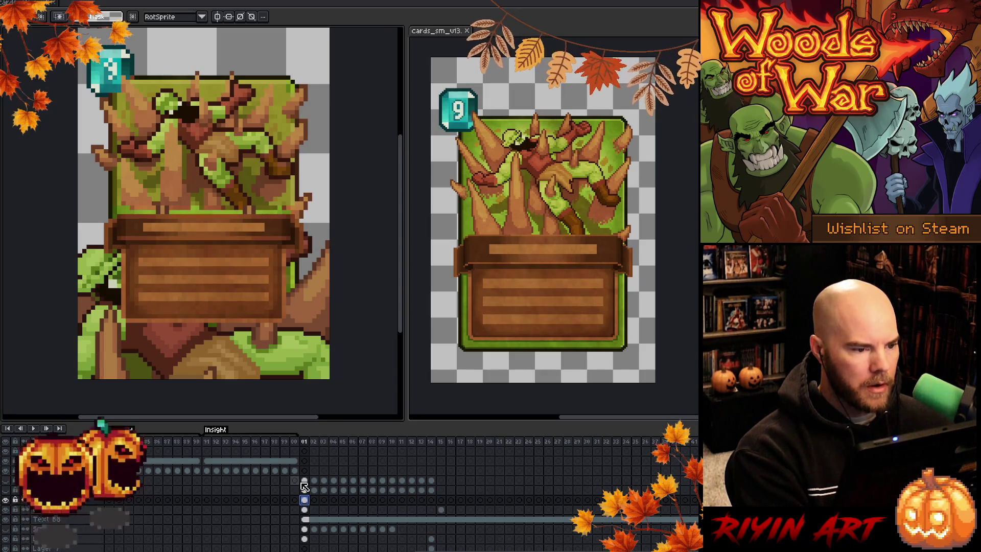
key(shift+r)
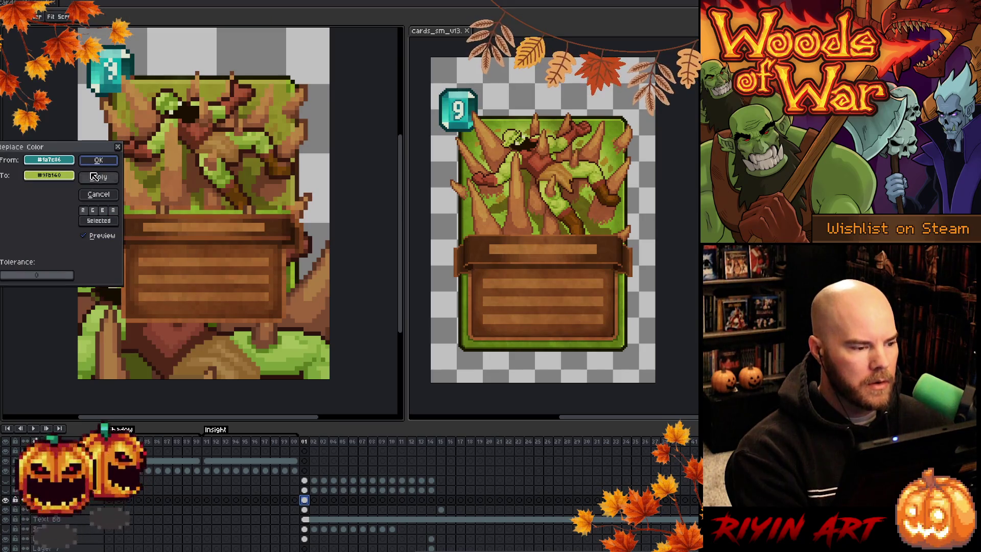
mouse_move(75, 152)
mouse_down()
mouse_move(315, 76)
mouse_move(408, 32)
mouse_up()
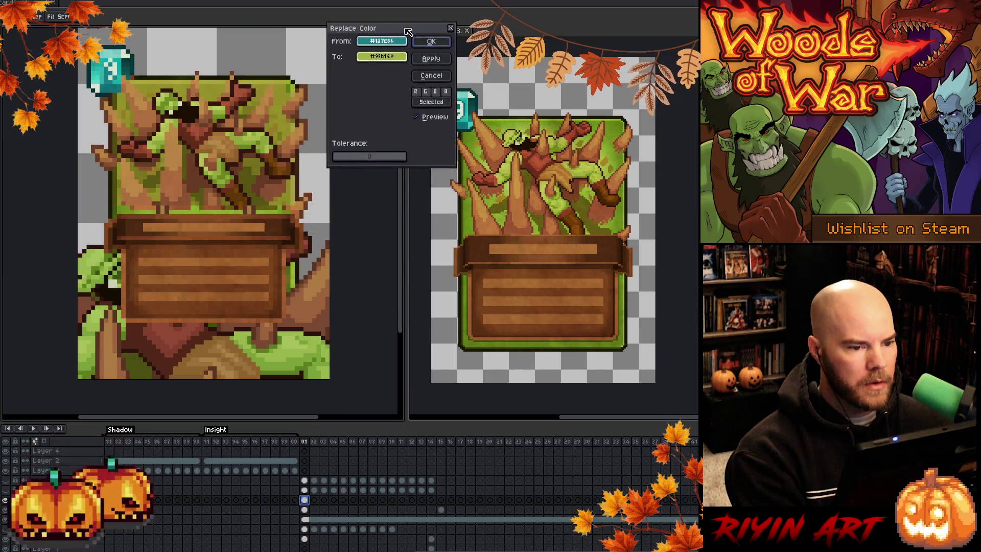
click(178, 85)
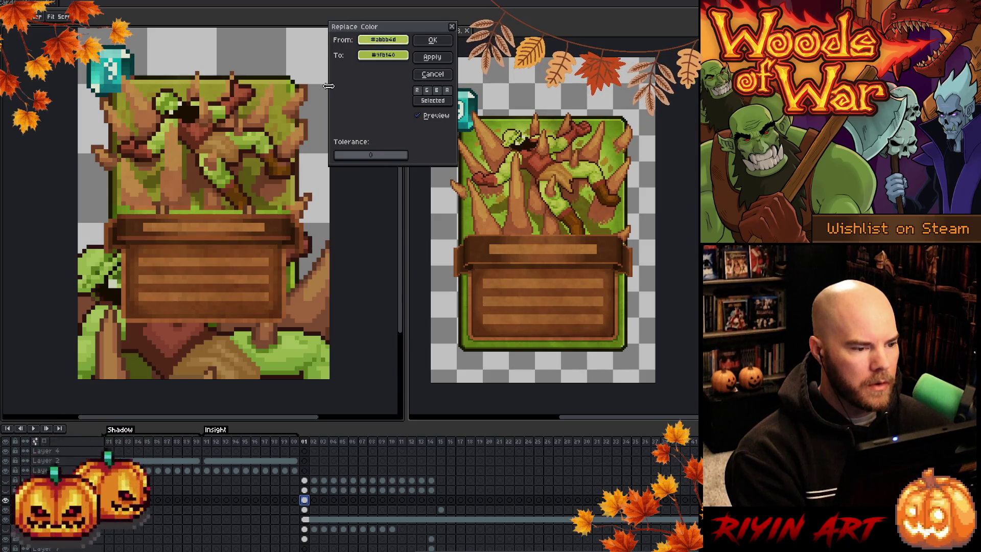
click(432, 74)
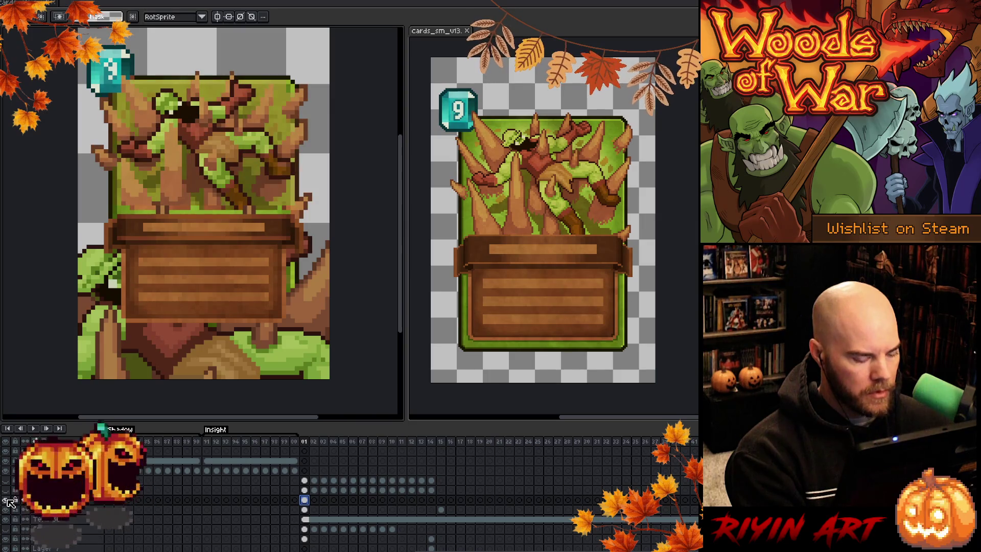
key(shift+r)
click(196, 87)
click(165, 94)
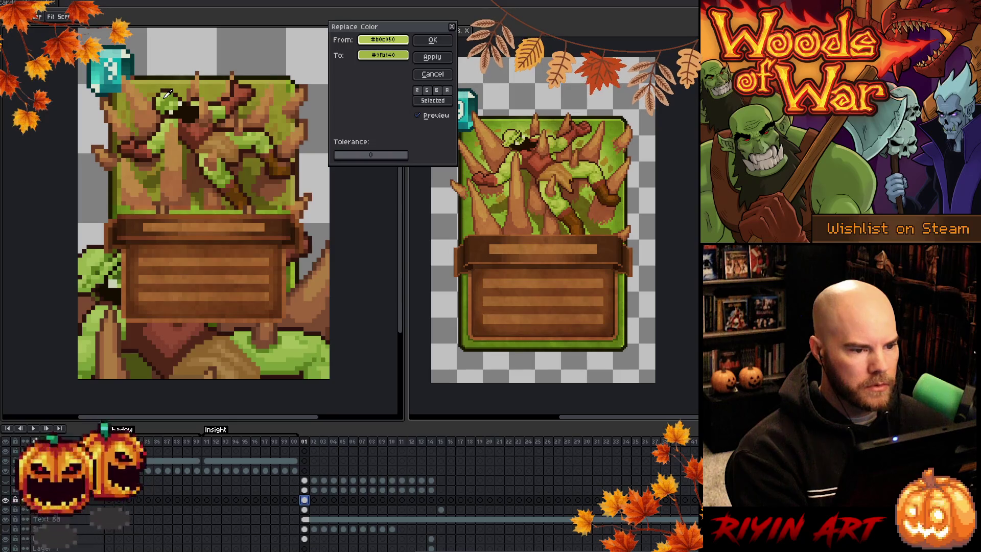
click(424, 74)
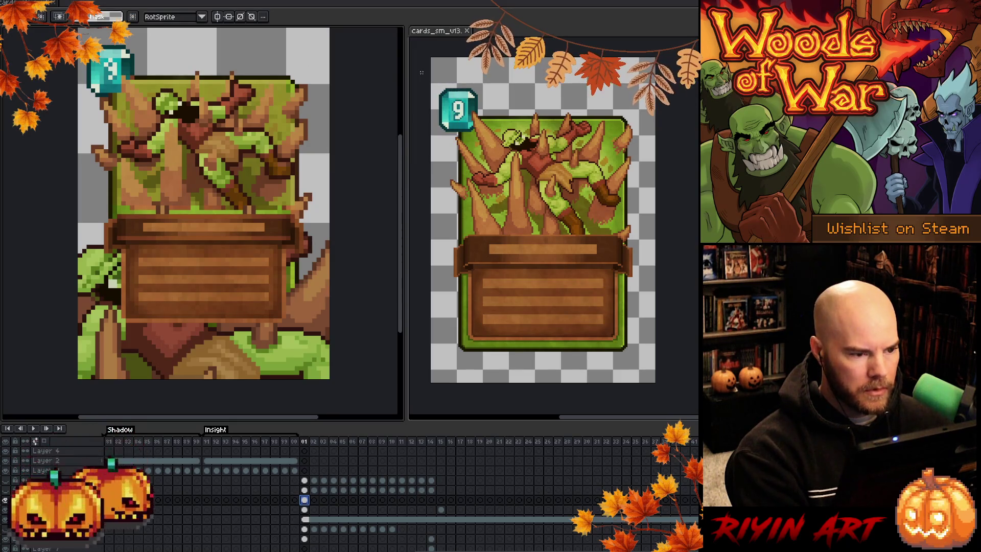
key(shift+r)
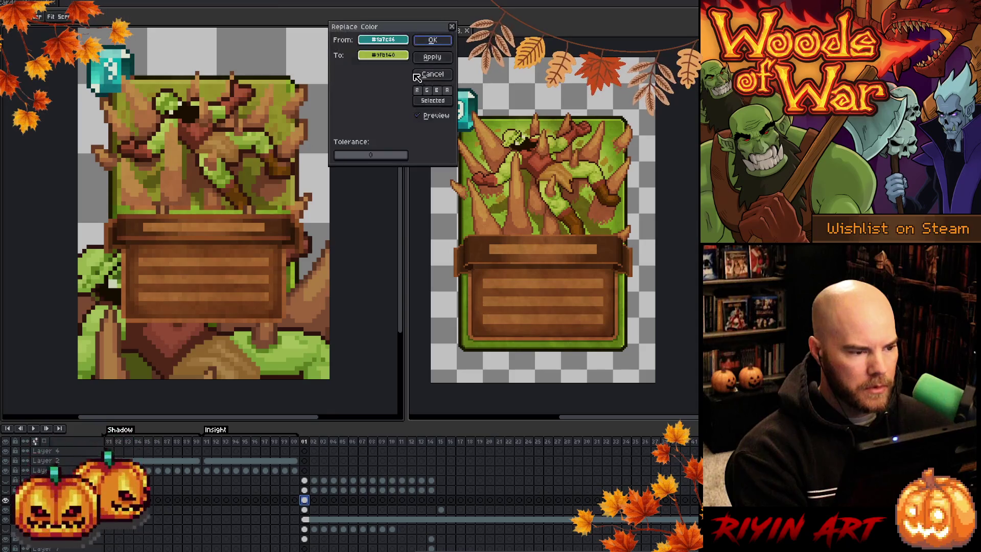
click(195, 108)
click(179, 102)
click(167, 94)
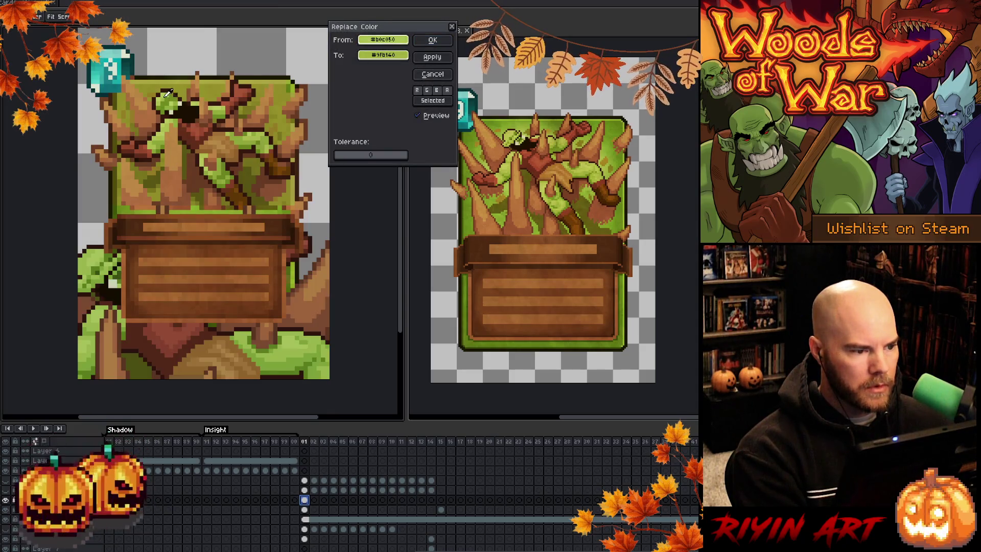
click(171, 99)
click(171, 93)
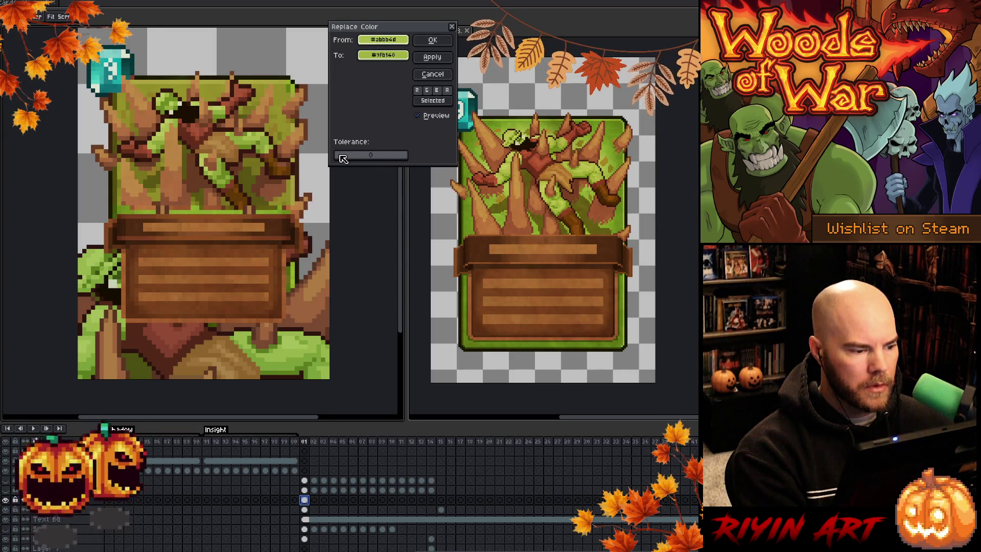
drag(344, 159, 346, 158)
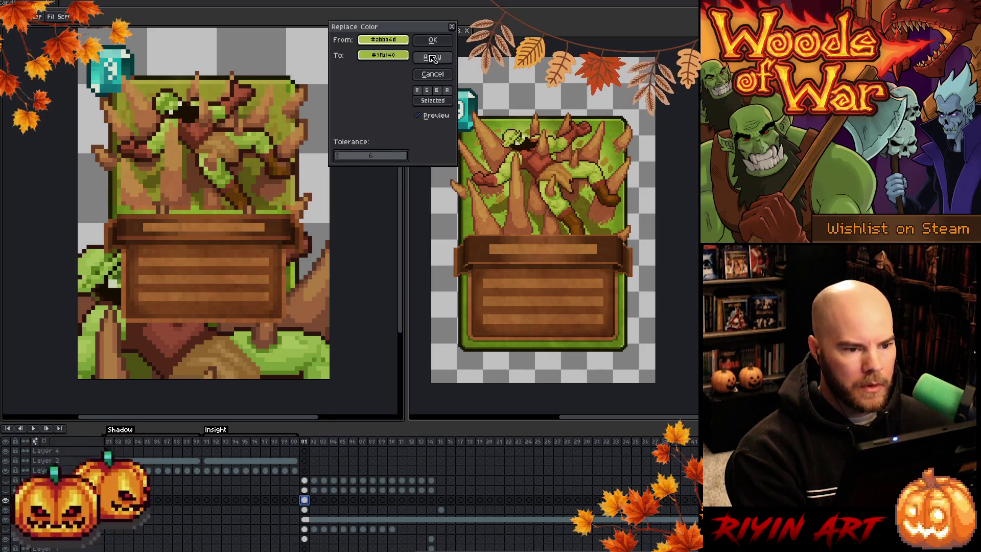
click(433, 74)
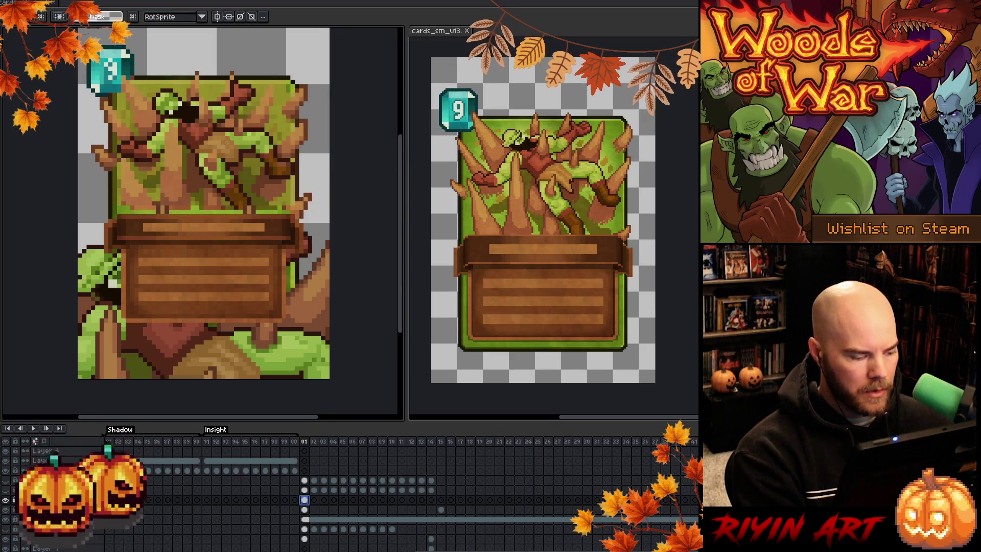
key(shift+r)
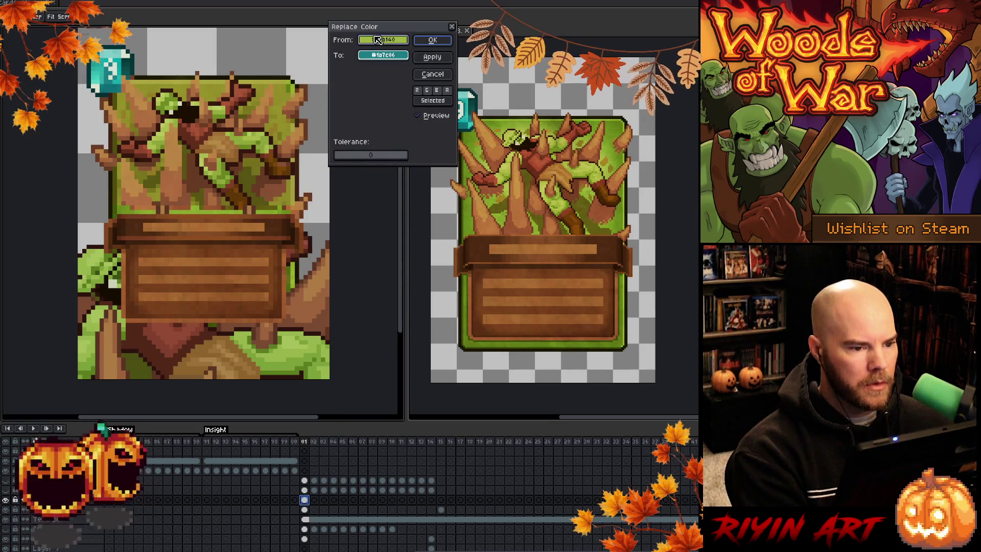
click(173, 94)
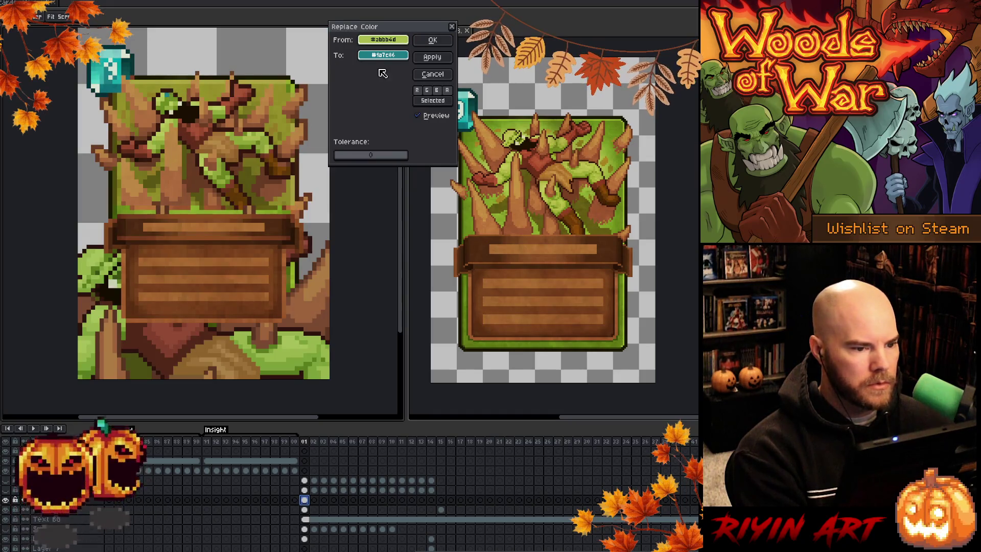
drag(346, 156, 320, 159)
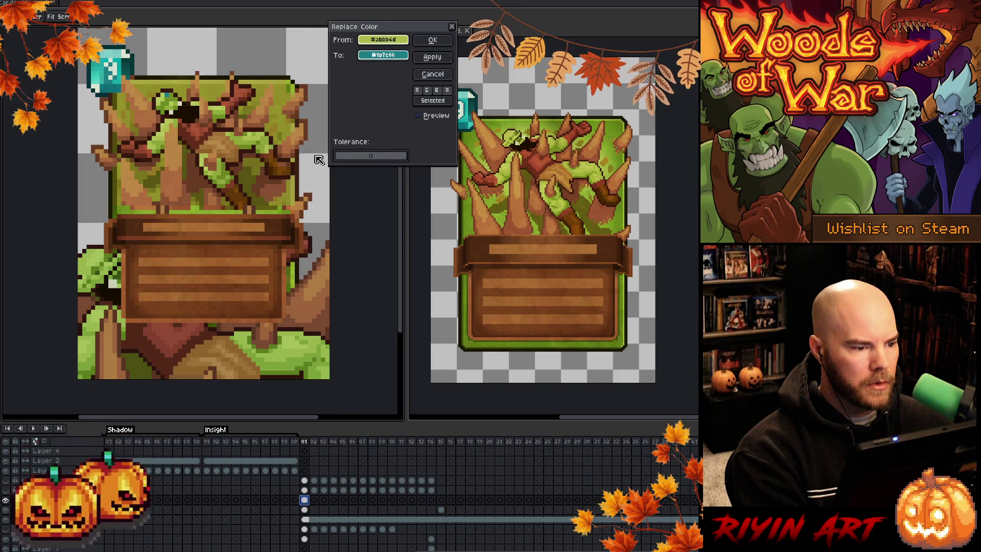
click(432, 75)
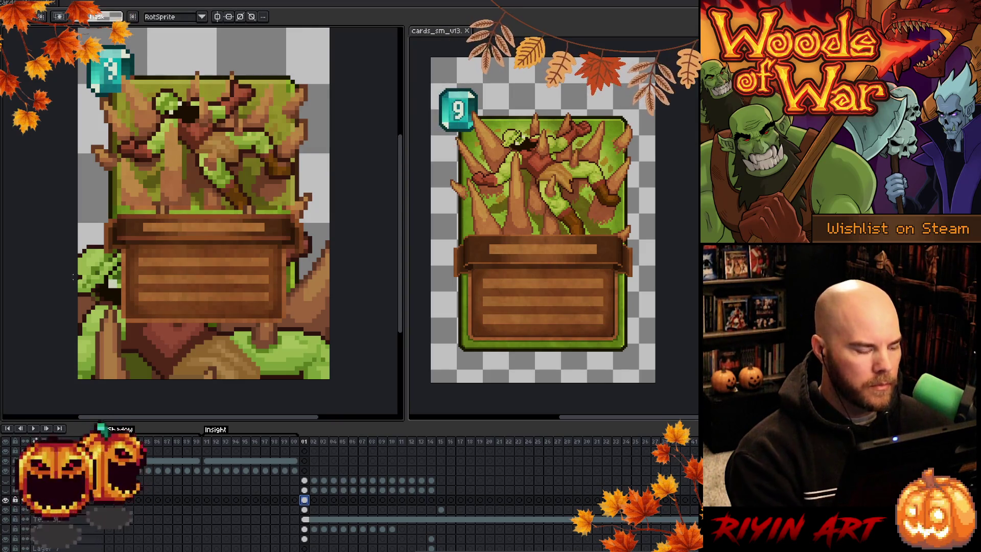
key(i)
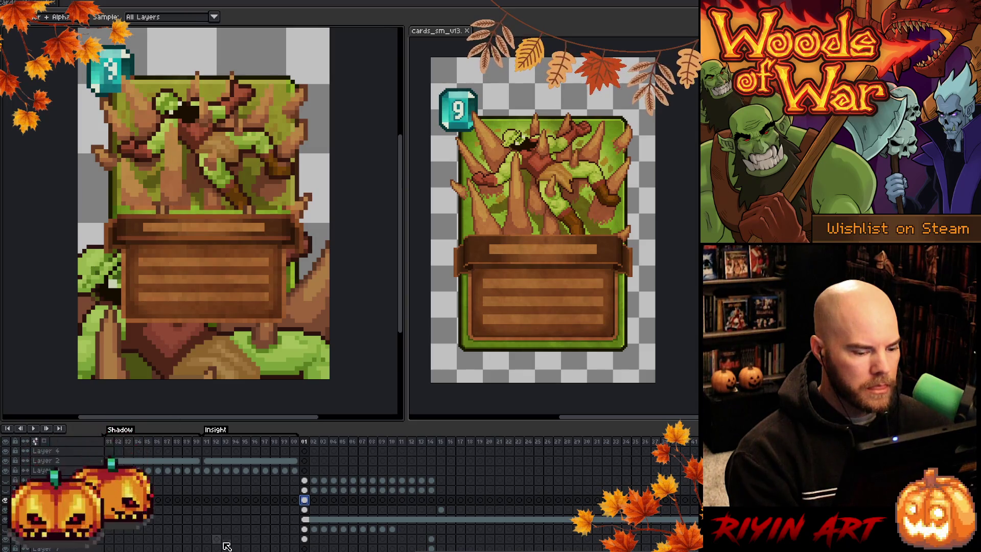
Step: Add a new layer, colour-range select the orc's greens with raised tolerance, and shrink the transform box
key(shift+n)
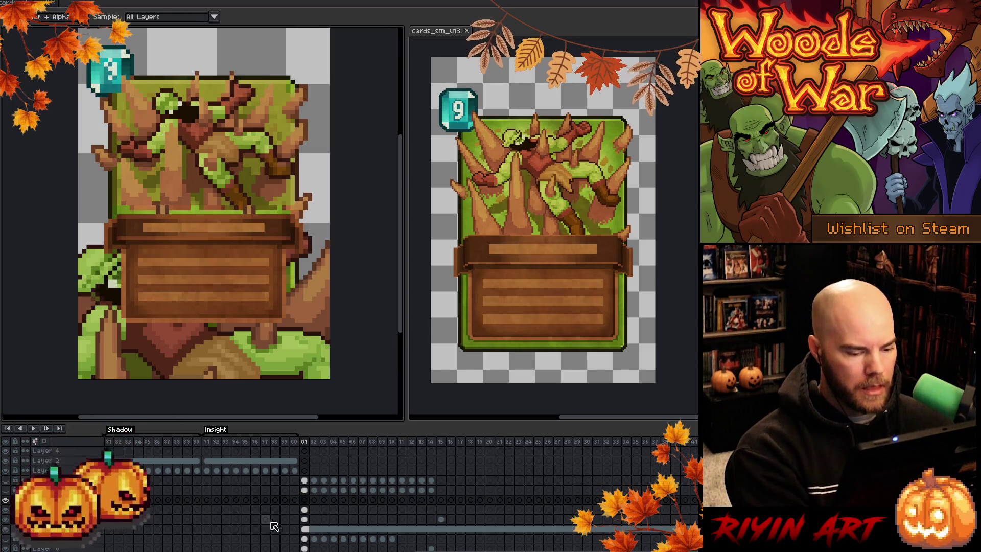
click(305, 510)
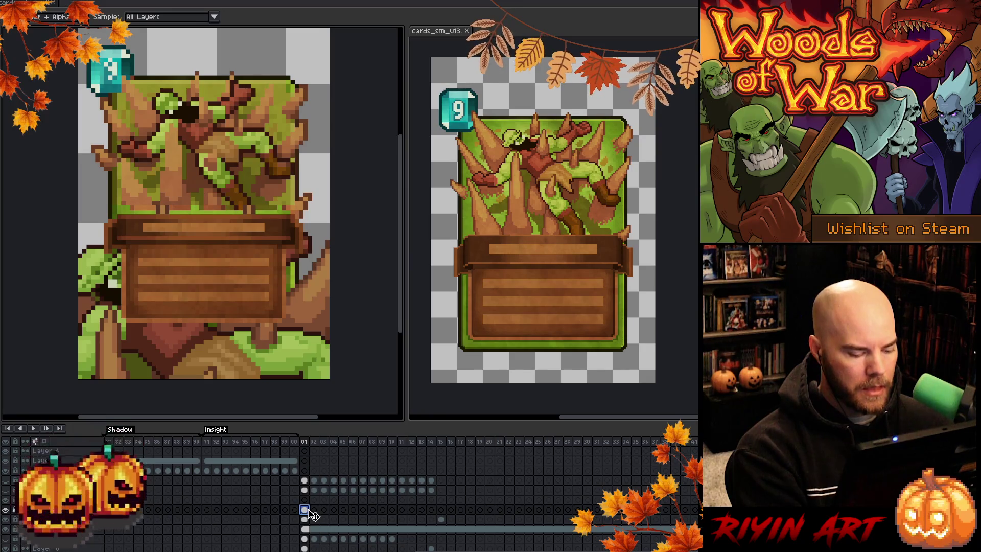
key(ctrl+shift+c)
drag(213, 117, 325, 142)
click(178, 100)
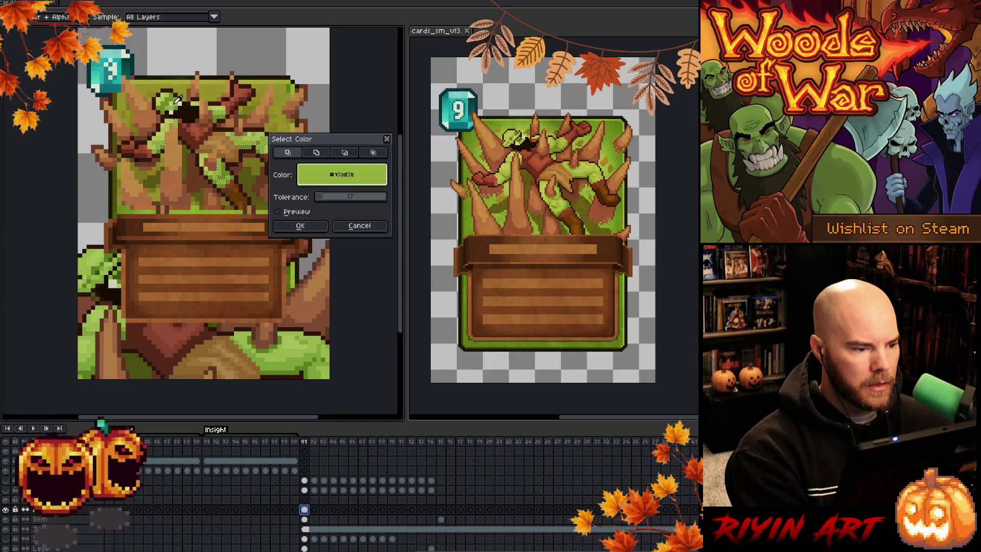
click(177, 99)
drag(324, 197, 333, 197)
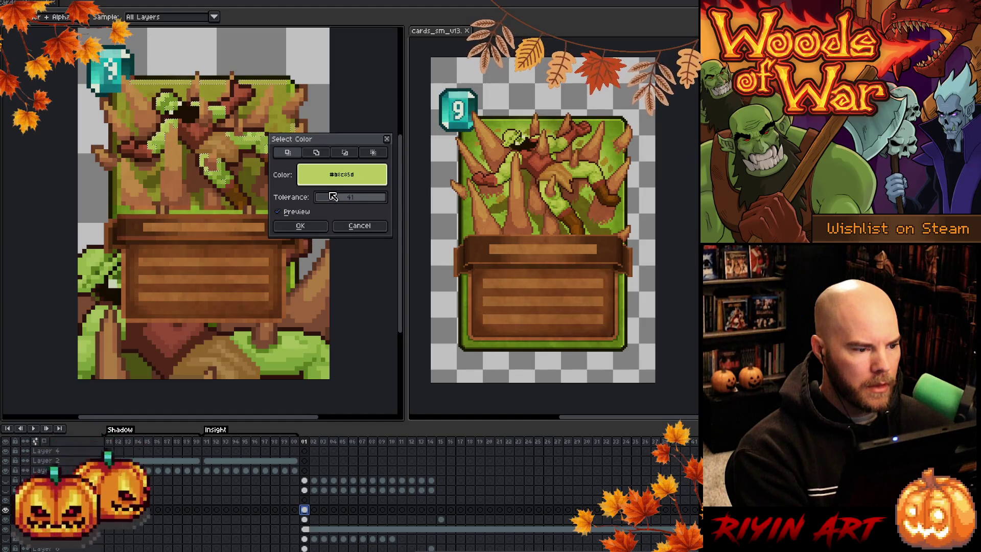
click(301, 226)
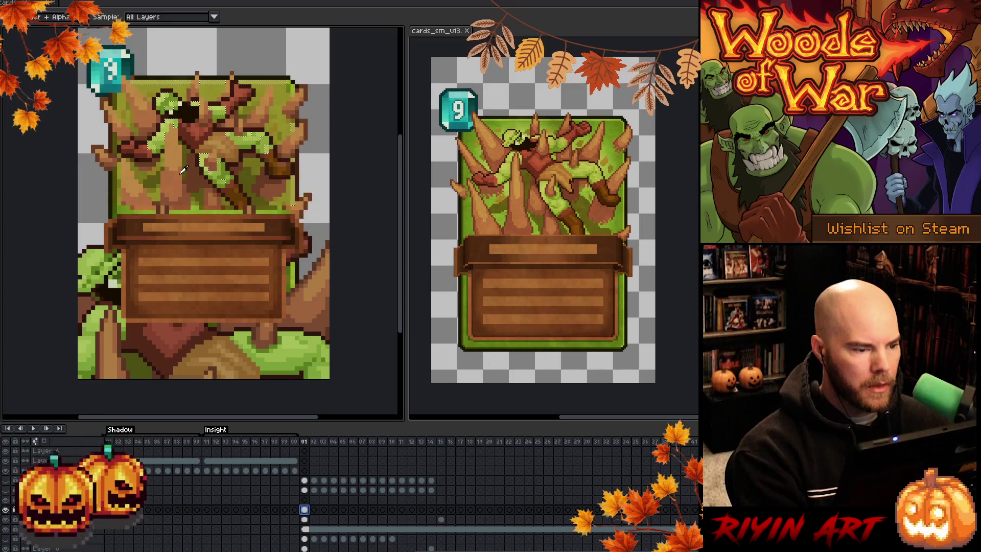
key(ctrl+t)
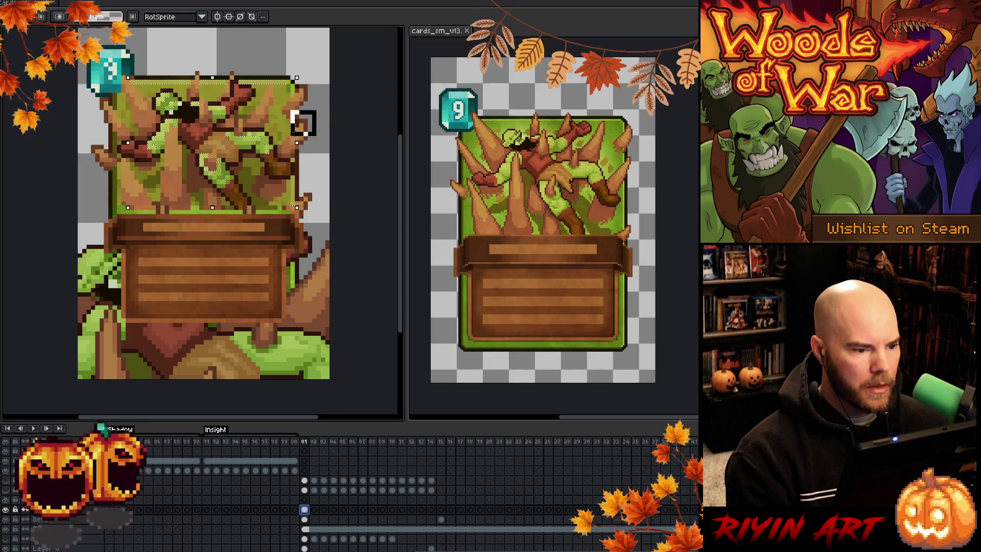
drag(128, 78, 145, 91)
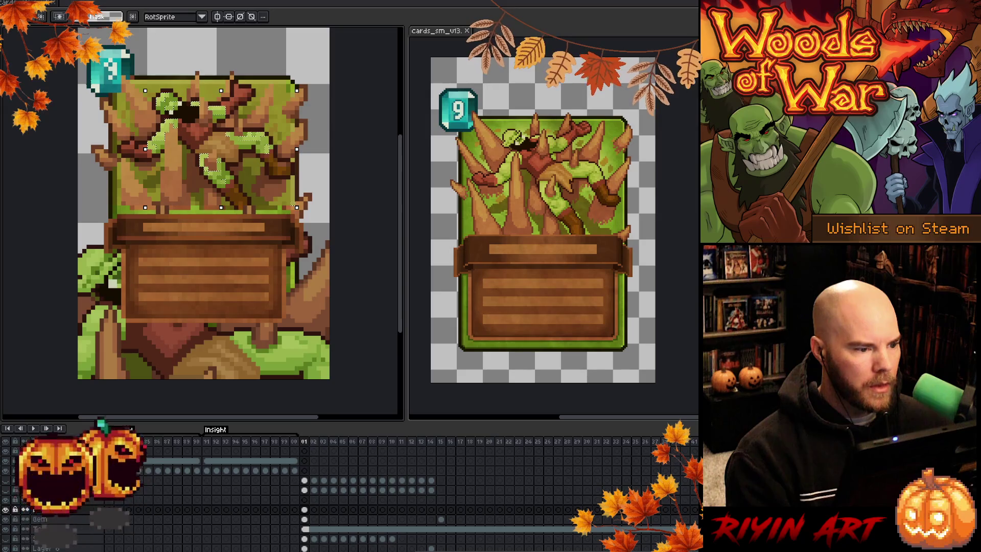
Step: Reselect the orc's green areas by colour range with an exact-match tolerance
key(shift+c)
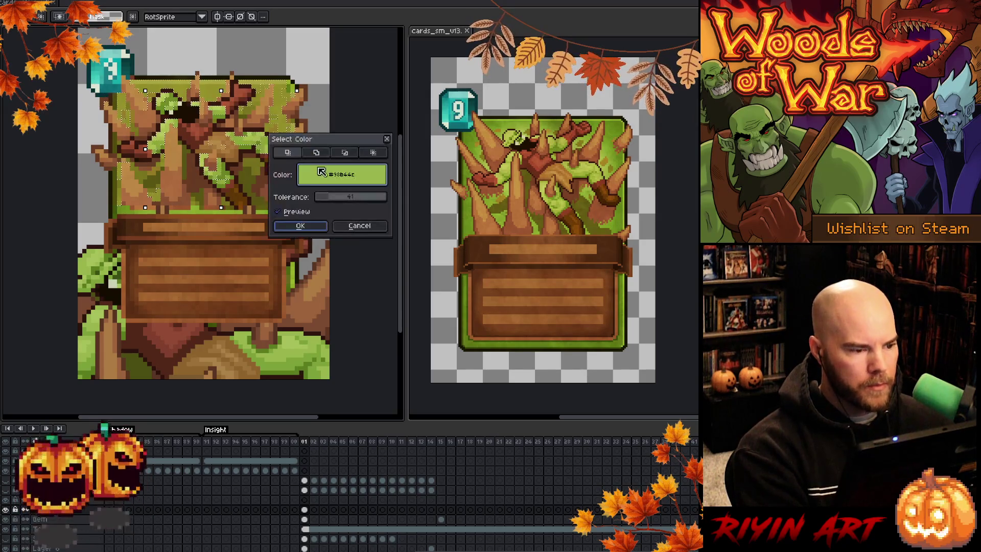
click(168, 100)
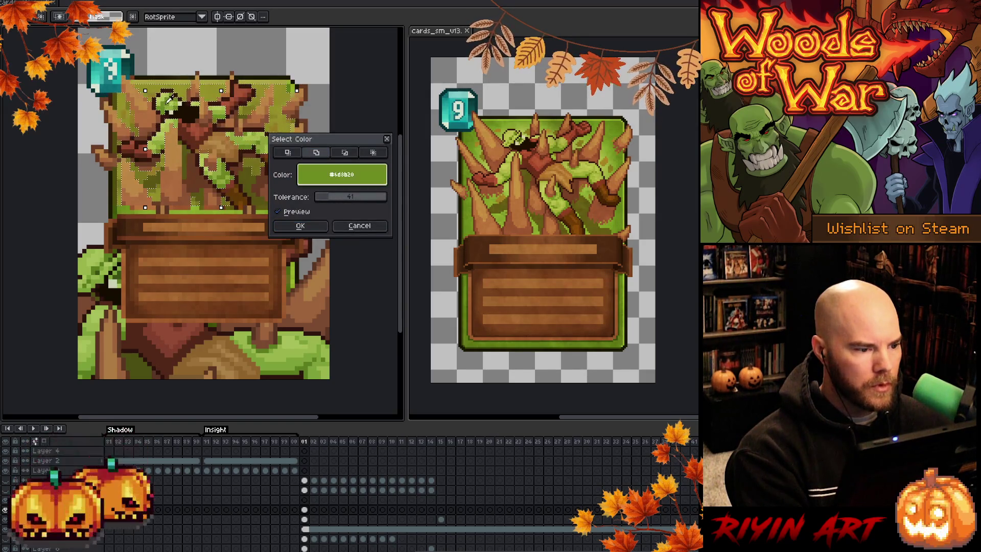
drag(319, 197, 289, 199)
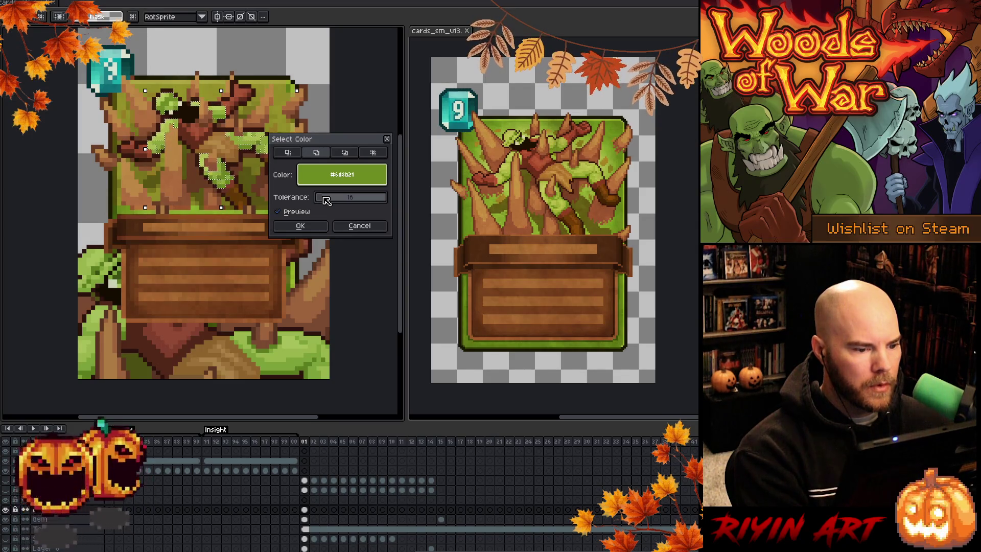
click(301, 225)
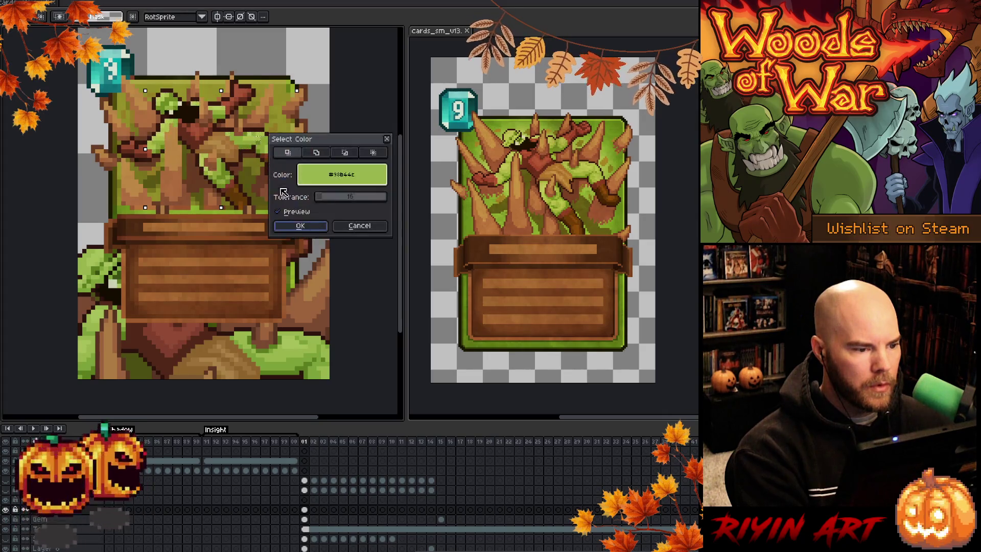
click(210, 169)
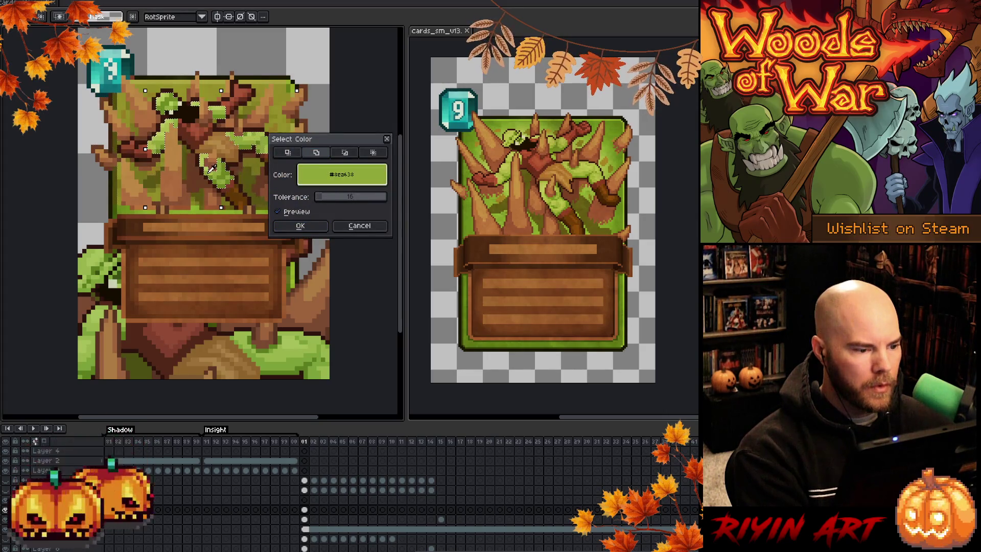
click(300, 227)
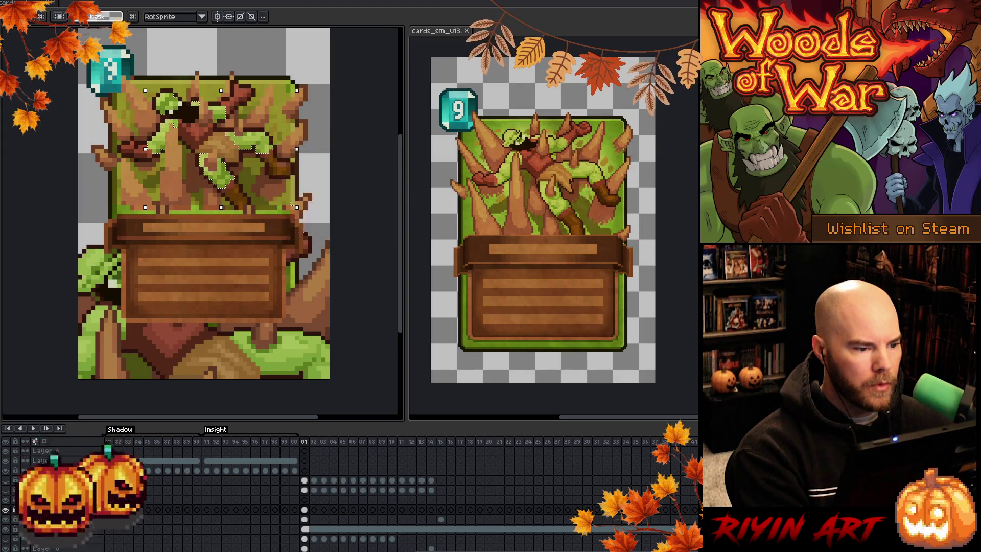
Step: Check the blend mode in the upper layer's properties, then return to the new layer
click(305, 500)
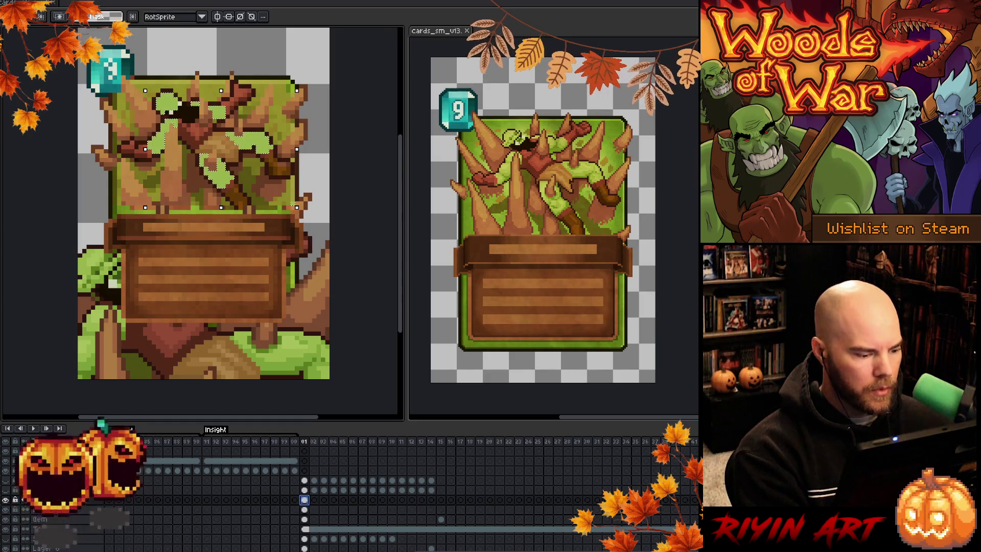
key(shift+p)
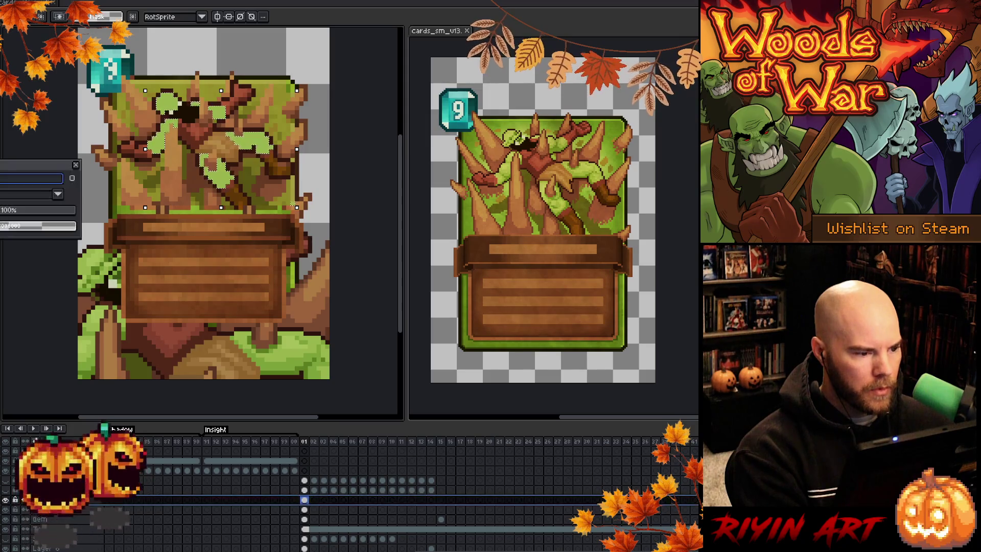
click(22, 197)
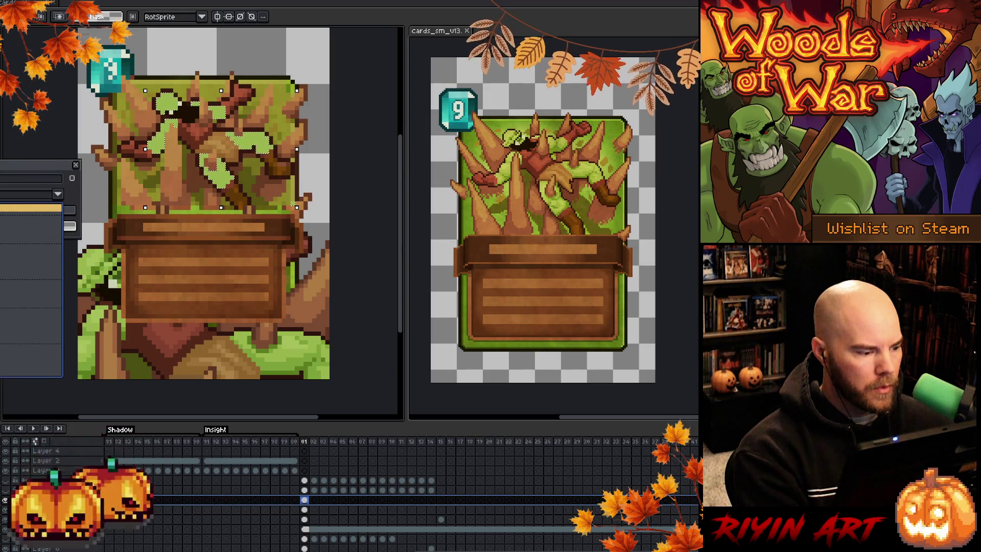
key(Return)
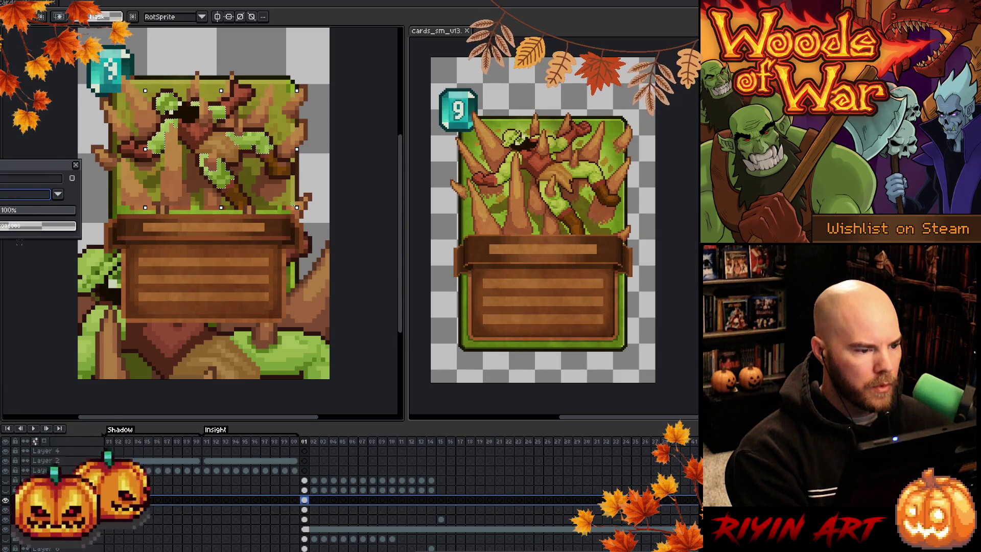
click(77, 166)
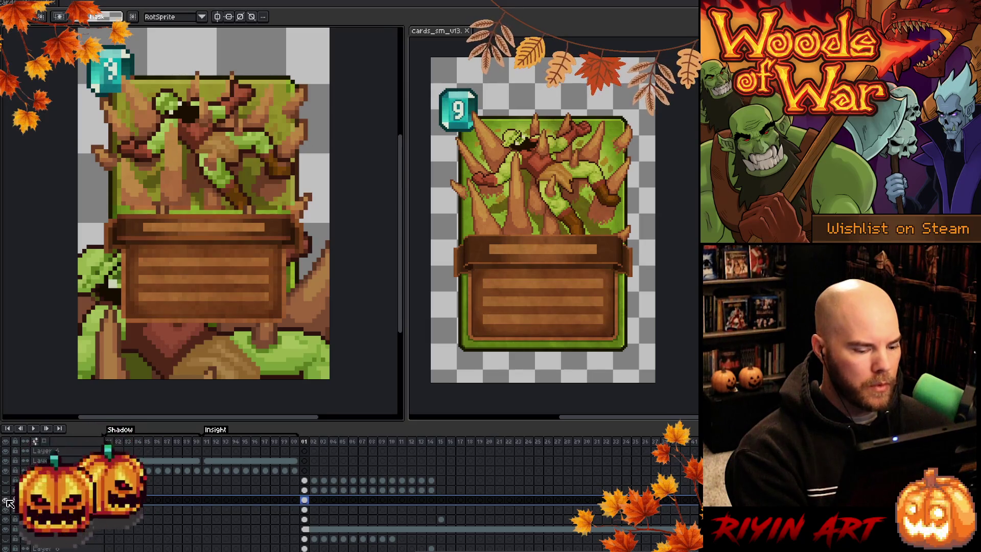
click(305, 510)
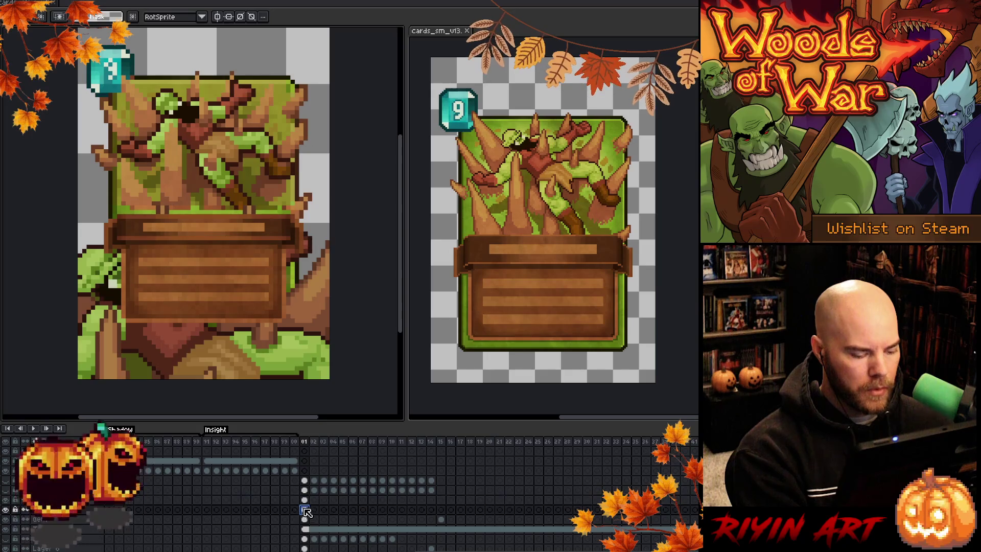
Step: Replace the brown spike colour and similar browns with a mid brown
key(shift+r)
drag(374, 46, 202, 126)
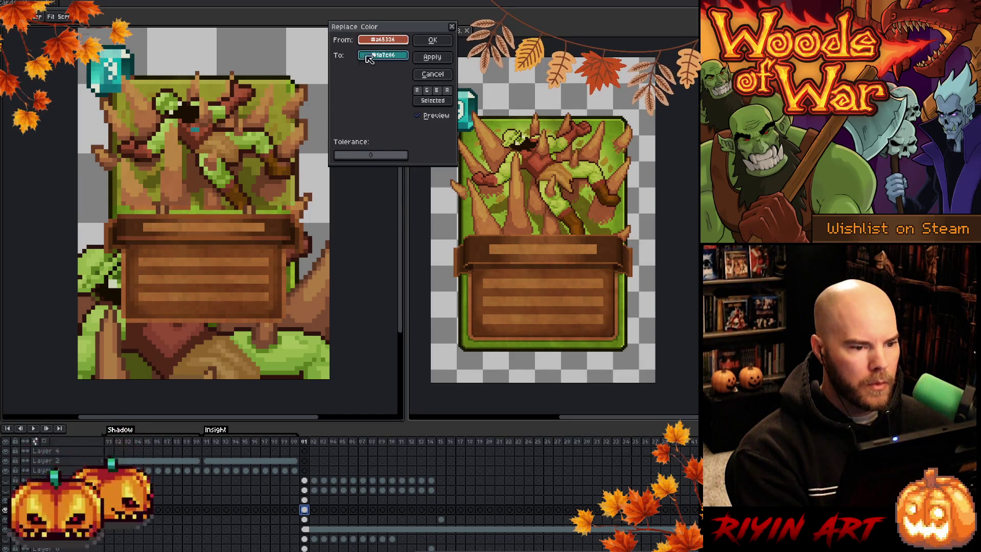
drag(340, 156, 343, 158)
mouse_move(383, 55)
mouse_down()
mouse_move(347, 124)
mouse_move(176, 333)
mouse_up()
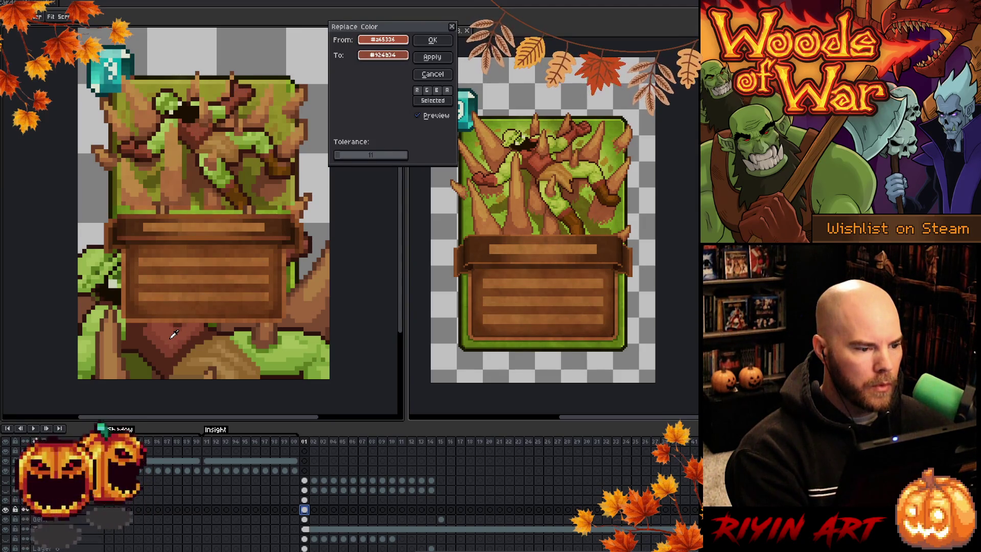
click(170, 345)
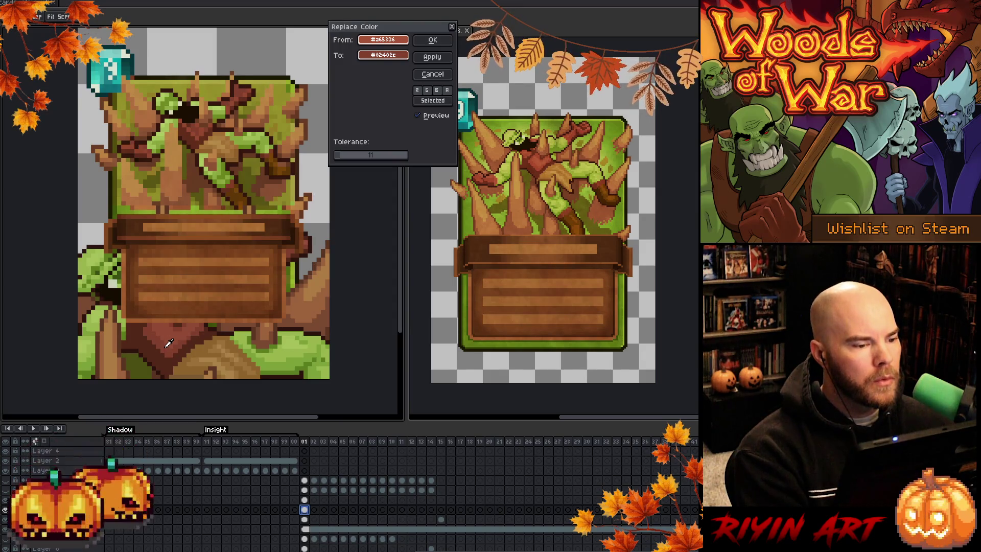
click(171, 338)
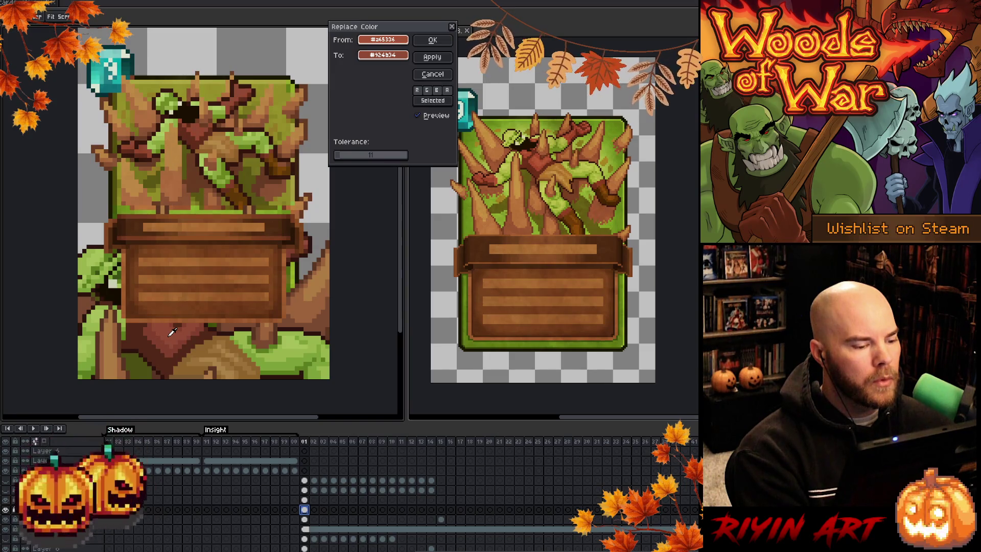
click(433, 39)
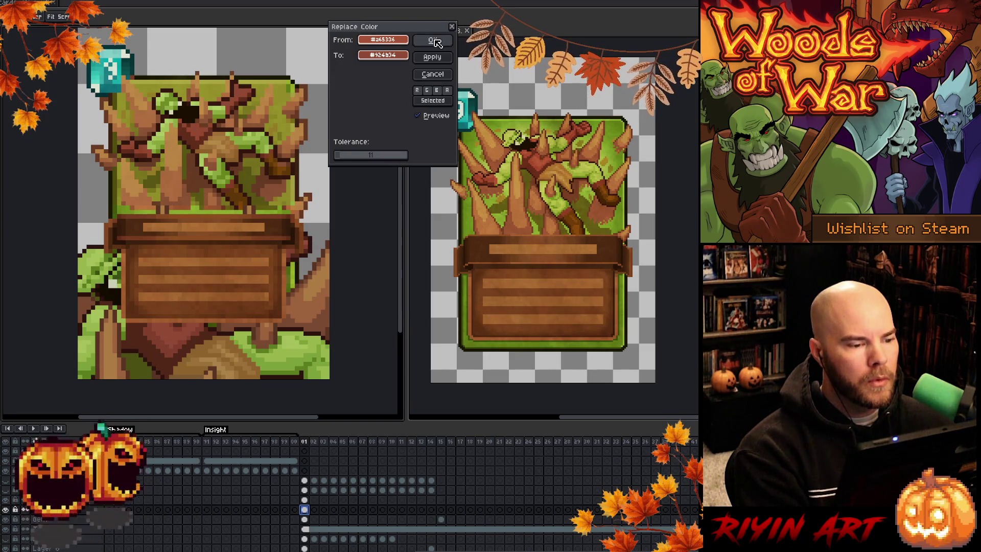
Step: Merge two more spike browns into darker browns using exact-match tolerance
key(shift+r)
click(202, 134)
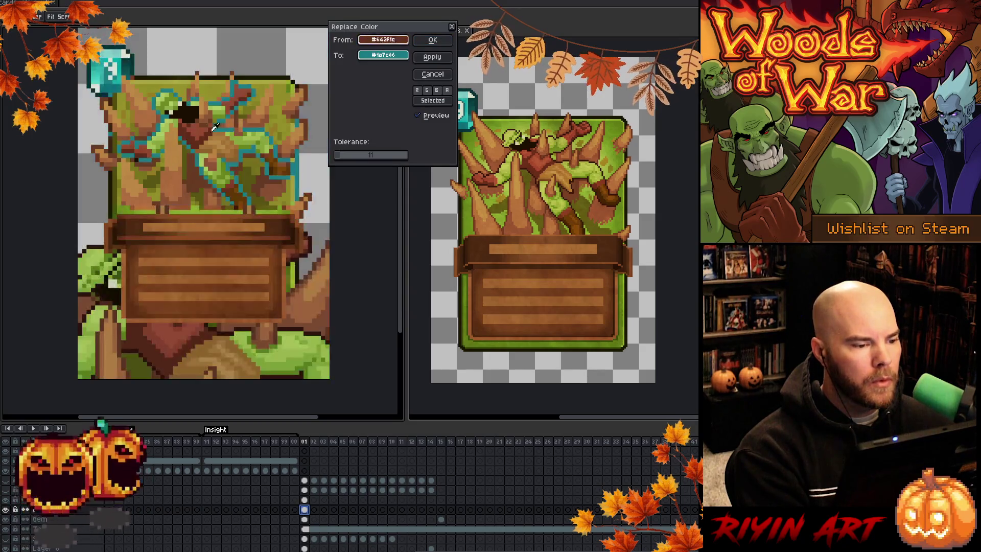
mouse_move(338, 156)
mouse_down()
mouse_move(326, 156)
mouse_move(343, 157)
mouse_up()
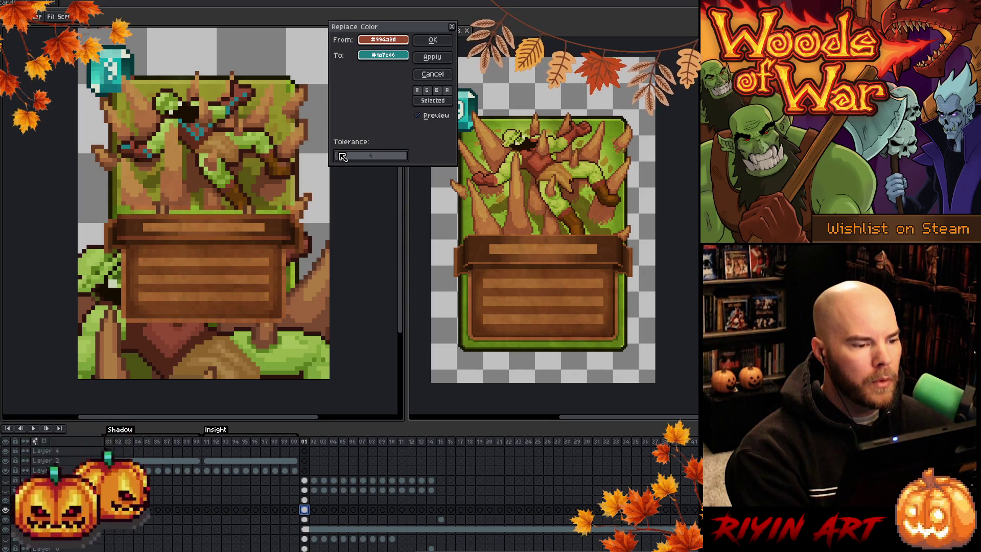
right_click(172, 347)
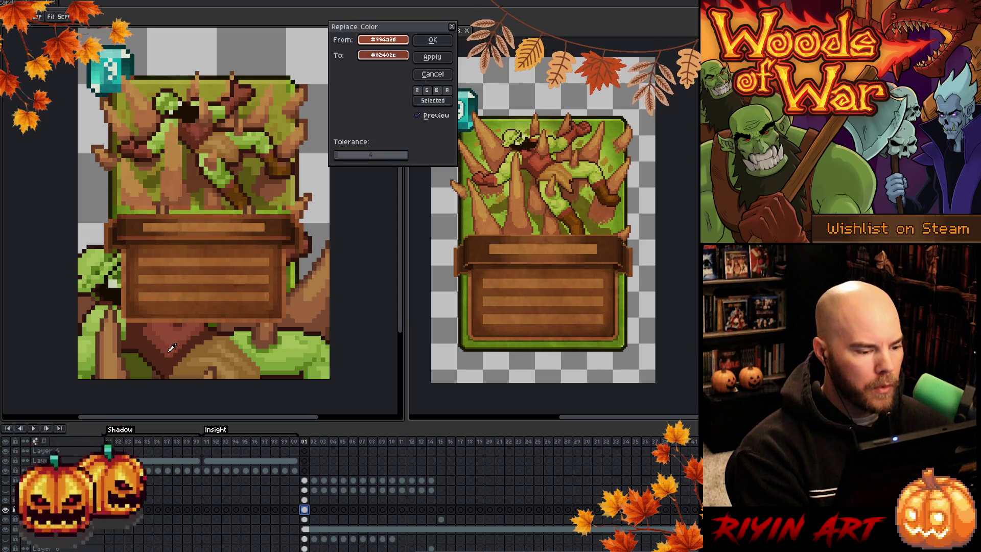
click(432, 55)
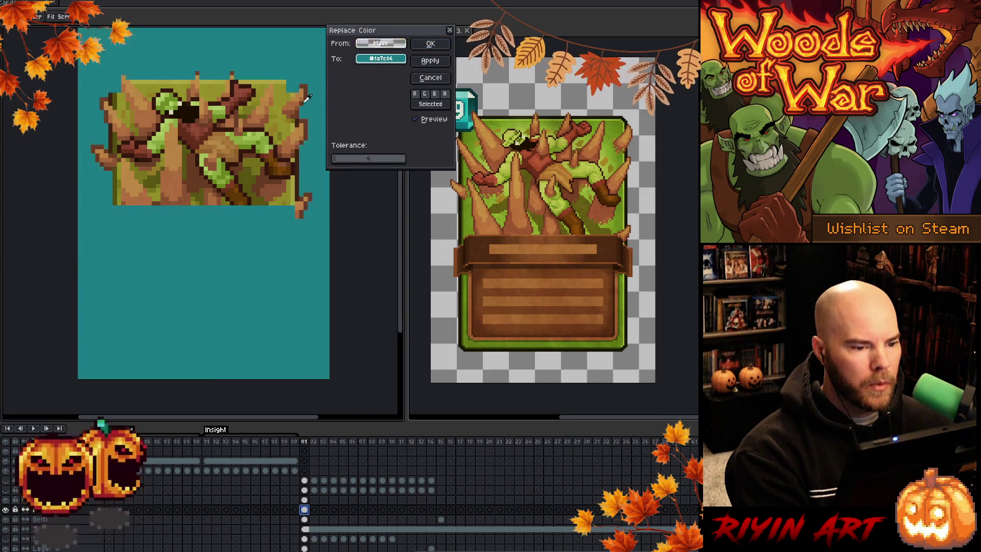
click(203, 138)
click(151, 337)
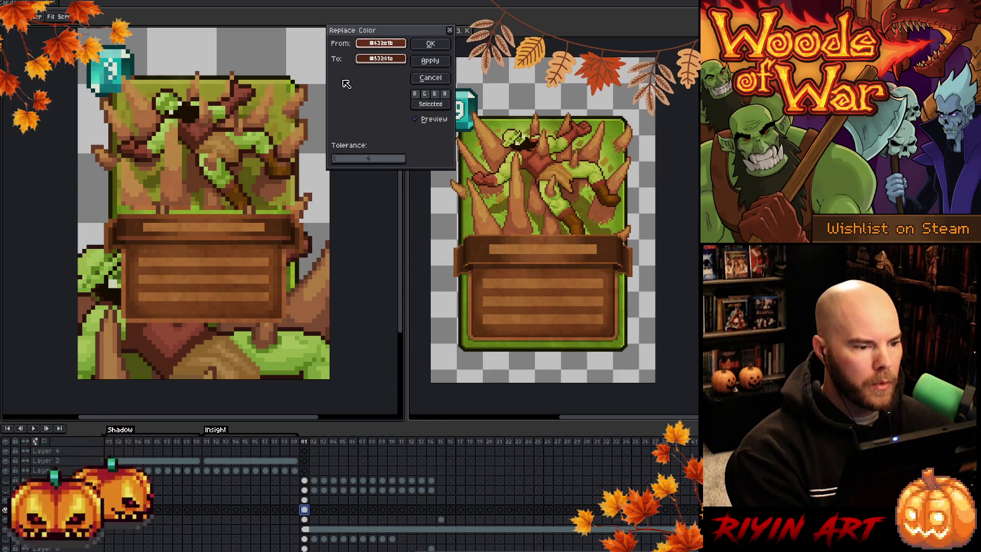
click(430, 43)
Step: Replace two mid browns in the art with nearby tan shades
key(shift+r)
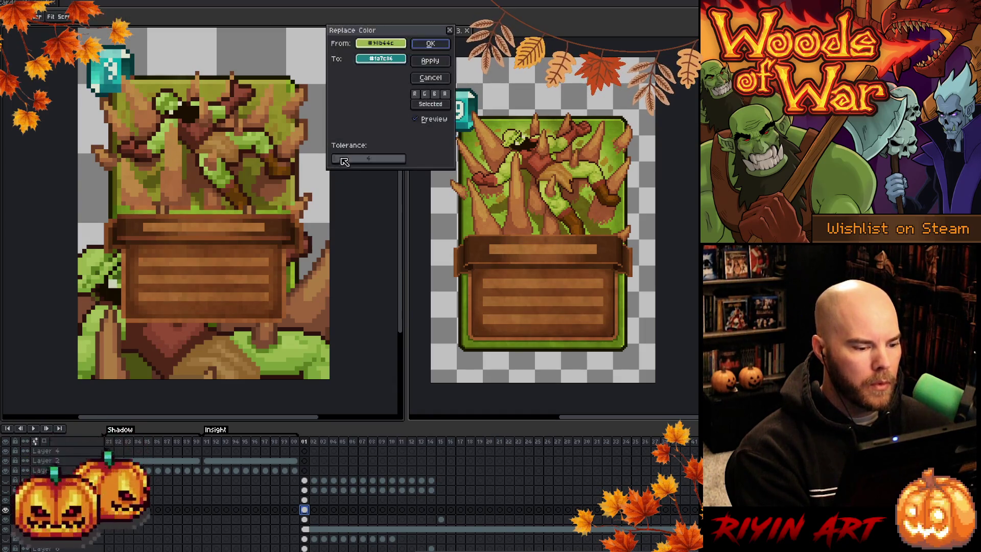
mouse_move(232, 140)
mouse_down()
mouse_move(210, 148)
mouse_move(221, 140)
mouse_up()
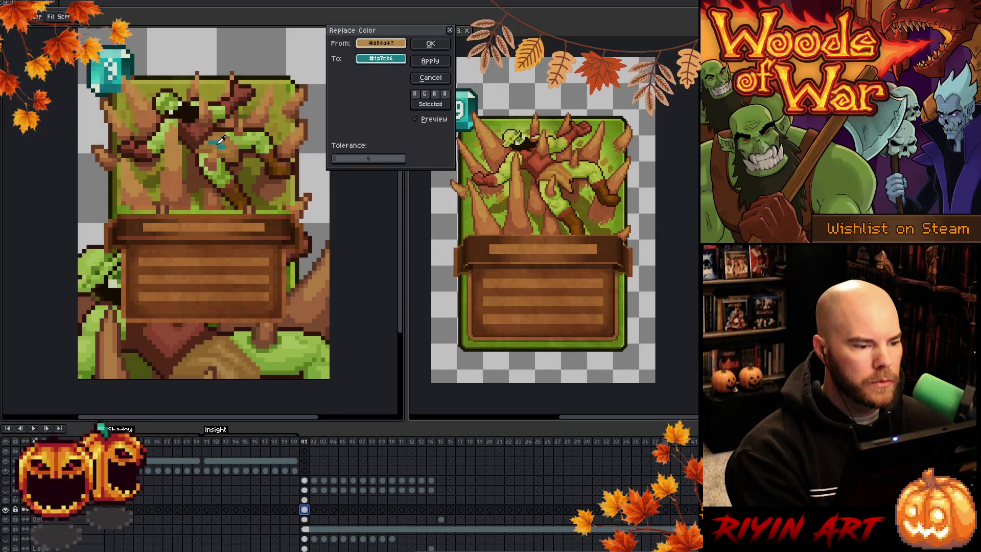
right_click(214, 355)
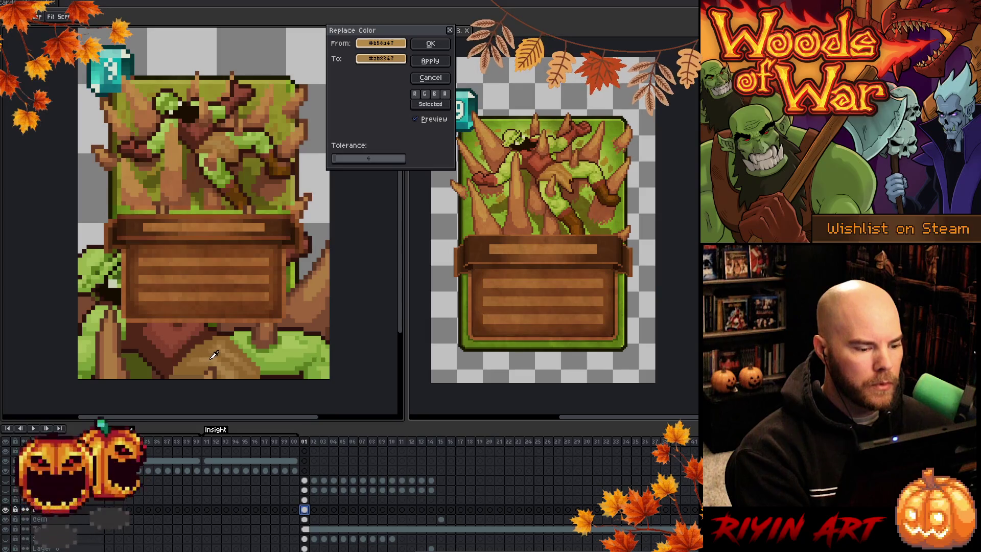
click(431, 43)
key(shift+r)
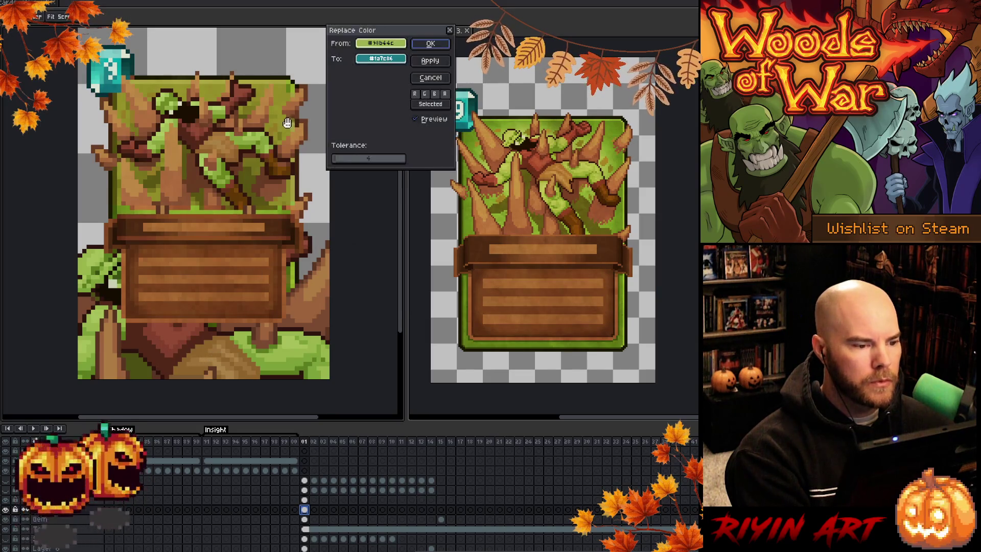
click(229, 138)
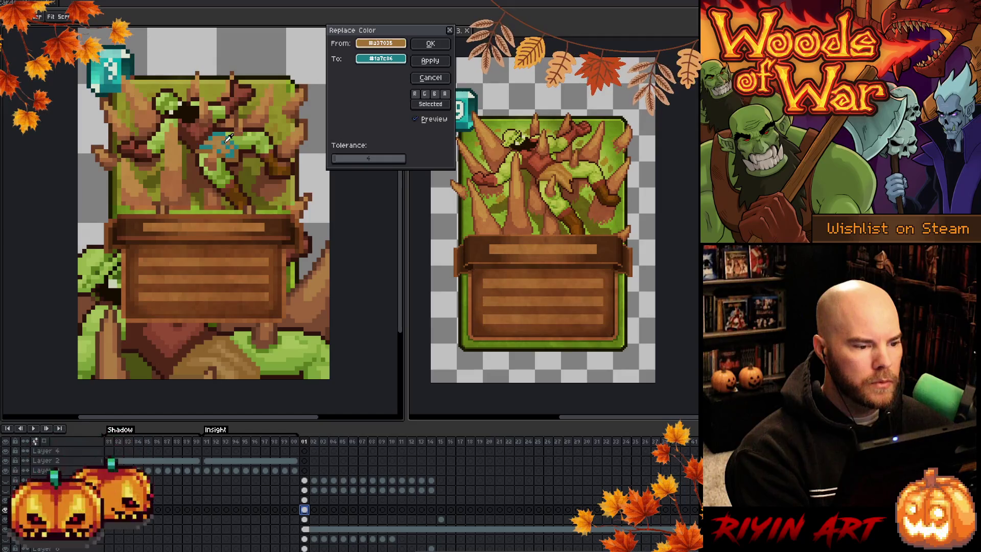
right_click(200, 357)
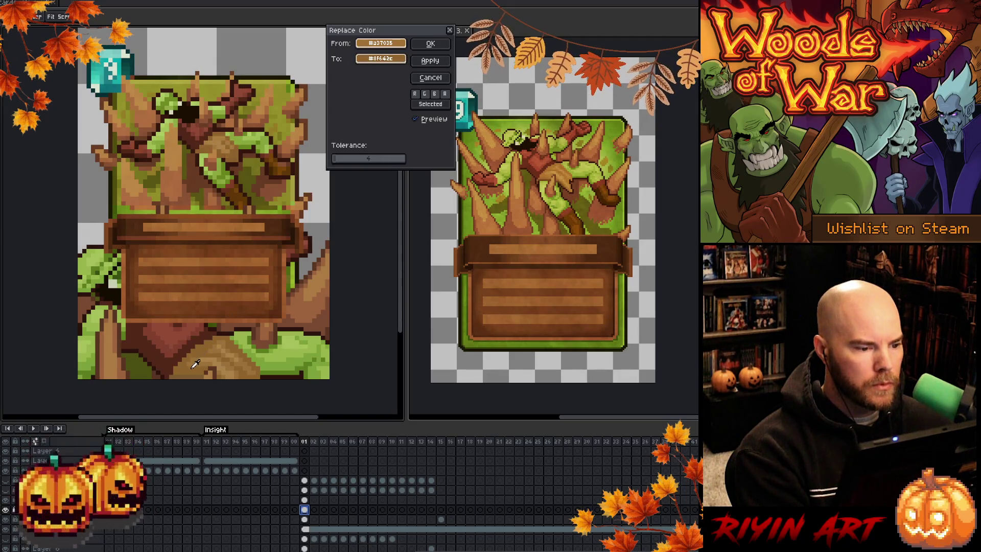
click(430, 44)
Step: Merge another spike brown and its similar shades into one brown at wider tolerance
key(shift+r)
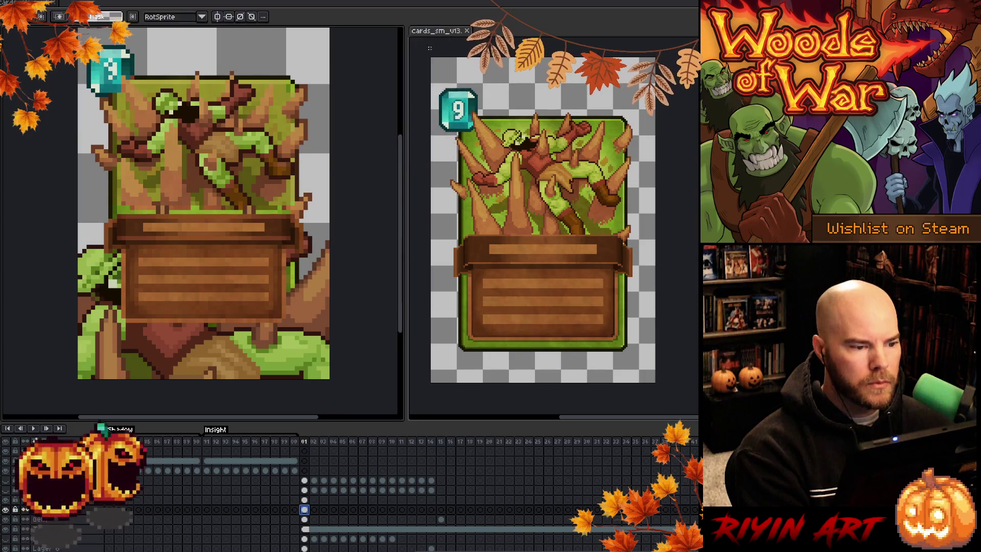
click(267, 142)
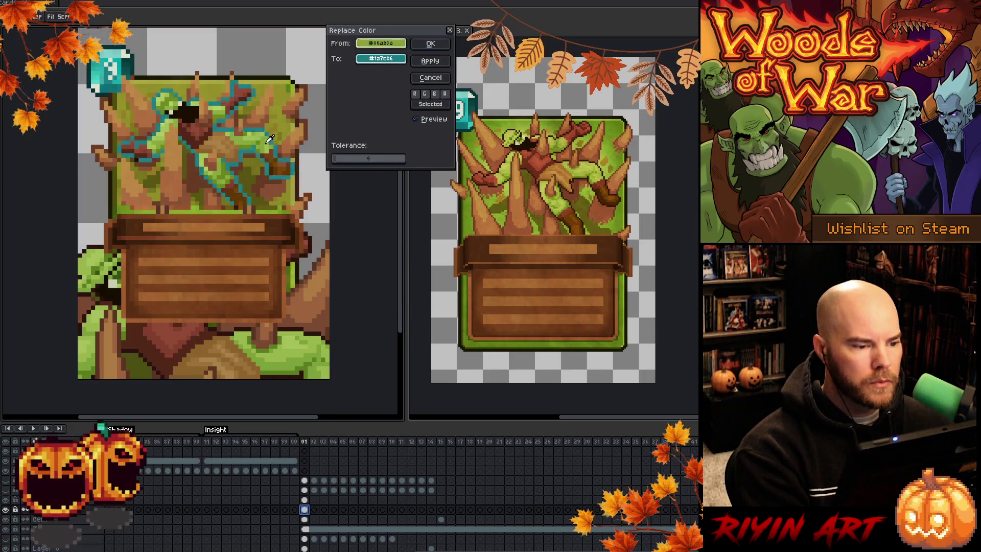
click(241, 156)
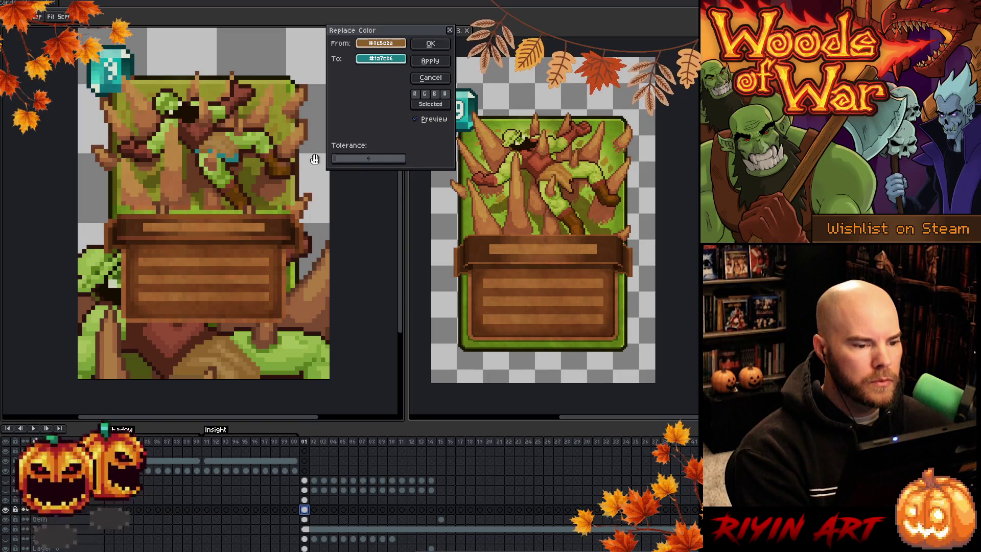
drag(341, 160, 341, 160)
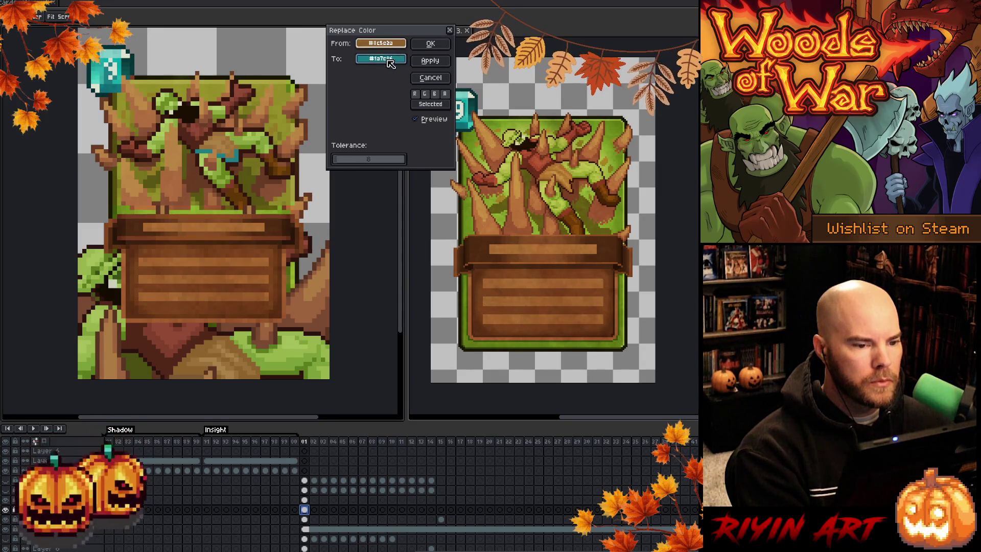
mouse_move(389, 62)
mouse_down()
mouse_move(230, 307)
mouse_move(231, 341)
mouse_move(186, 362)
mouse_up()
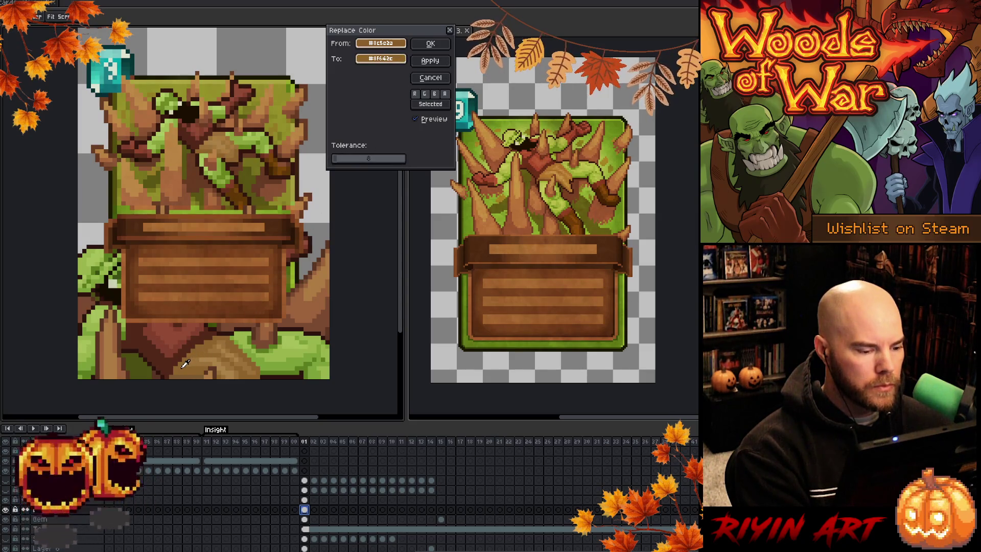
click(431, 43)
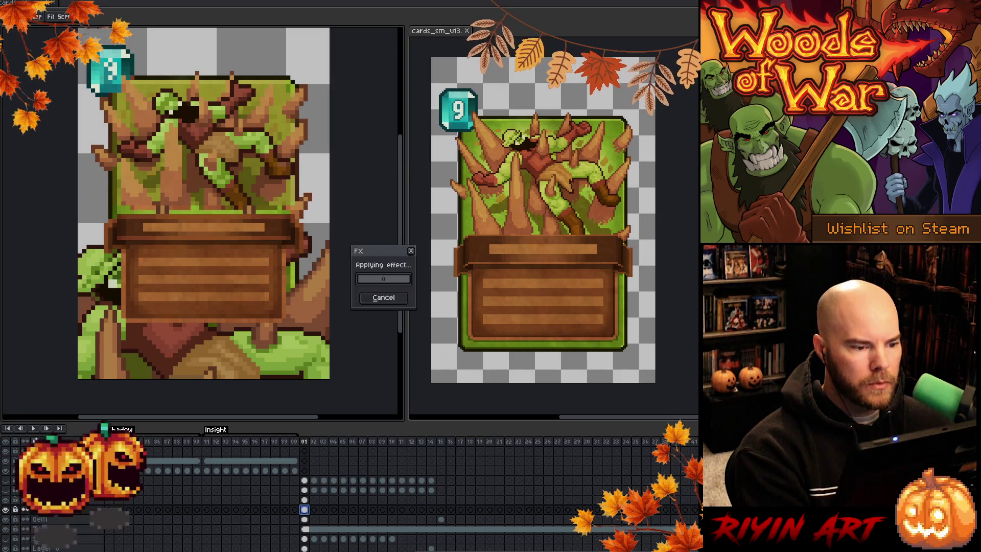
scroll(284, 264, down, 1)
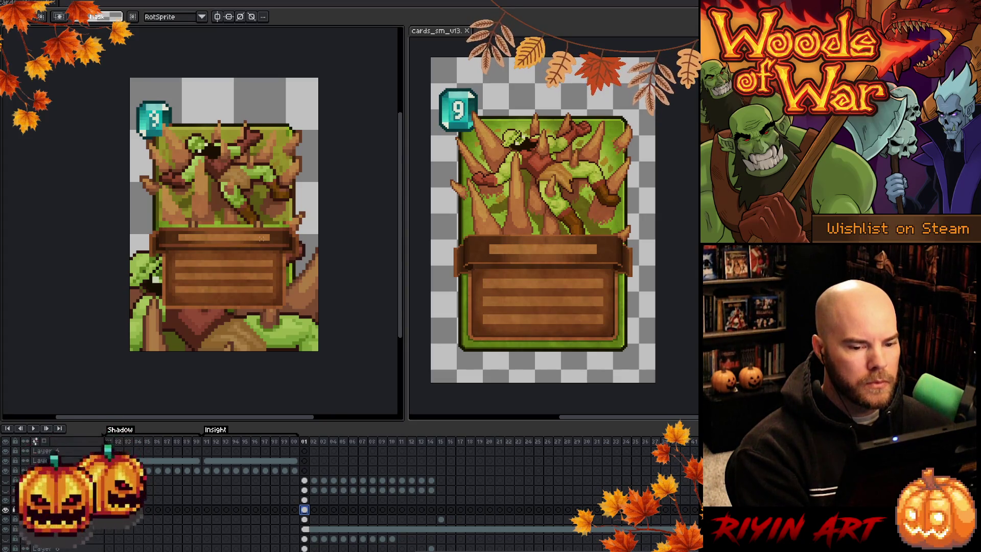
Step: Cancel the colour replacement and shift the bottom layer's art to the left
scroll(261, 238, up, 1)
key(shift+r)
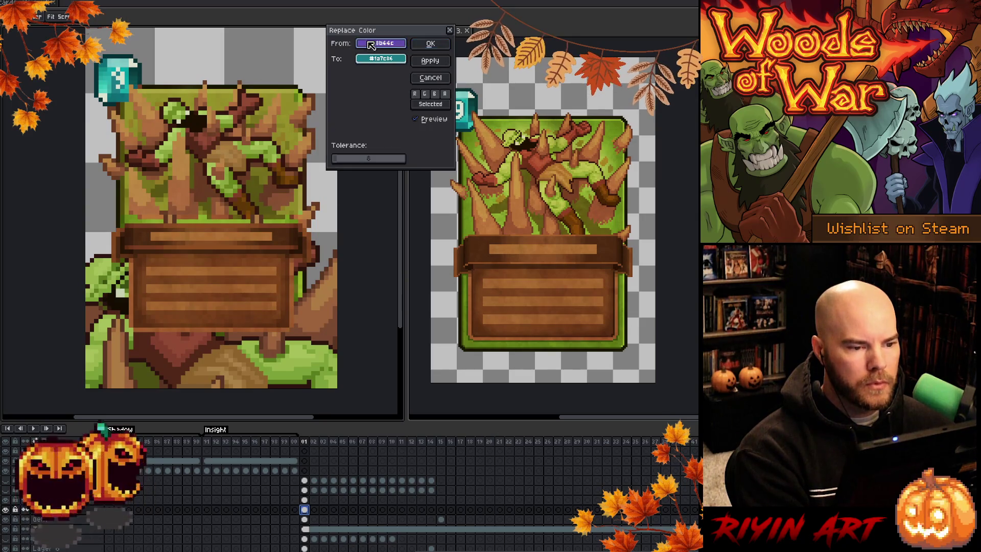
click(297, 169)
click(297, 179)
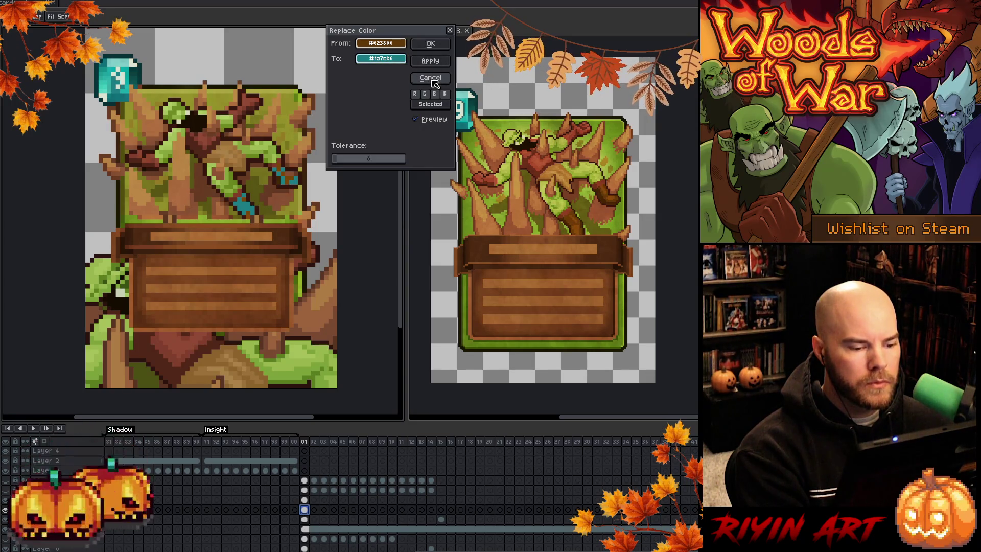
click(431, 79)
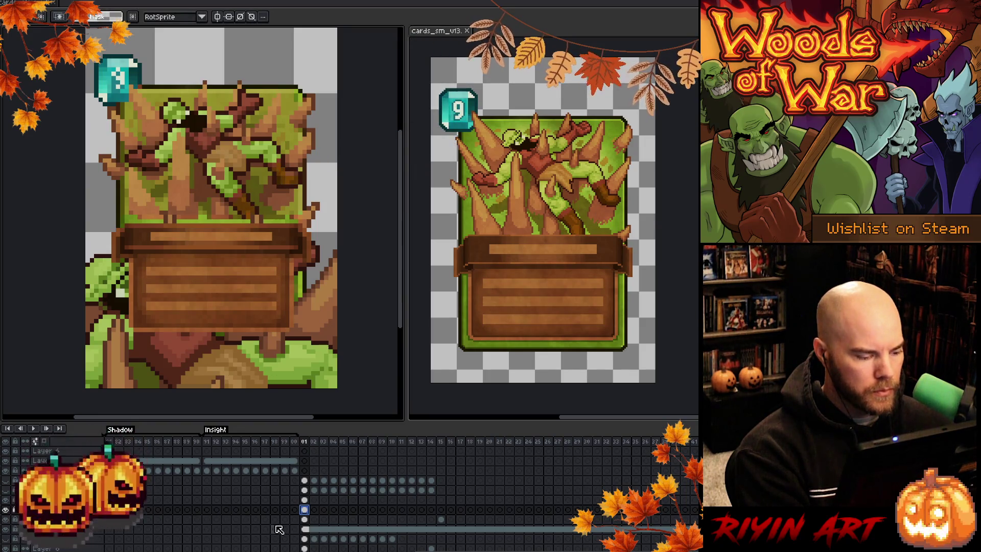
click(305, 548)
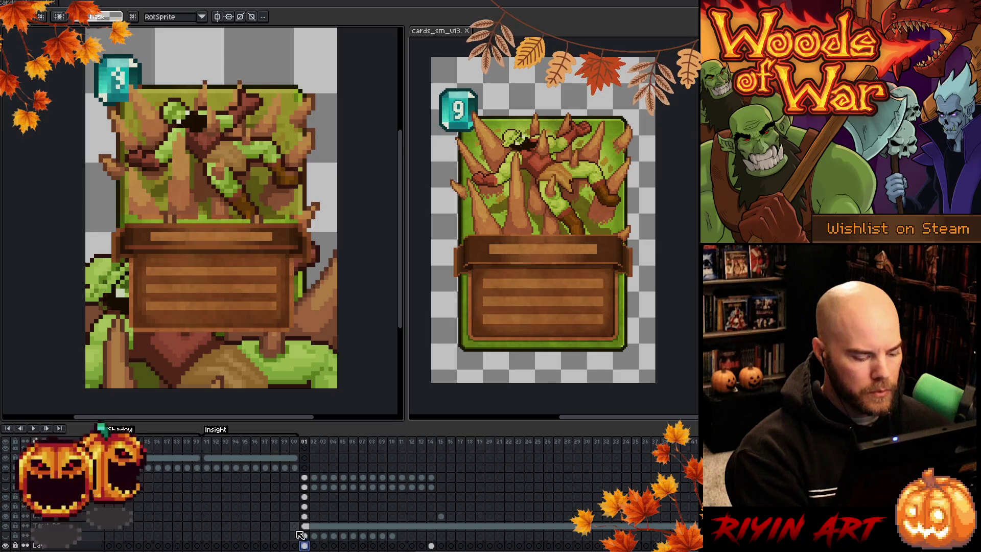
mouse_move(249, 377)
mouse_down()
mouse_move(202, 336)
mouse_move(203, 380)
mouse_up()
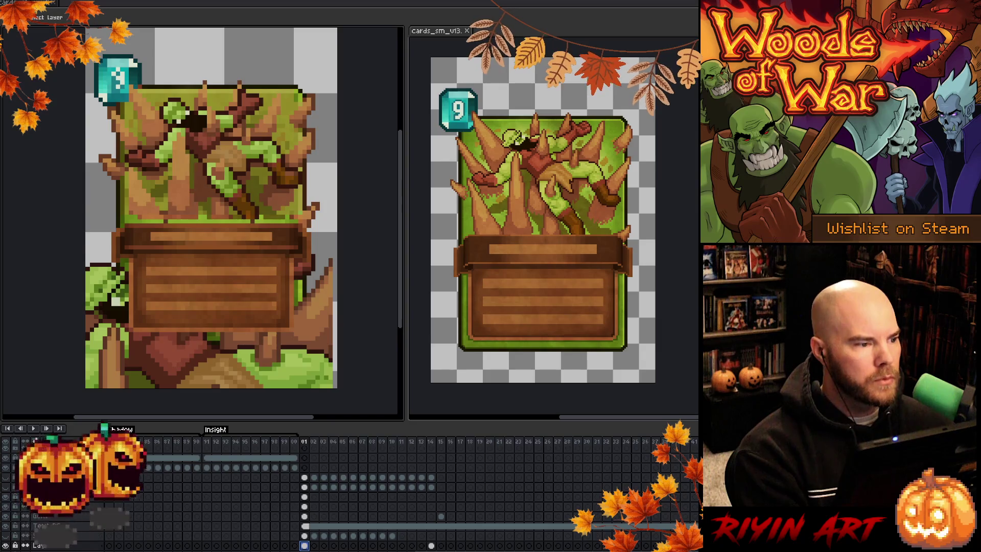
Step: Paste the orc artwork from the splash sprite, placed up and left over the upper panel
key(ctrl+Tab)
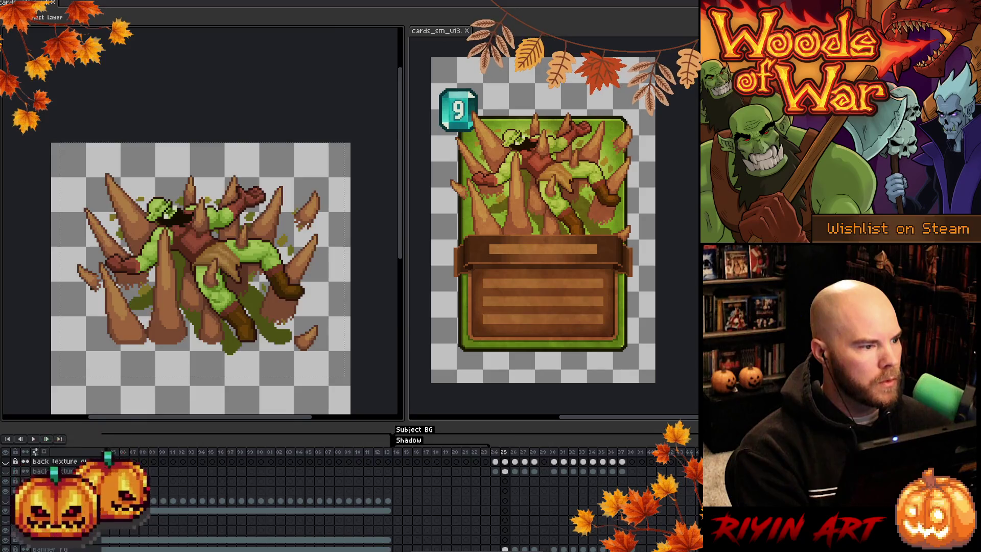
key(ctrl+Tab)
key(ctrl+v)
drag(259, 350, 179, 124)
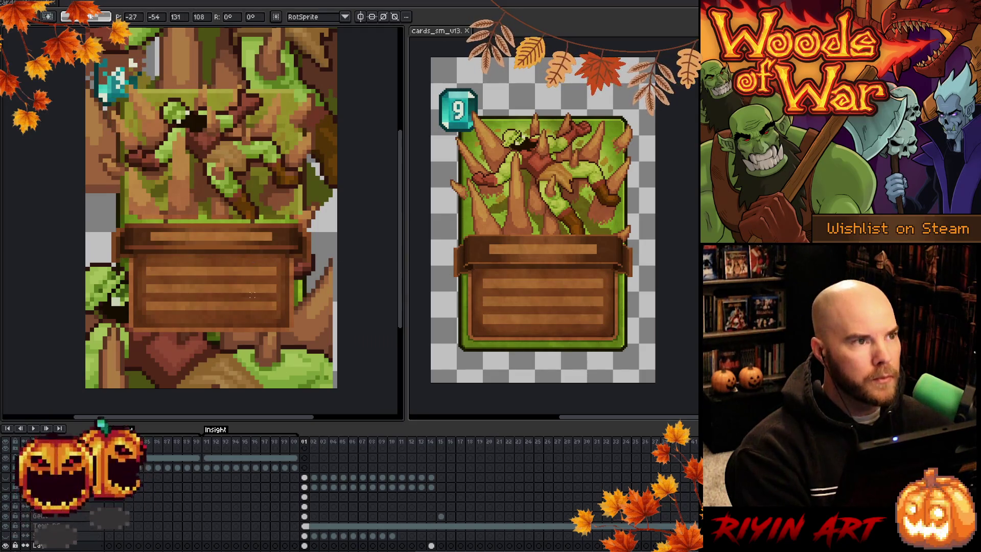
key(Return)
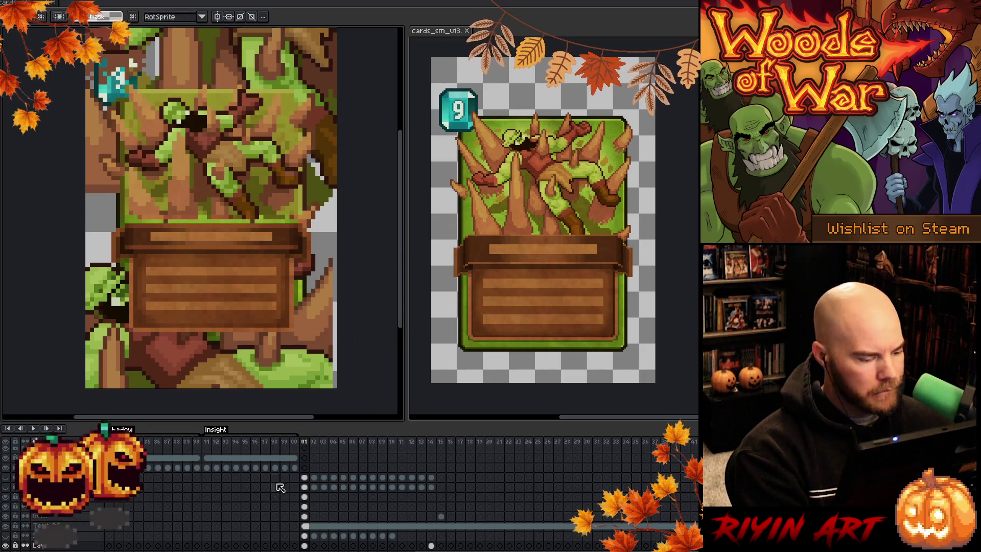
click(306, 507)
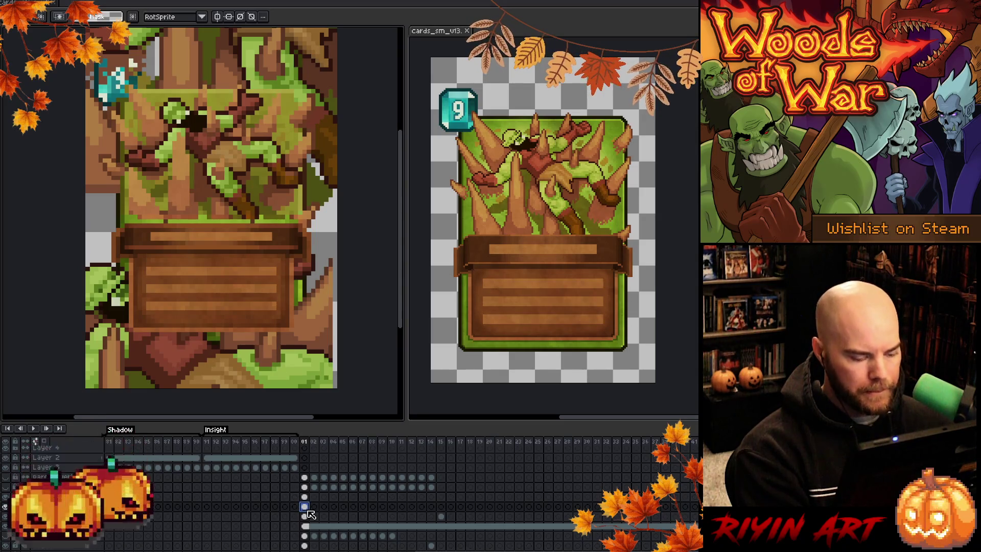
Step: Merge a brown of the card art into a dark brown at tolerance 16
key(shift+r)
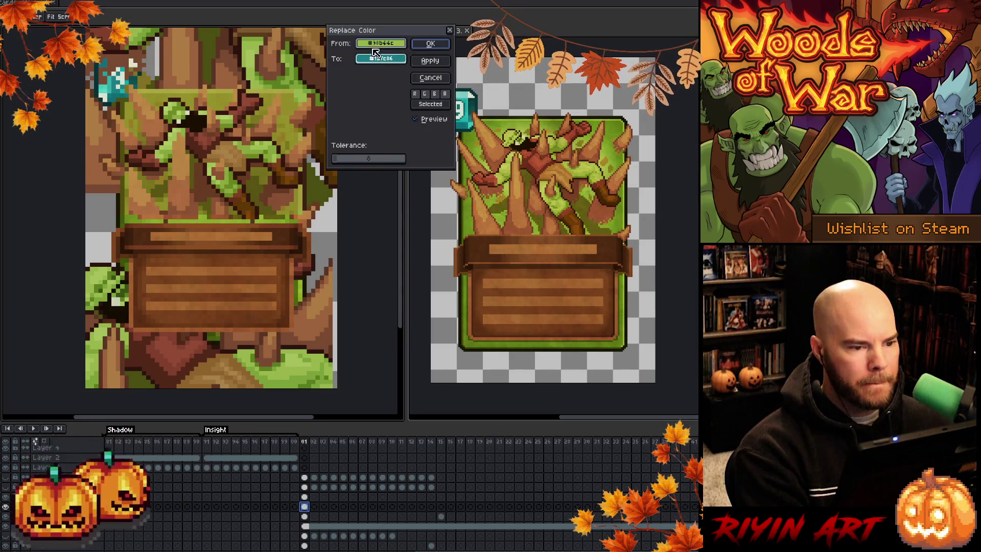
drag(376, 31, 388, 286)
click(297, 169)
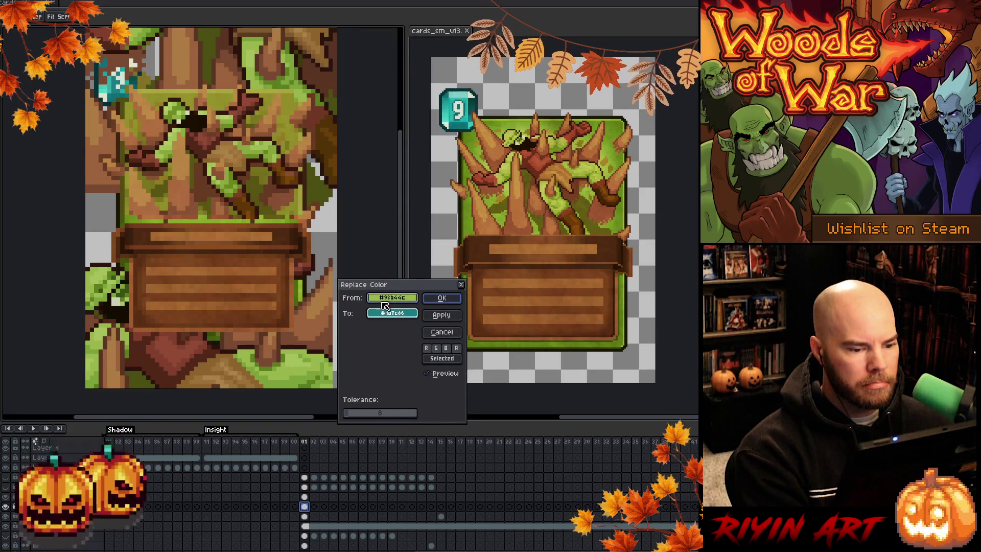
click(290, 179)
right_click(289, 183)
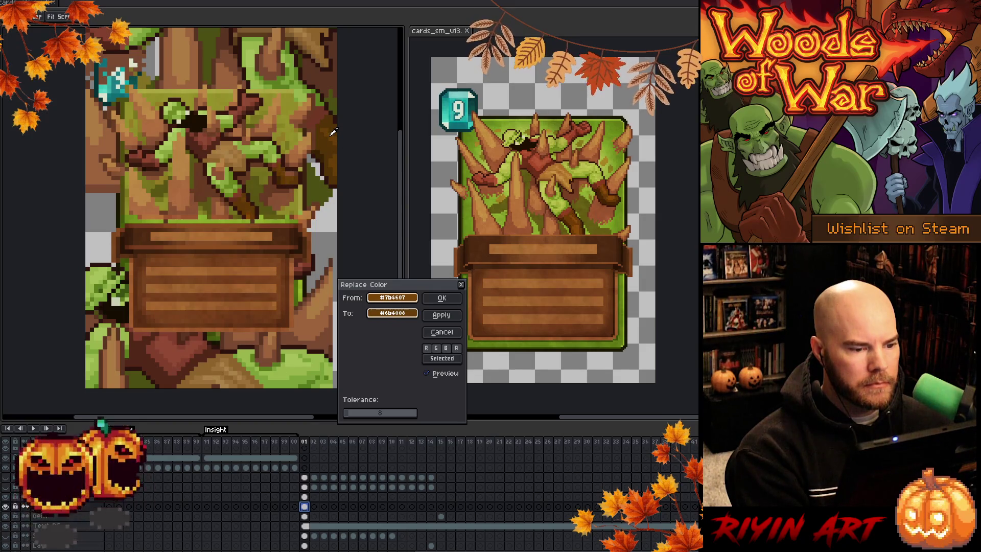
click(351, 413)
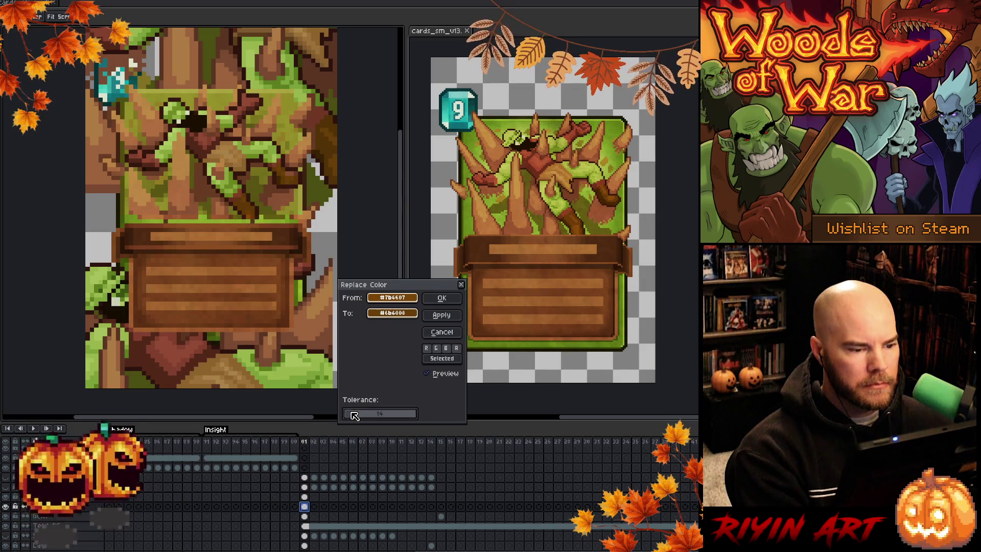
drag(358, 413, 355, 413)
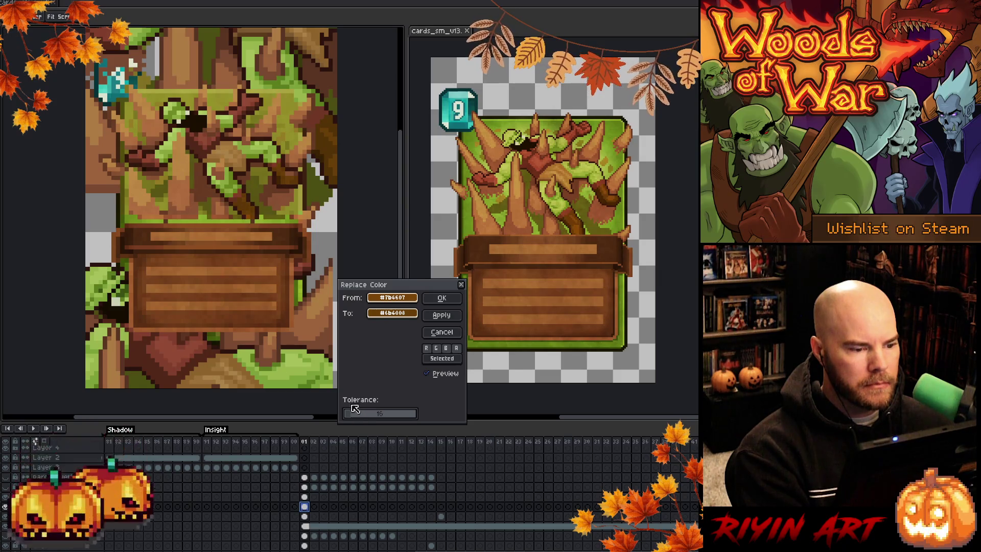
click(440, 298)
Step: Merge two more browns into dark brown, the darkest into #2c140f, at low tolerance
key(shift+r)
click(301, 177)
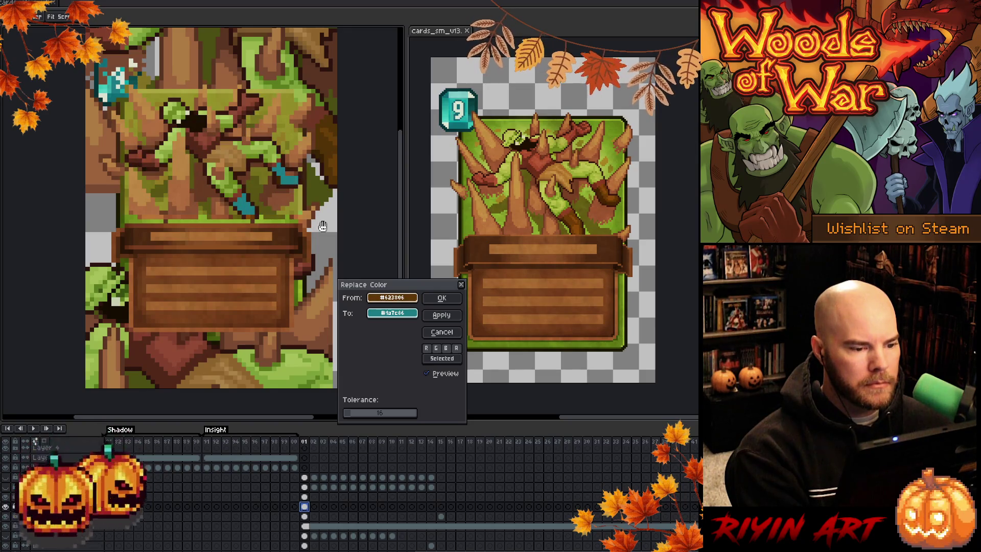
drag(356, 413, 351, 413)
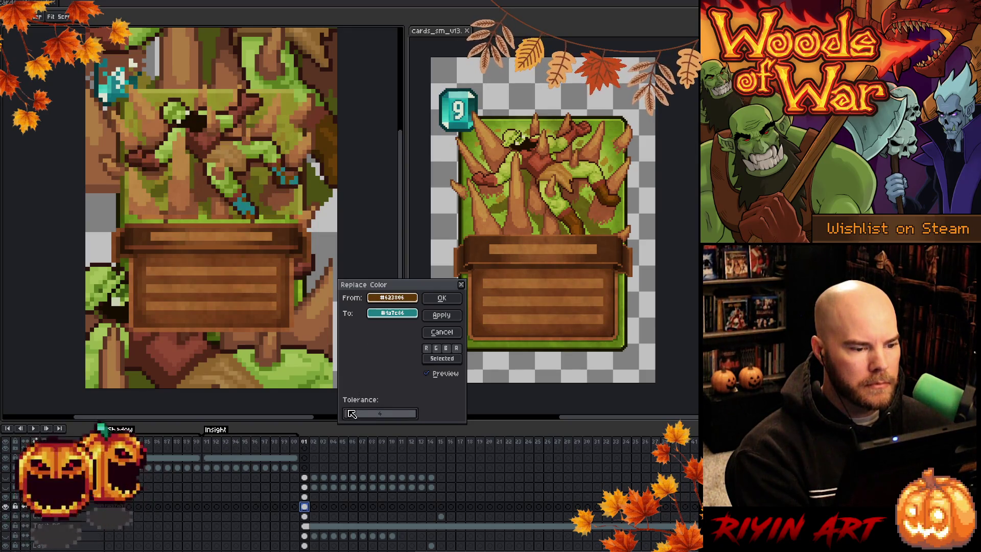
click(393, 312)
click(278, 176)
click(441, 297)
key(shift+r)
click(380, 298)
click(305, 171)
click(378, 313)
click(328, 162)
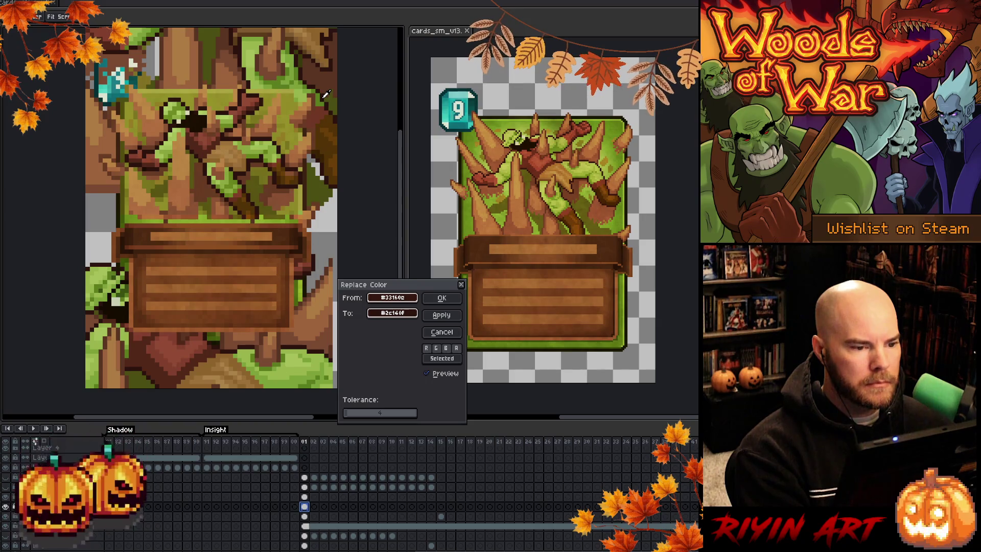
click(442, 298)
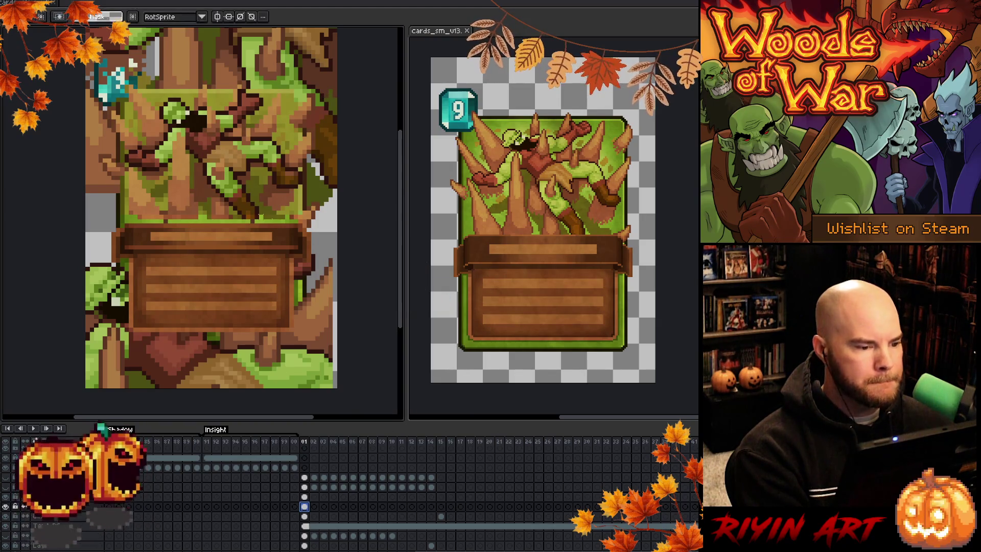
Step: Merge a brown into light brown #ae7c43 and #b16f3e into #9c633c
key(shift+r)
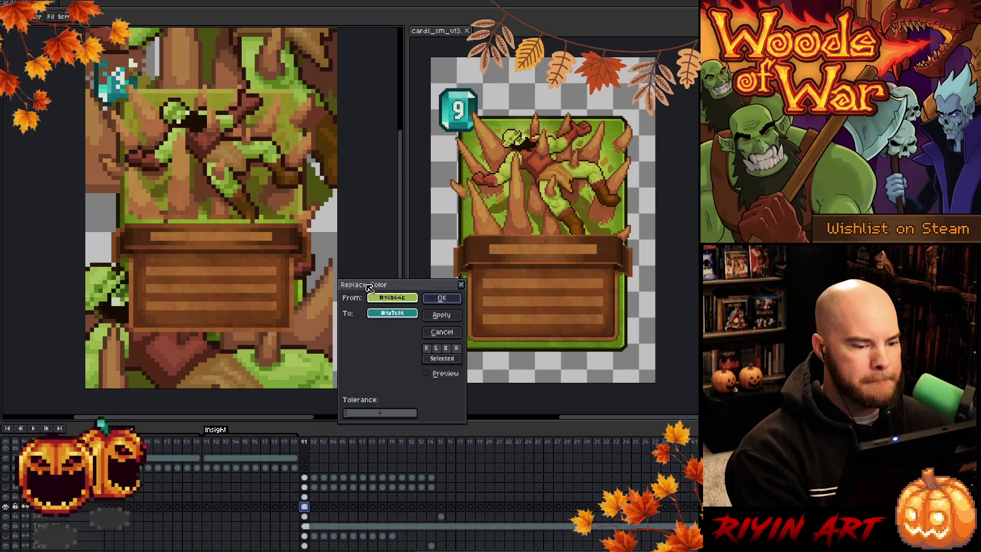
click(177, 156)
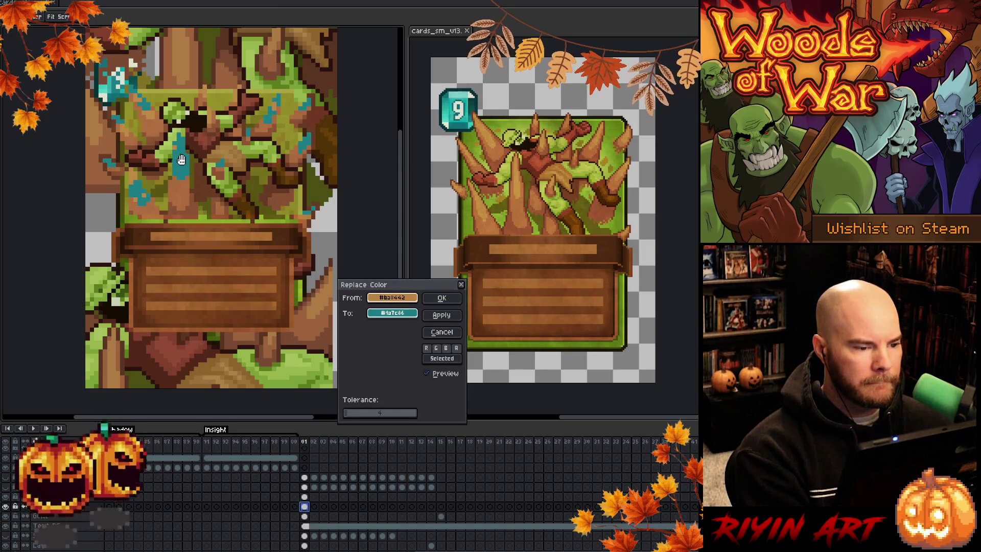
click(352, 414)
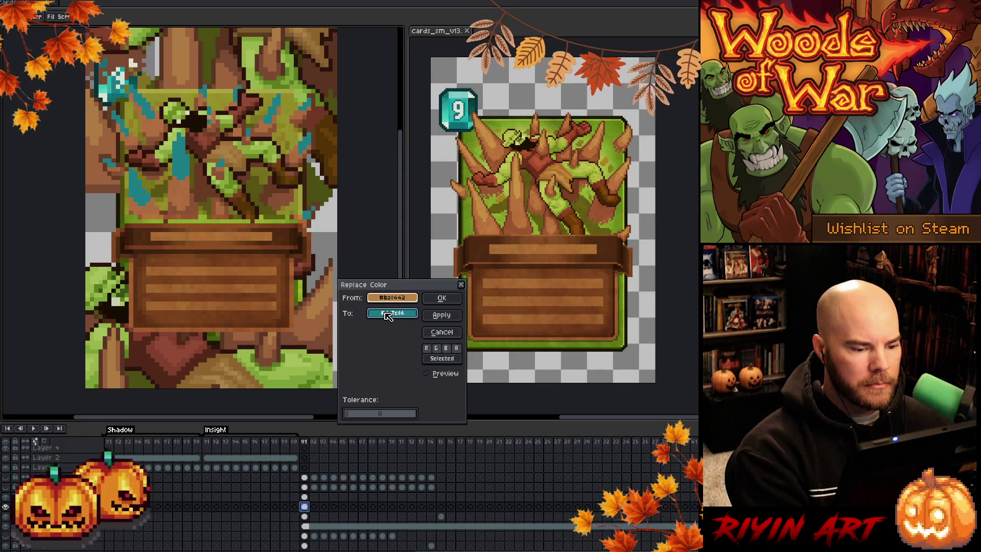
click(316, 299)
click(442, 298)
key(shift+r)
click(392, 297)
click(265, 125)
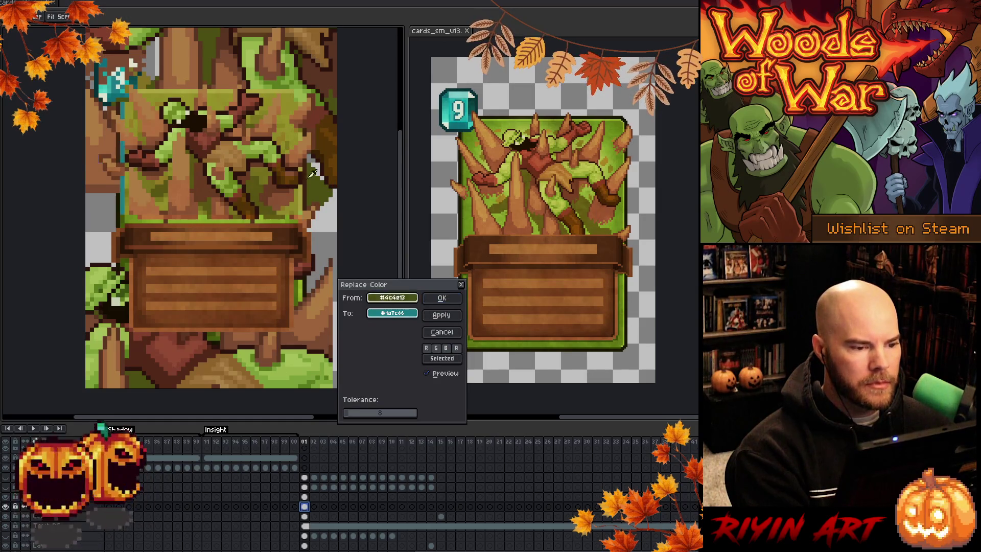
click(392, 313)
click(176, 193)
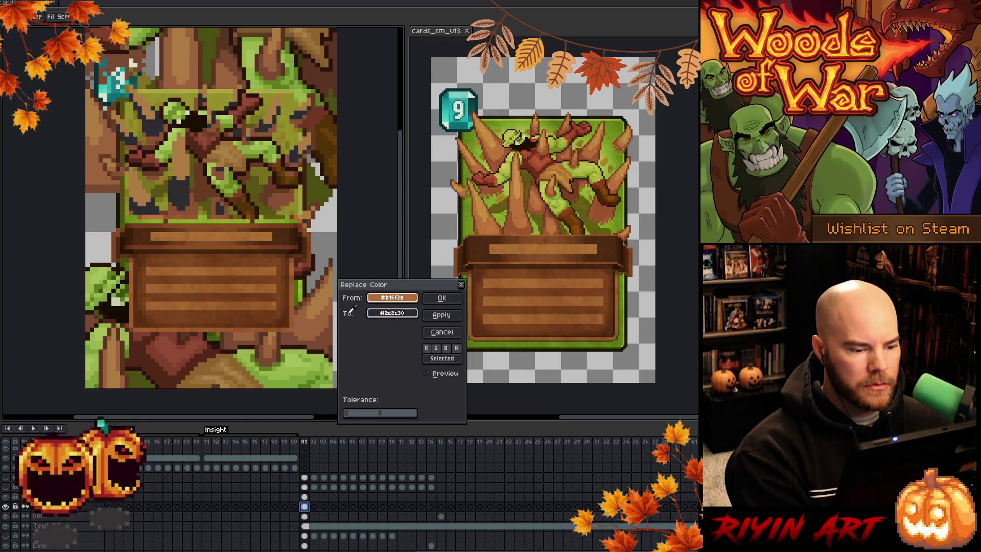
click(442, 298)
Step: Merge brown #885132 into the darker brown #7a4b32
key(shift+r)
click(387, 298)
click(289, 200)
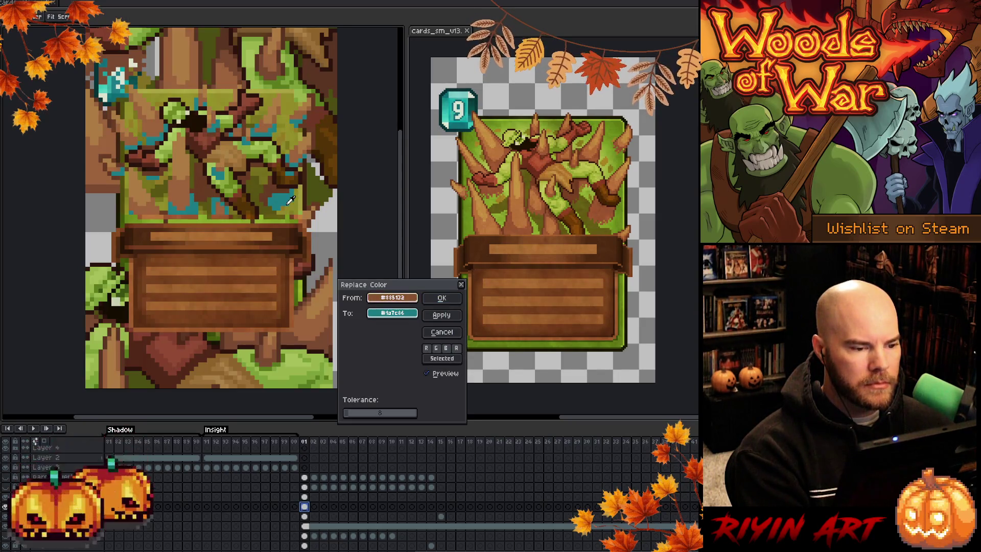
click(392, 312)
click(318, 342)
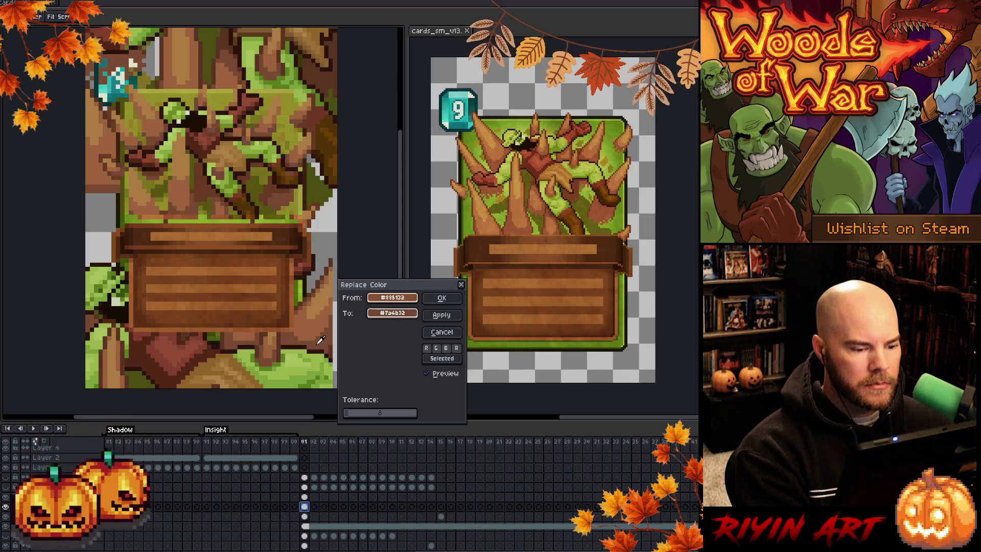
click(442, 298)
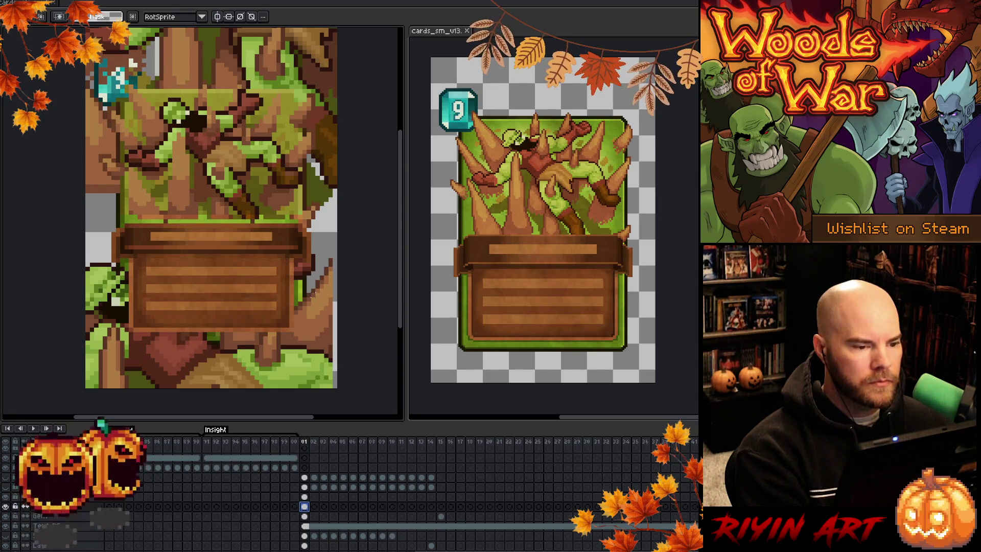
scroll(201, 229, down, 1)
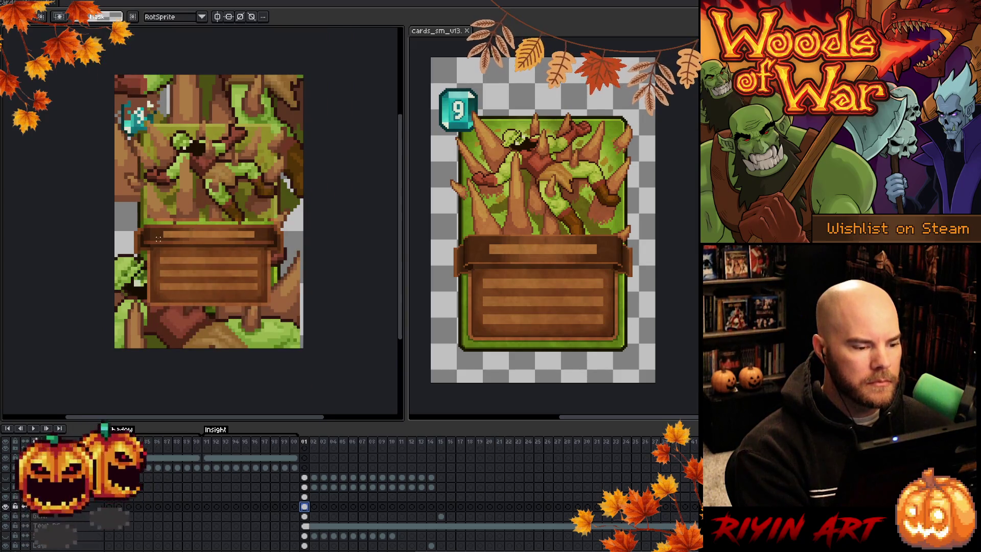
scroll(159, 239, up, 1)
Step: Make the dark olive colour transparent by replacing it with Mask
key(shift+r)
click(244, 178)
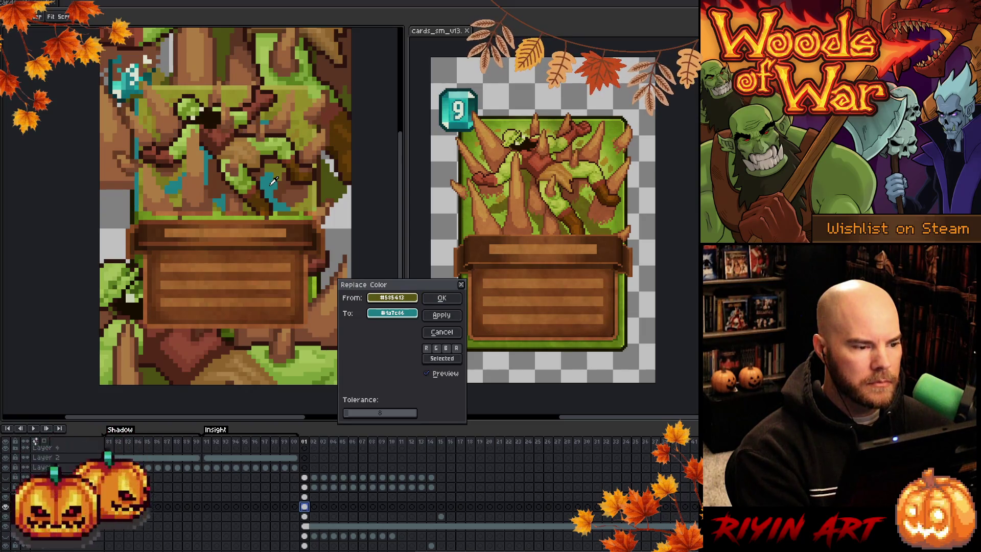
mouse_move(392, 314)
mouse_down()
mouse_move(214, 378)
mouse_move(149, 378)
mouse_up()
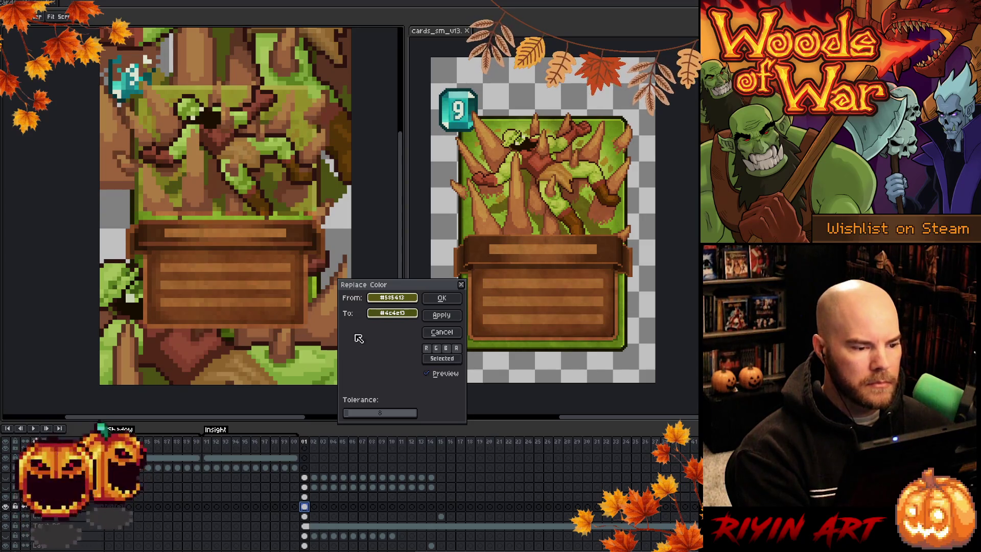
click(442, 298)
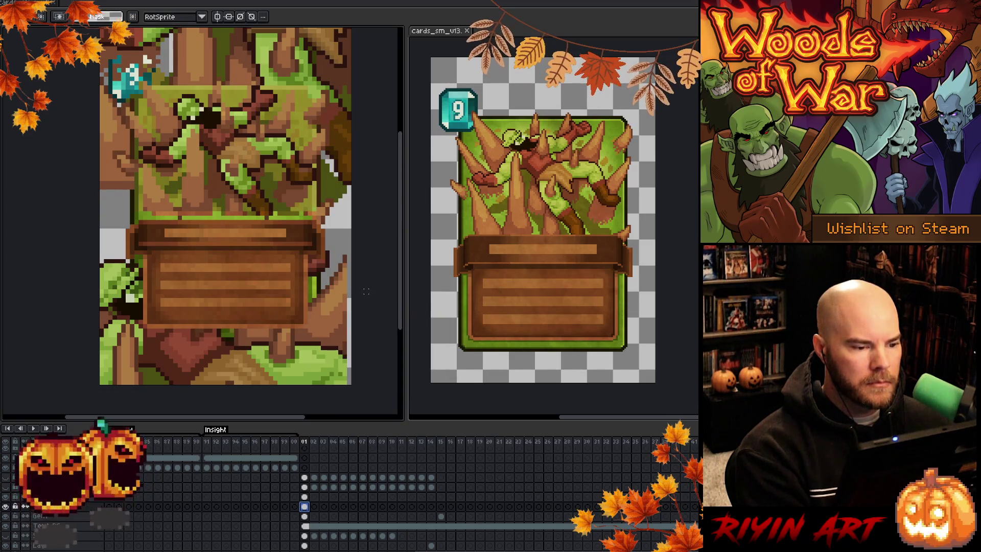
Step: Abandon an olive colour replacement and switch to the orc-and-spikes sprite
key(shift+r)
click(313, 104)
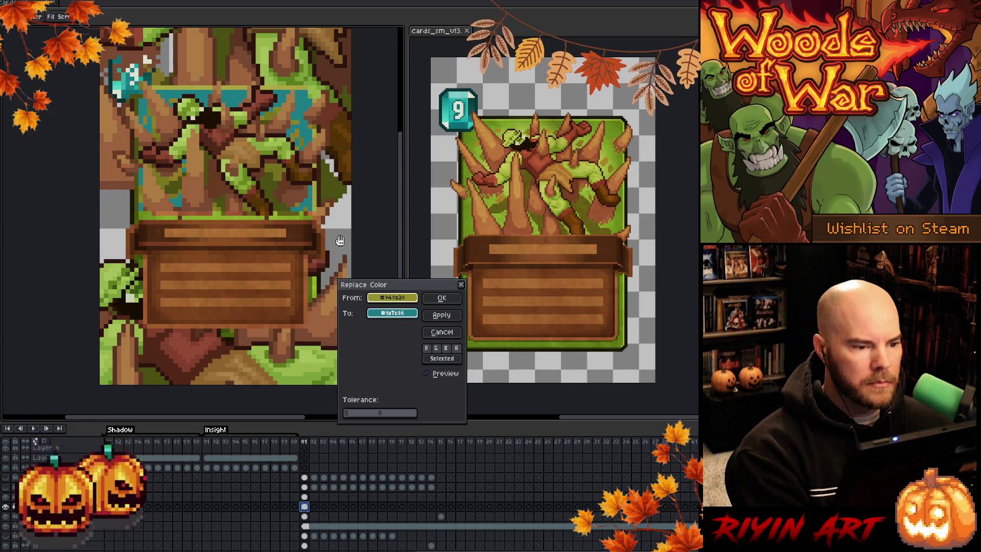
scroll(275, 112, down, 2)
scroll(275, 112, up, 1)
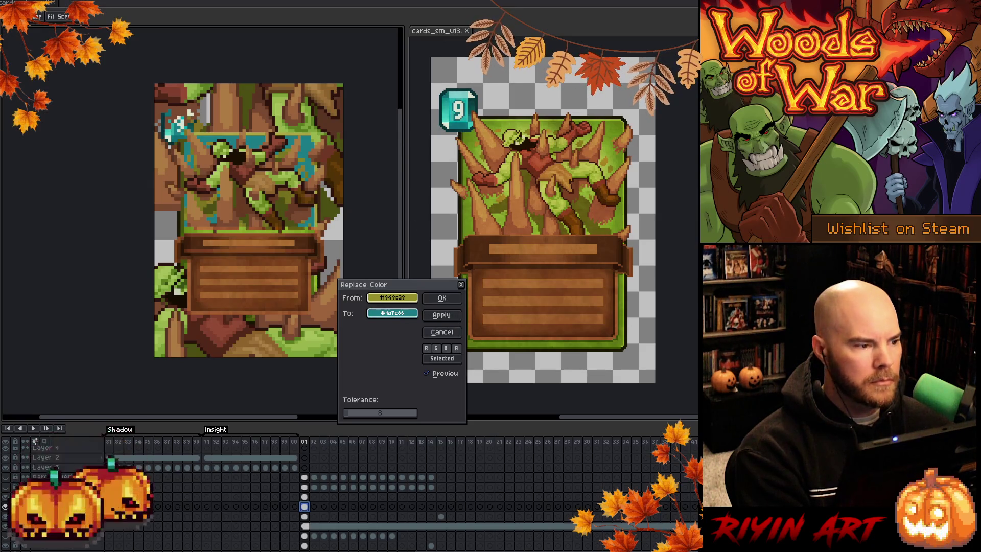
click(439, 332)
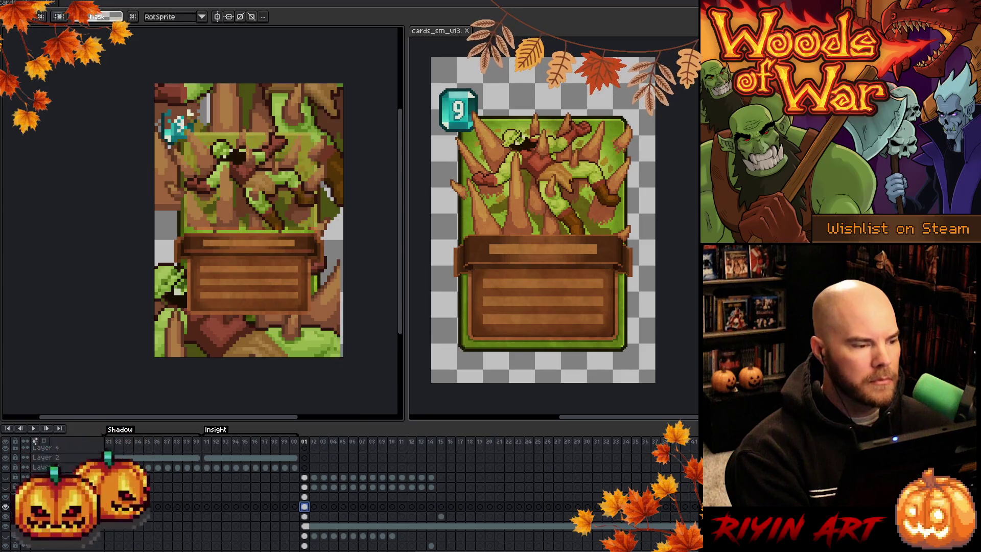
key(ctrl+Tab)
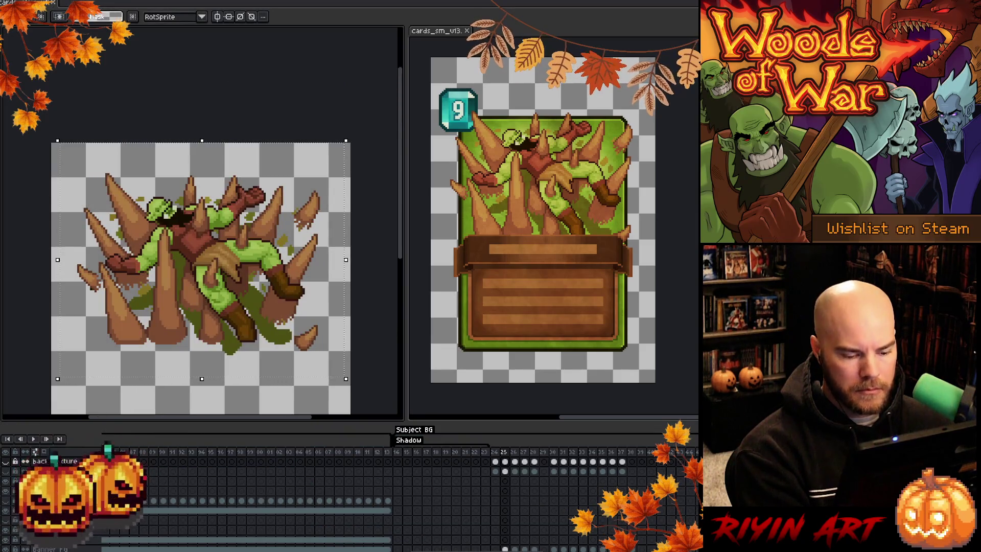
Step: View the green card background at frame 67, then switch back to the full card document
scroll(358, 491, left, 10)
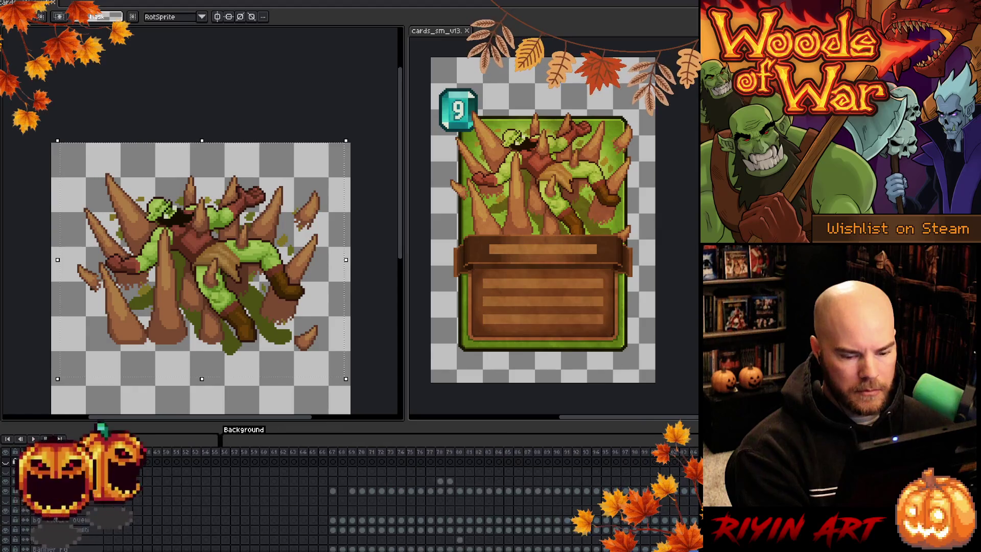
scroll(317, 491, right, 5)
scroll(355, 454, left, 10)
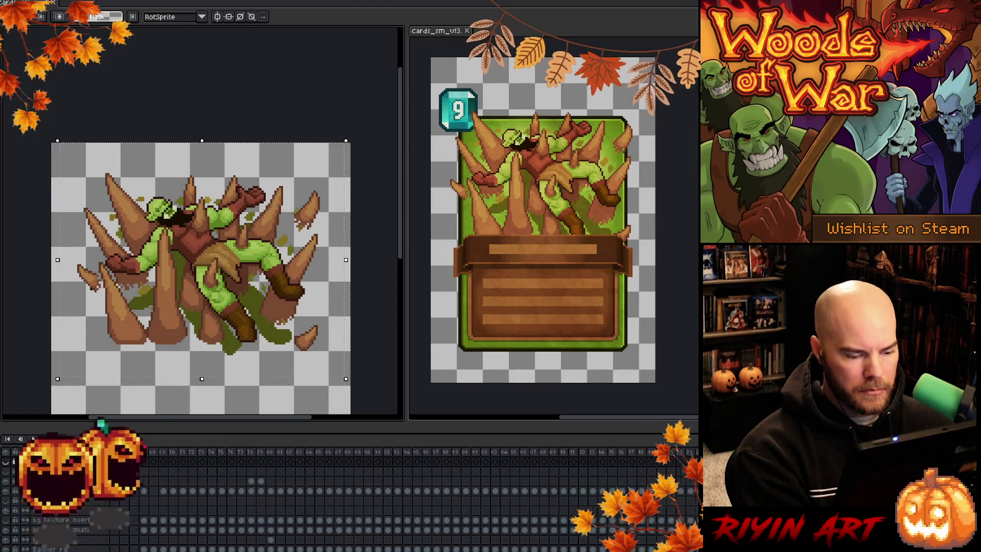
click(358, 453)
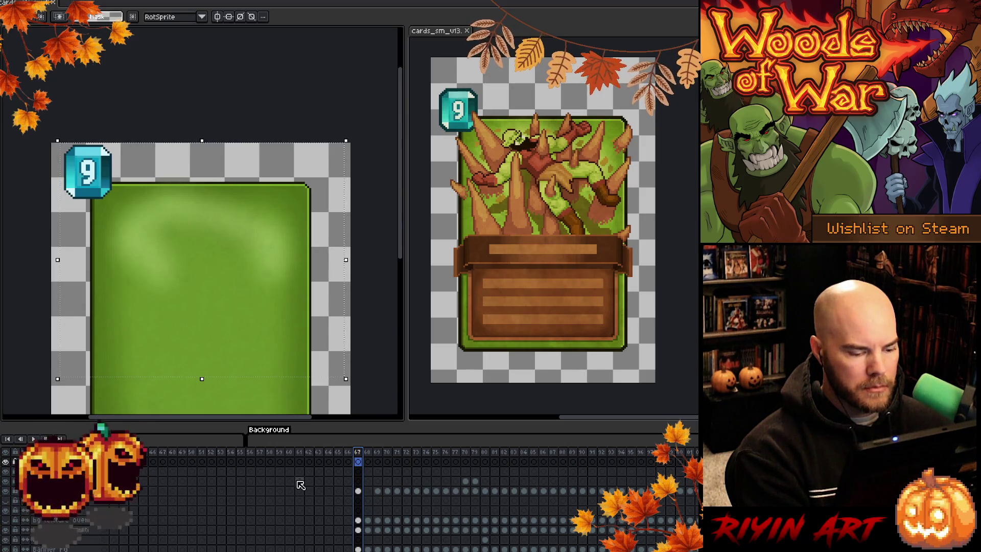
scroll(327, 497, down, 1)
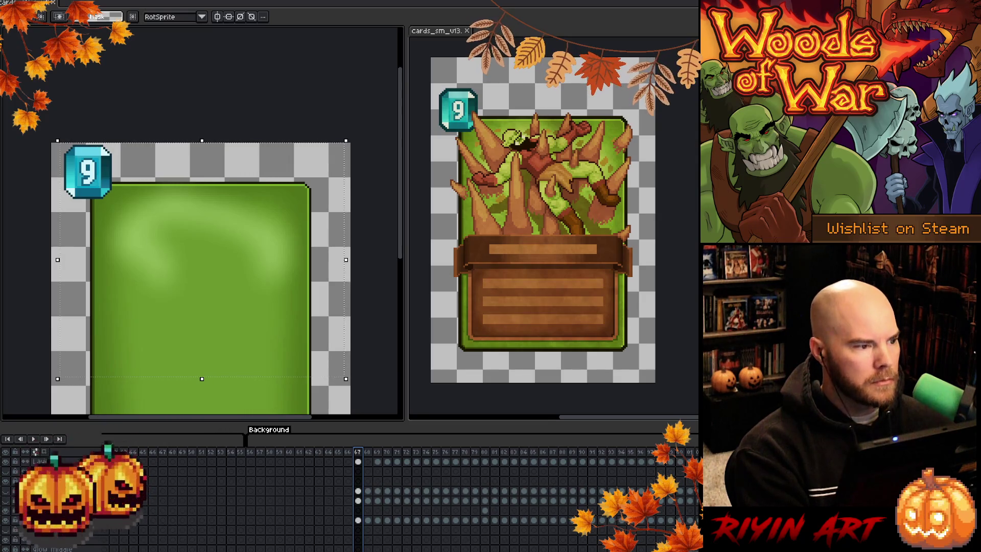
key(ctrl+Tab)
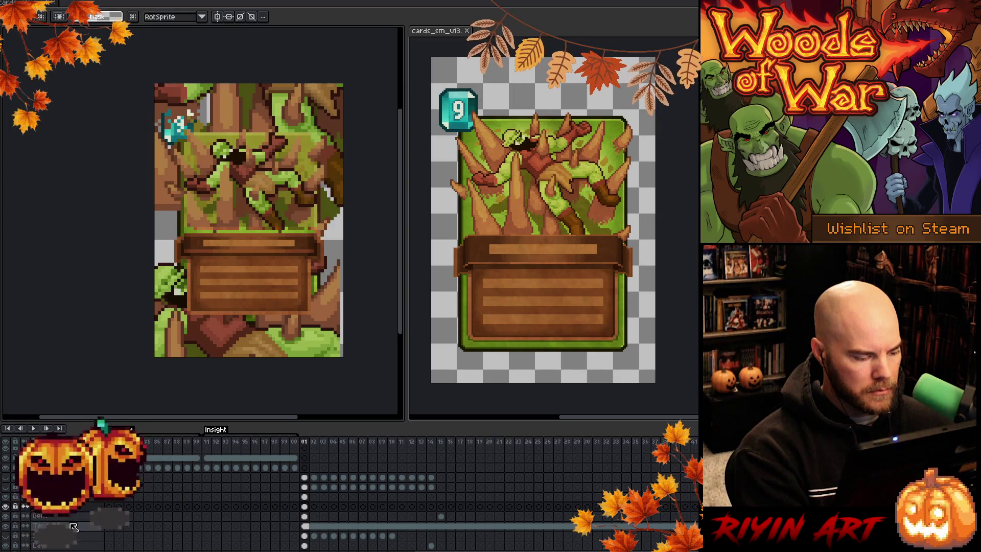
Step: Paste the copied pixels onto a lower layer's frame 01, shifted up and left
scroll(309, 535, down, 1)
click(306, 536)
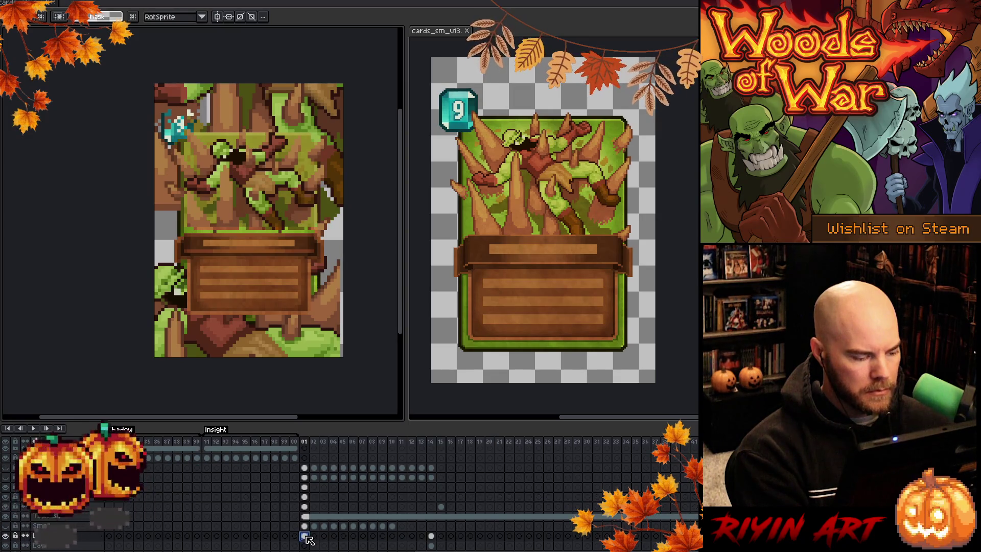
key(ctrl+v)
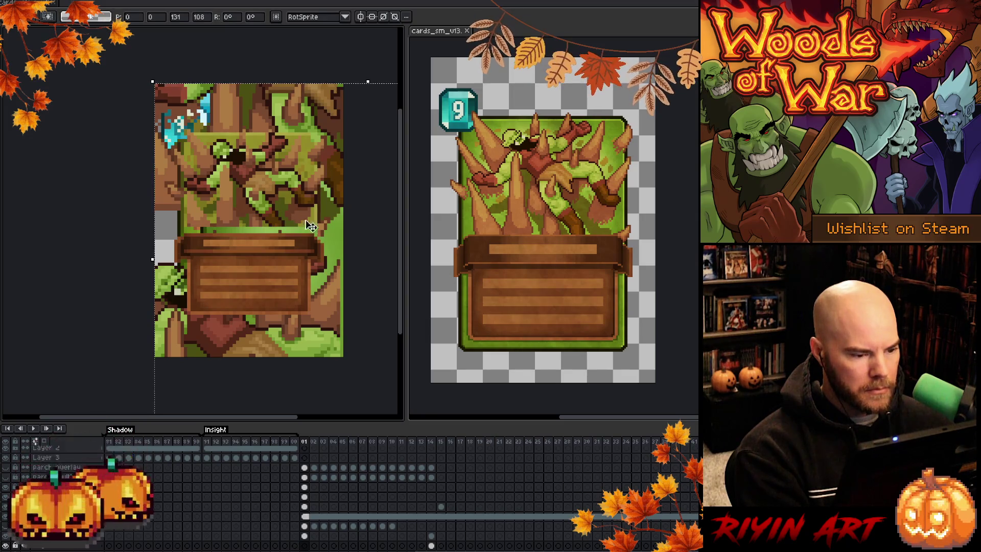
mouse_move(331, 247)
mouse_down()
mouse_move(262, 236)
mouse_move(241, 247)
mouse_move(201, 219)
mouse_move(241, 215)
mouse_move(230, 210)
mouse_up()
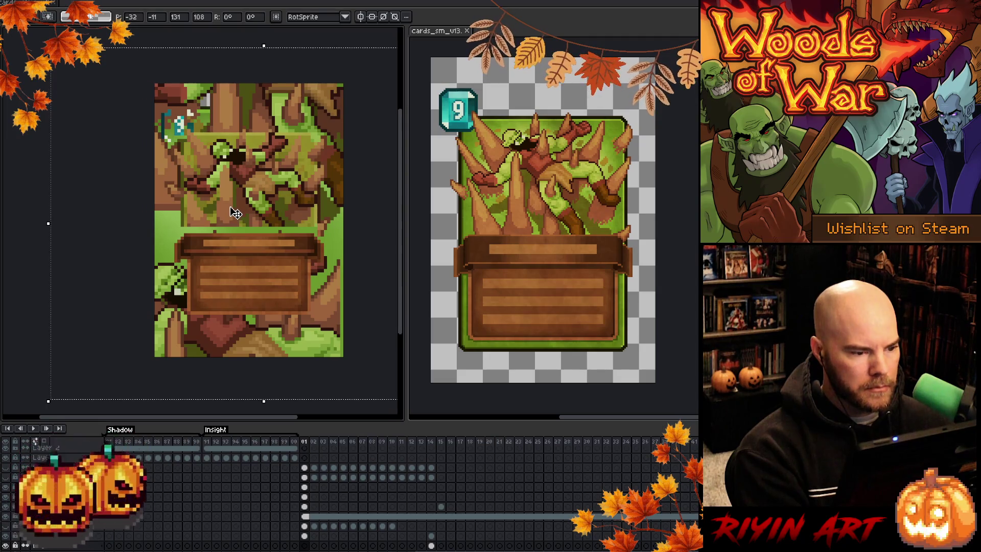
key(Return)
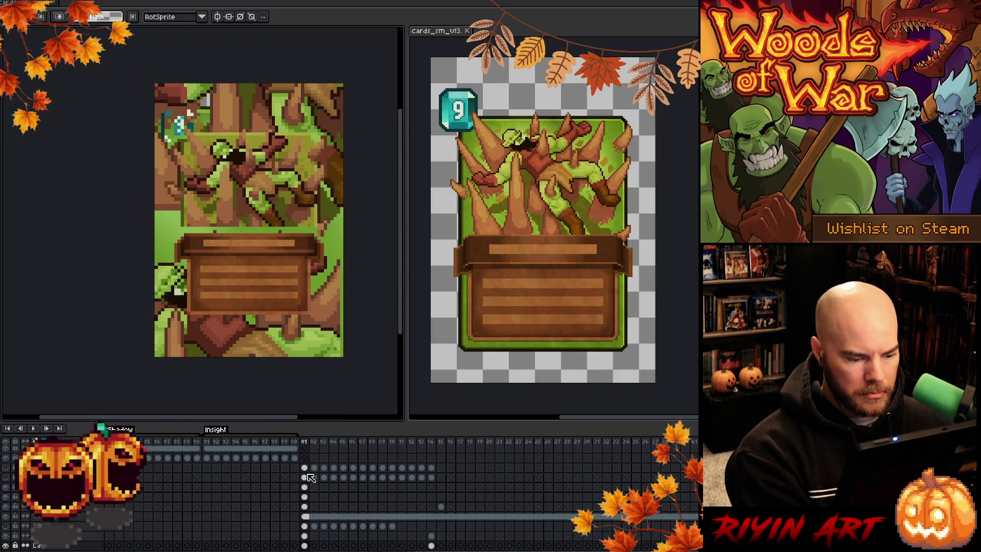
Step: On another layer, replace an olive shade with a green sampled from the art
click(307, 497)
key(shift+r)
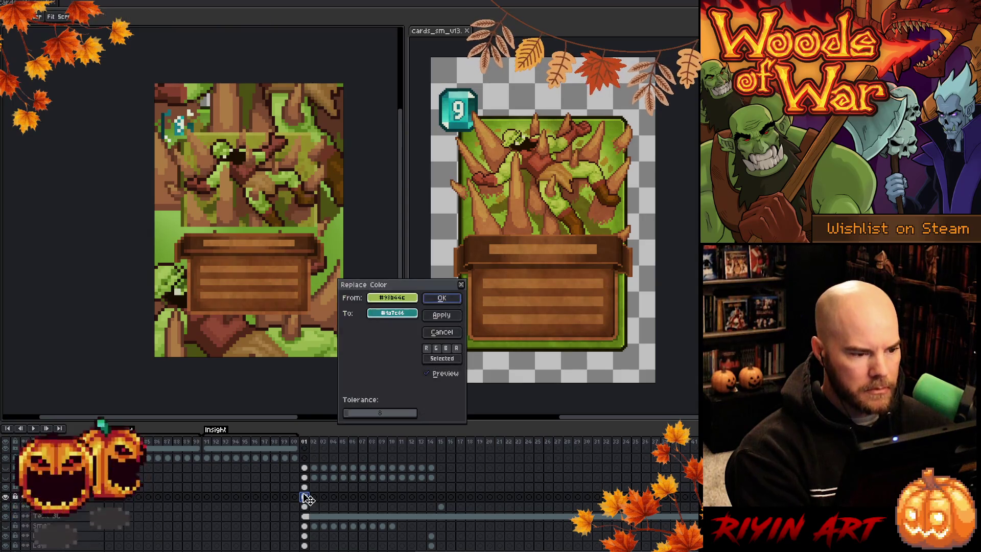
click(294, 135)
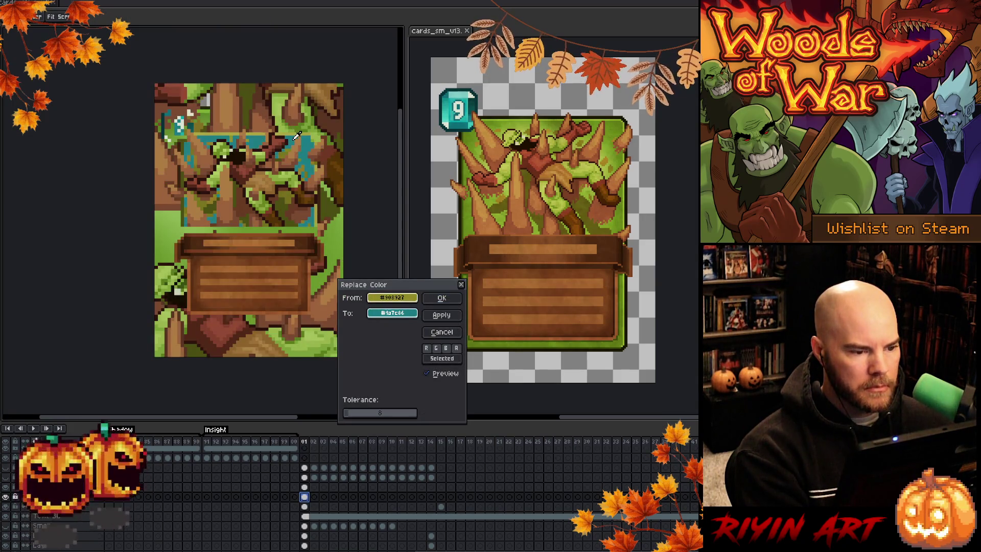
right_click(342, 233)
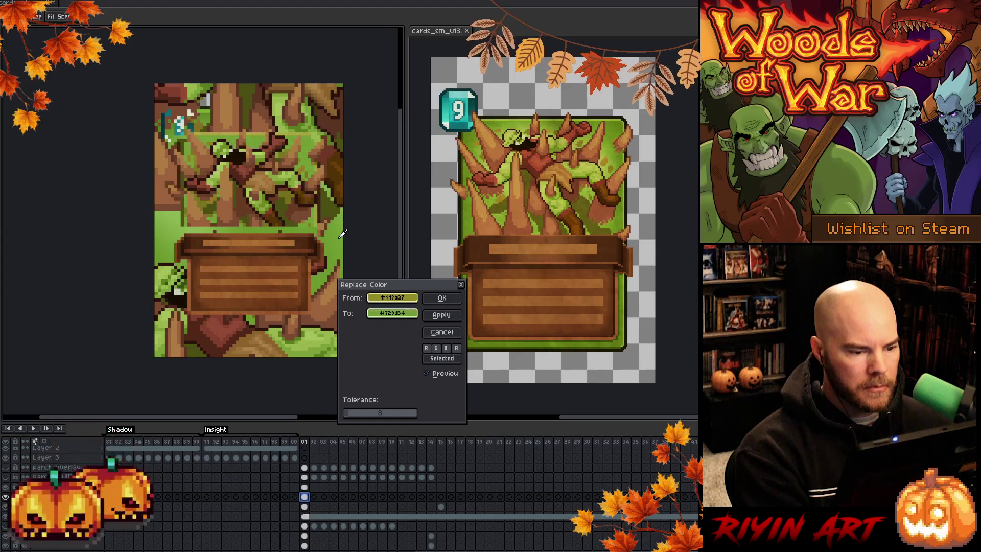
click(442, 298)
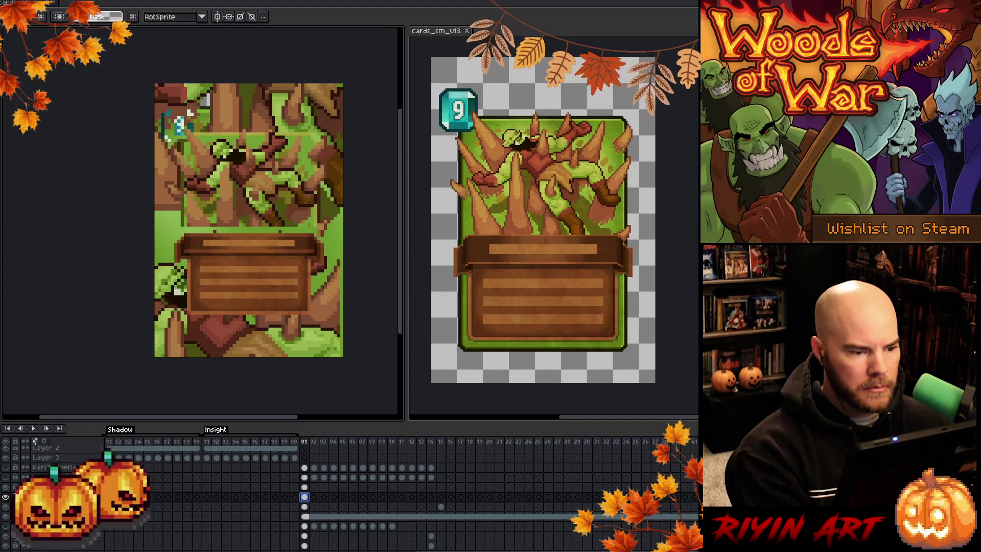
Step: Replace a second olive shade with a sampled green
key(shift+r)
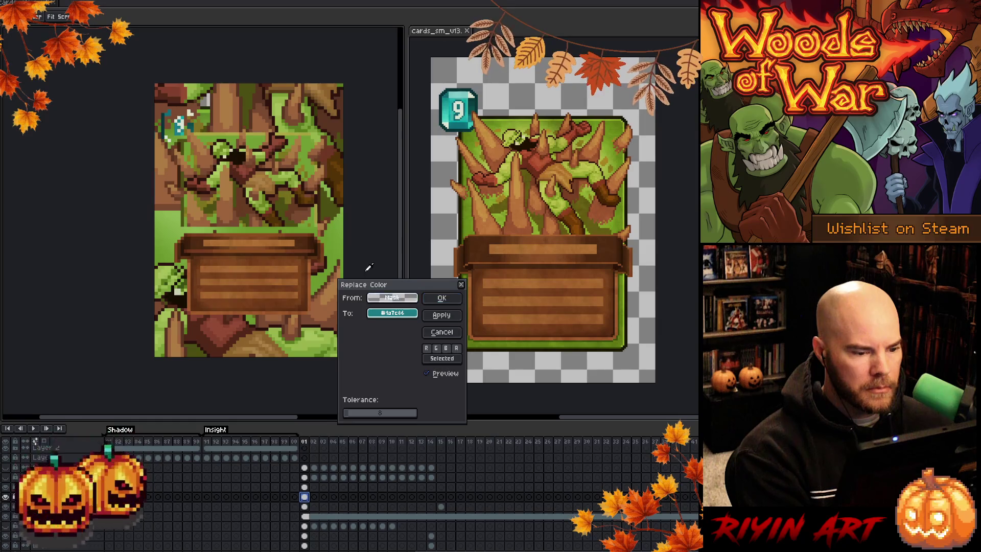
click(293, 188)
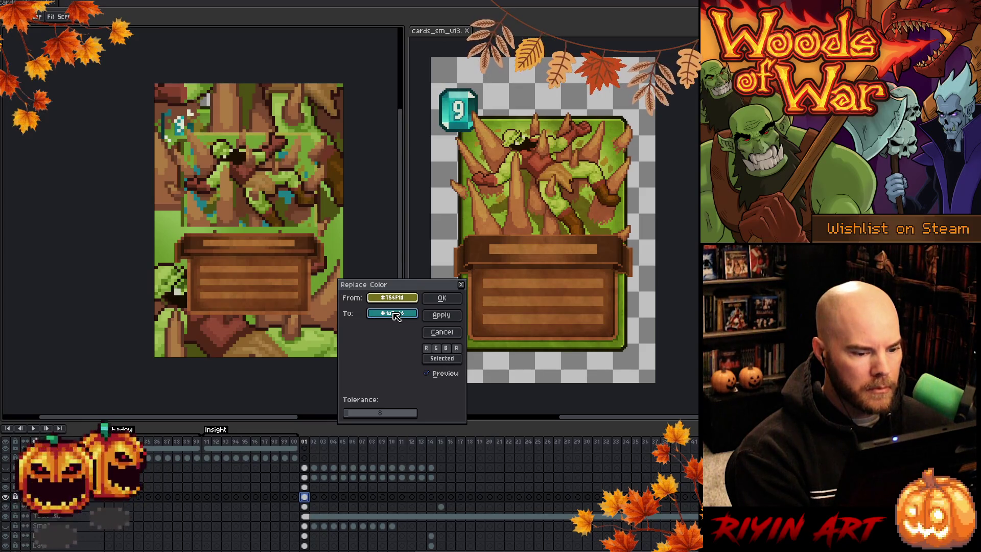
mouse_move(397, 316)
mouse_down()
mouse_move(265, 168)
mouse_move(375, 283)
mouse_up()
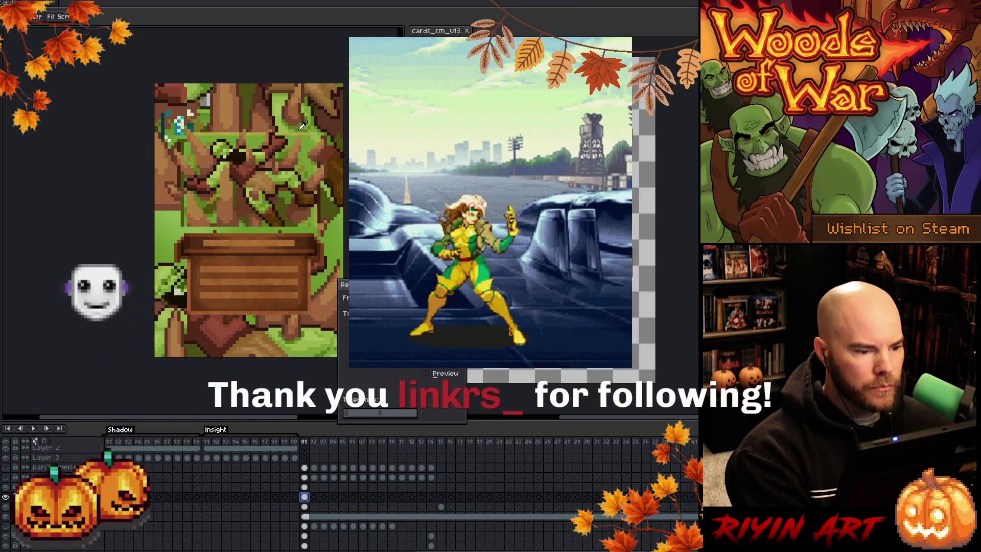
key(Return)
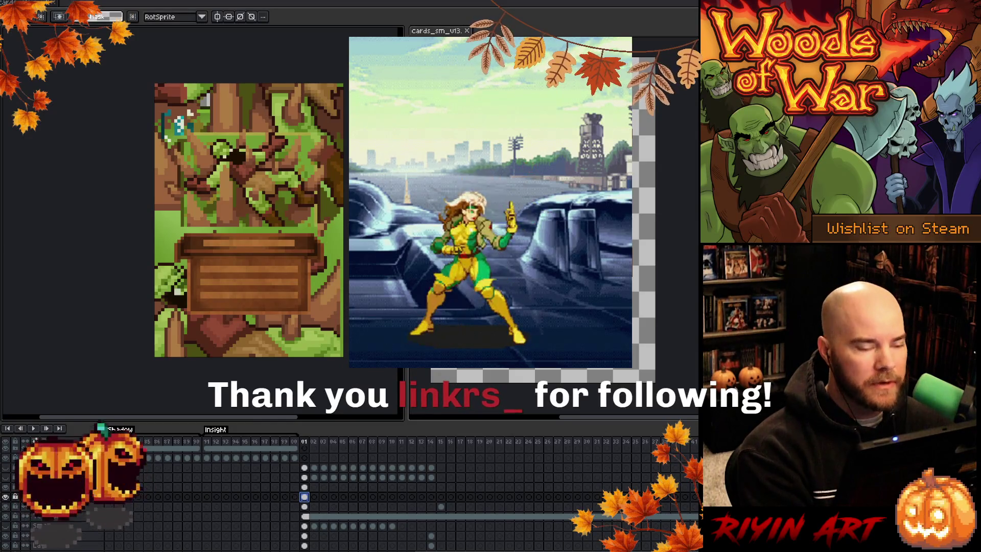
key(shift+r)
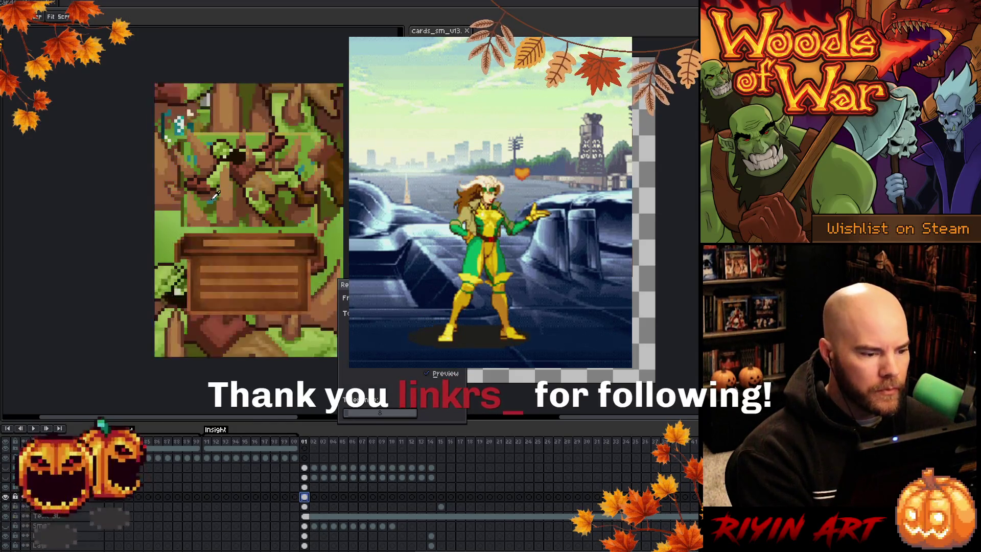
mouse_move(373, 313)
mouse_down()
mouse_move(302, 170)
mouse_move(293, 128)
mouse_up()
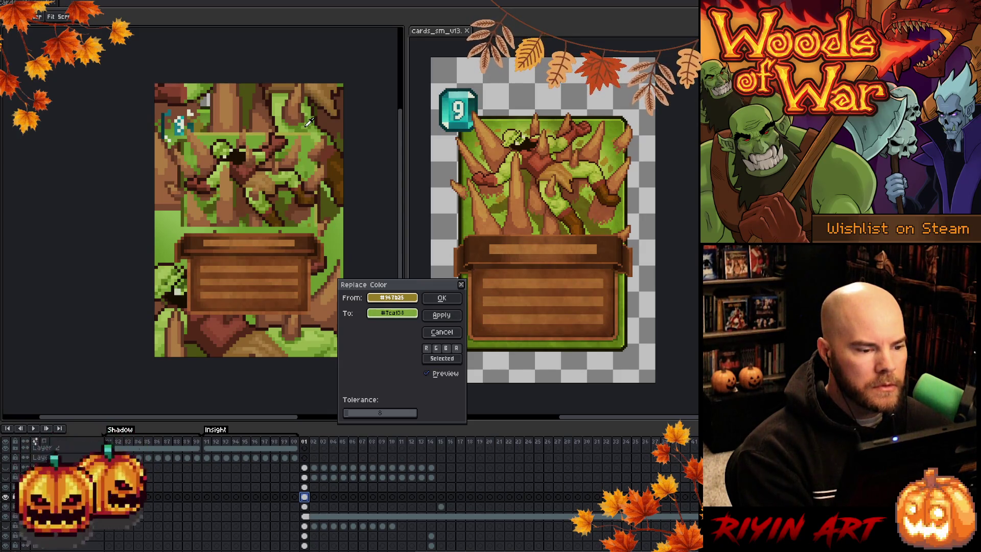
click(441, 298)
Step: Recolour a third olive shade to a darker green
key(shift+r)
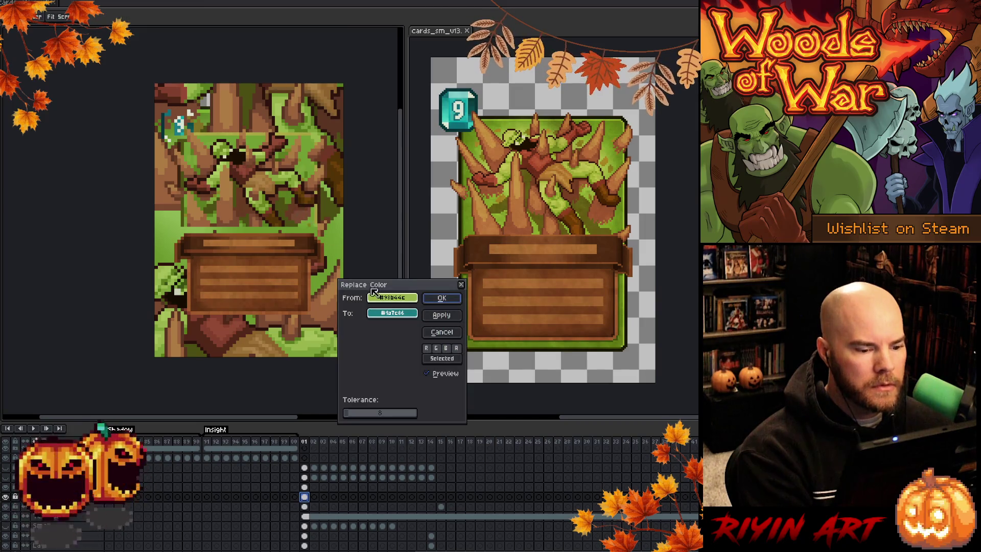
click(305, 155)
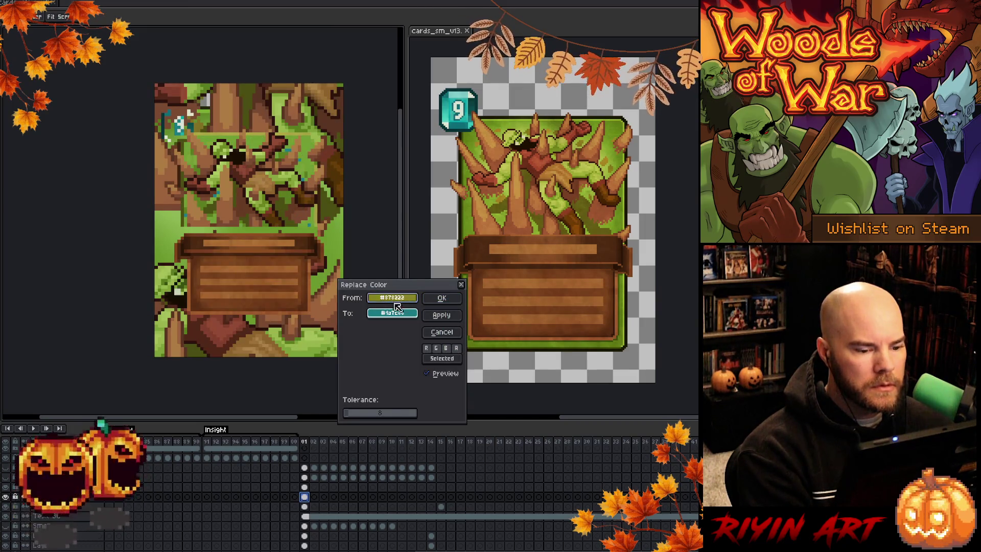
right_click(317, 118)
right_click(314, 115)
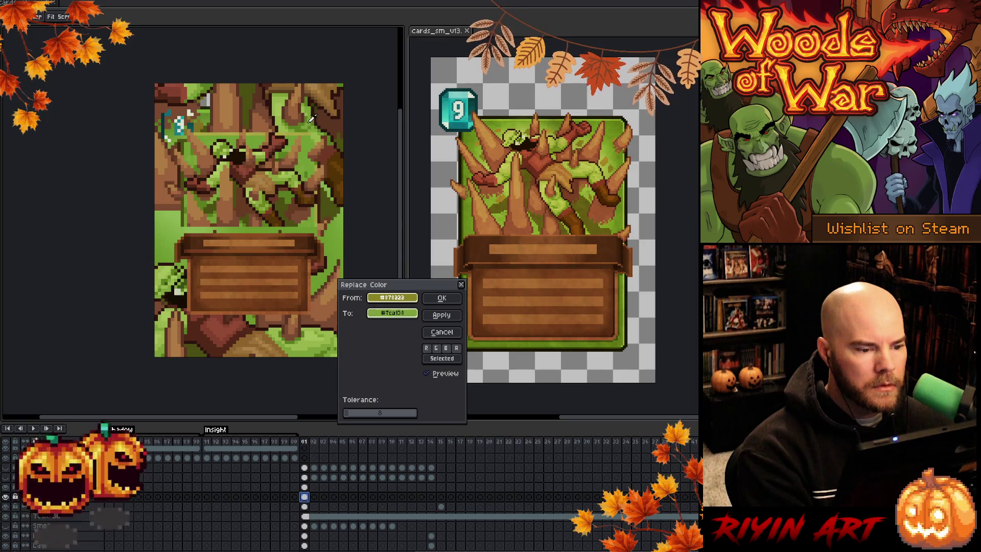
right_click(312, 114)
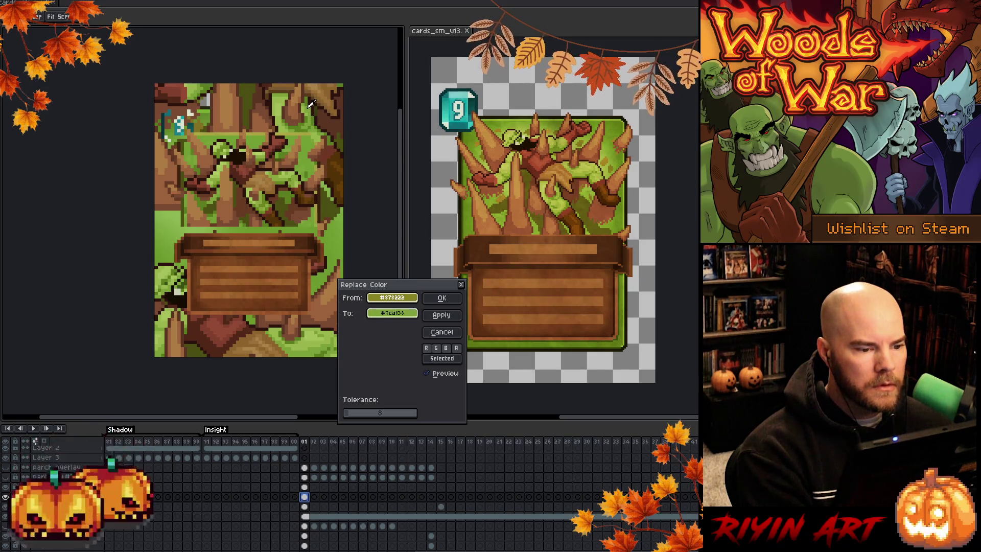
right_click(313, 109)
right_click(317, 117)
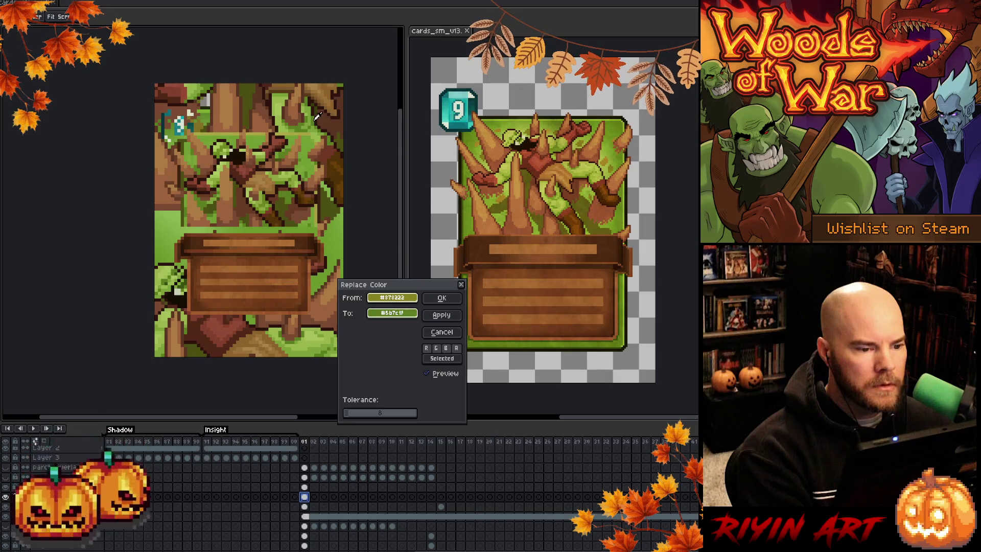
click(438, 298)
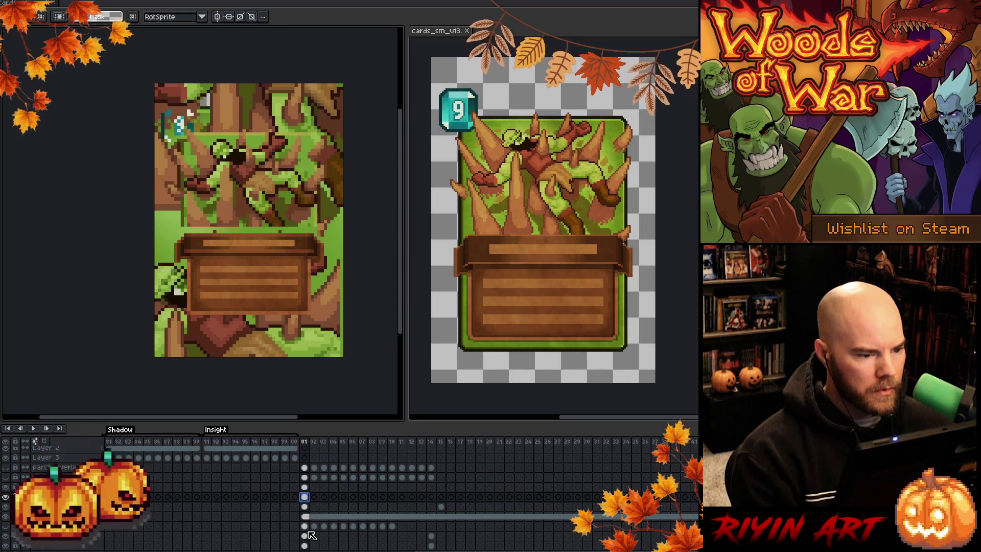
Step: Abandon a yellow-shade replacement and jump to the green background at frame 67
key(shift+r)
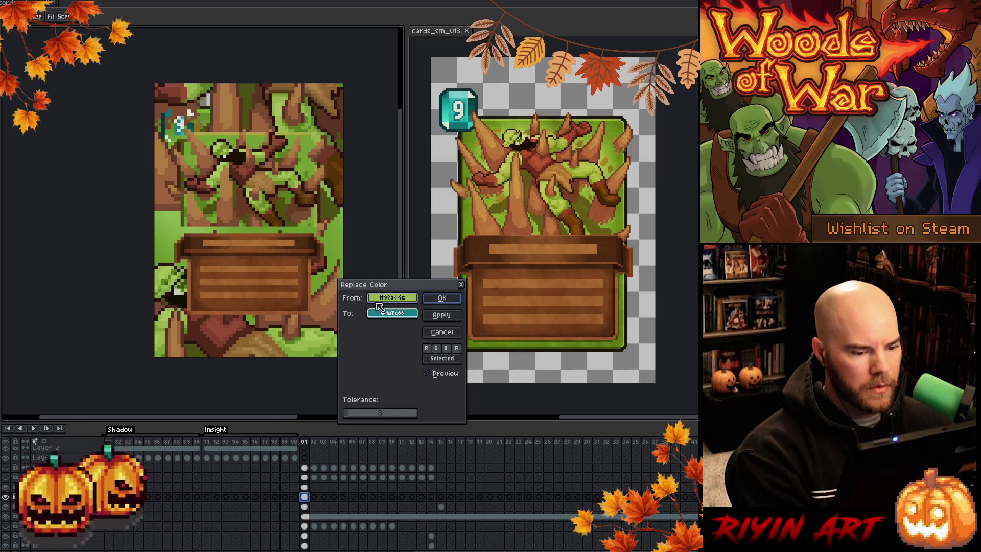
click(289, 133)
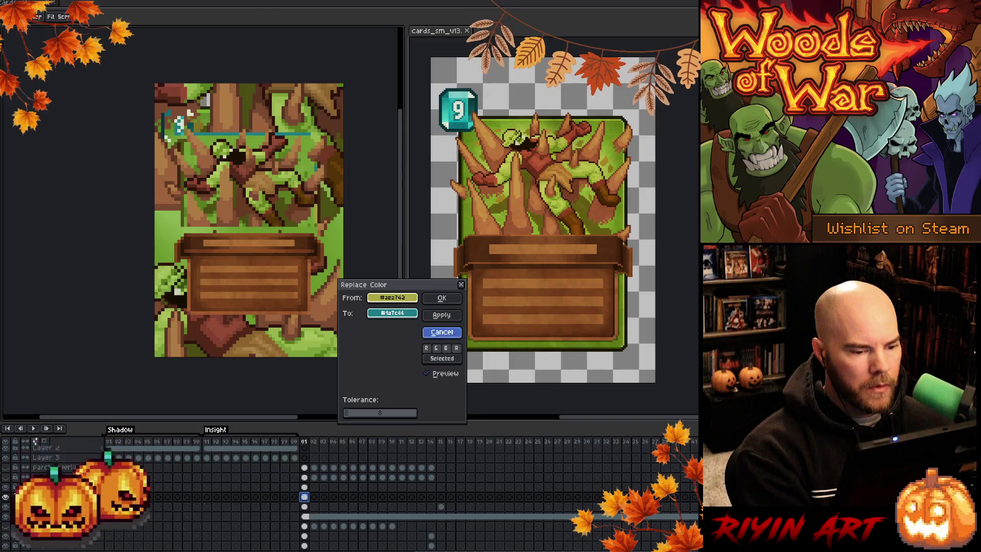
click(441, 332)
key(ctrl+z)
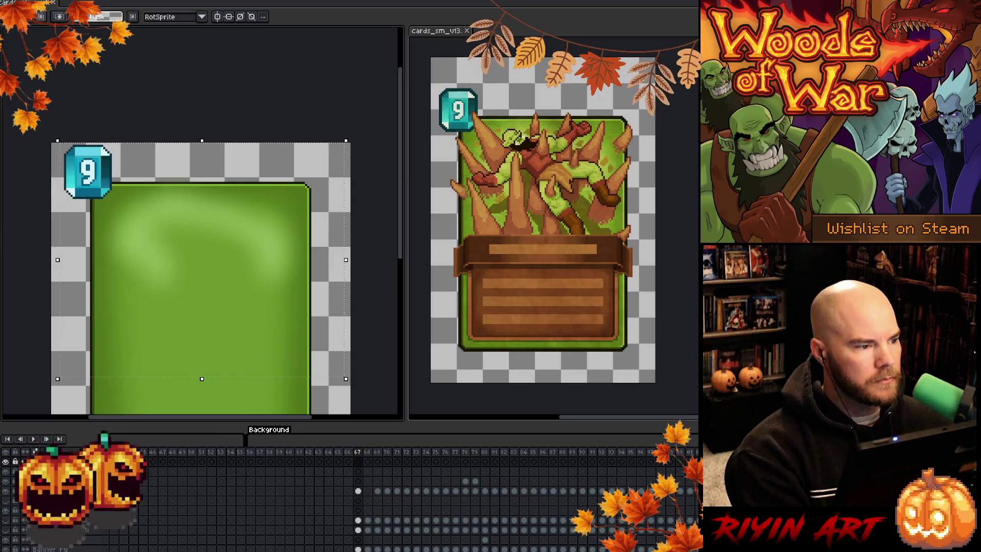
Step: Back on frame 01, shift the lower layer's content left and down, then deselect
key(ctrl+z)
click(305, 536)
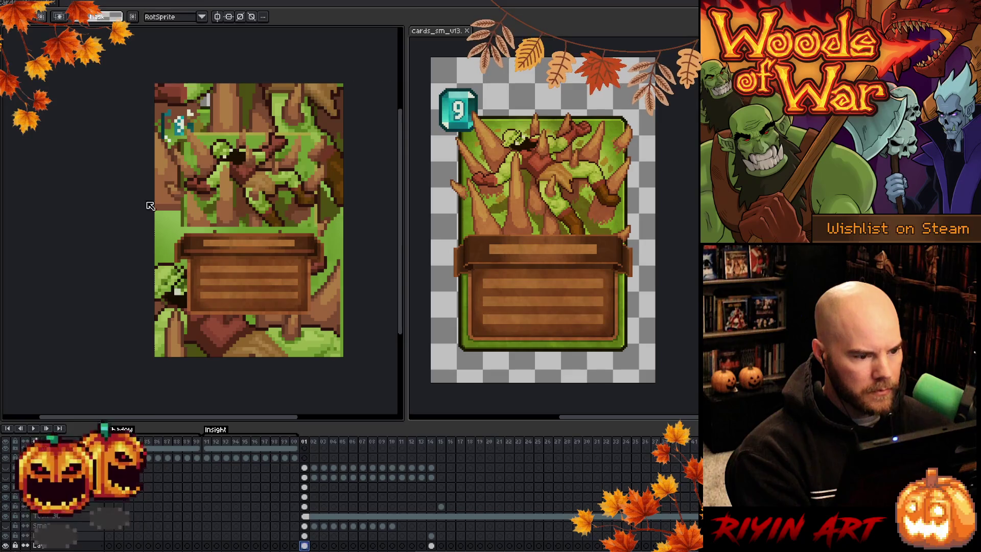
key(ctrl+t)
drag(242, 188, 176, 201)
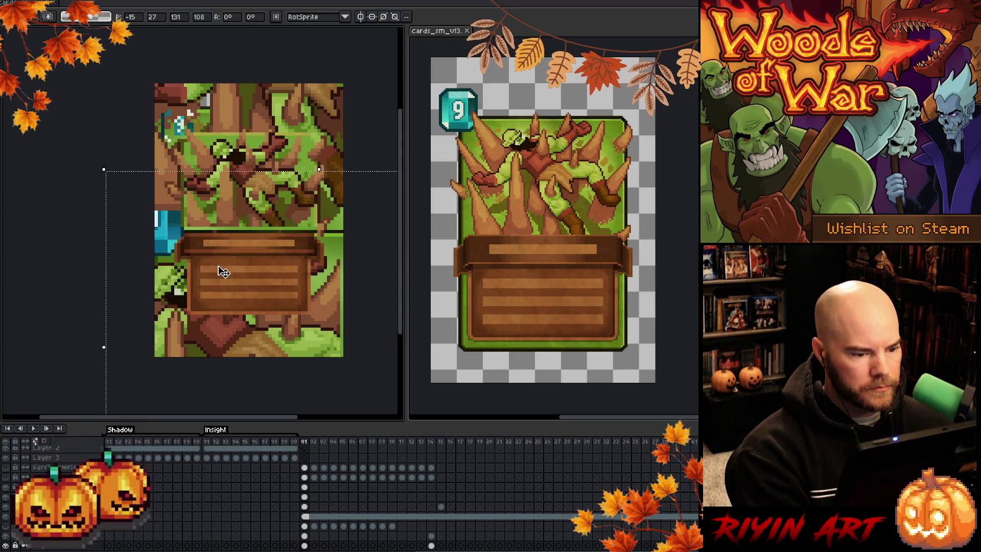
click(305, 497)
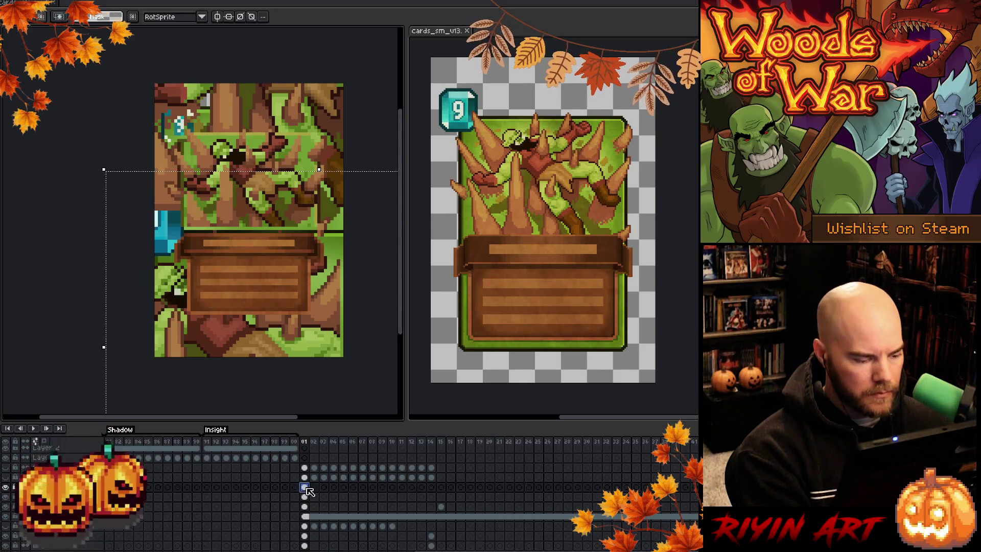
key(ctrl+d)
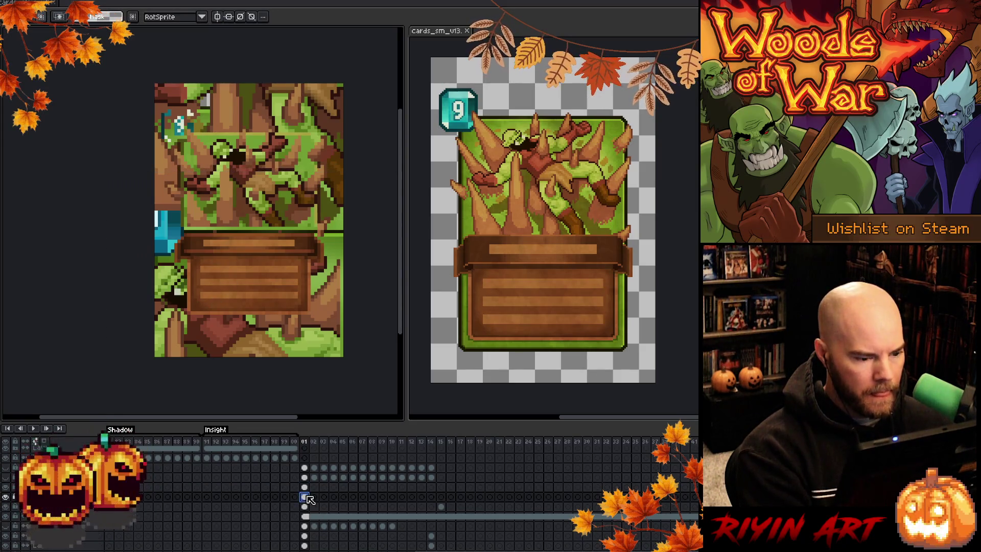
Step: Replace the yellow shade with a green sampled from the art
key(shift+r)
click(258, 132)
click(258, 132)
click(253, 132)
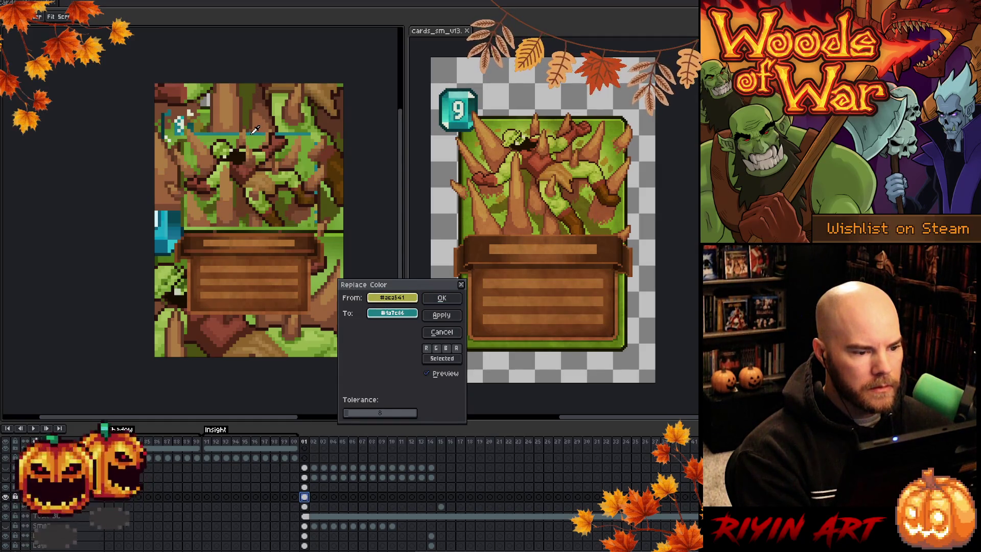
click(340, 231)
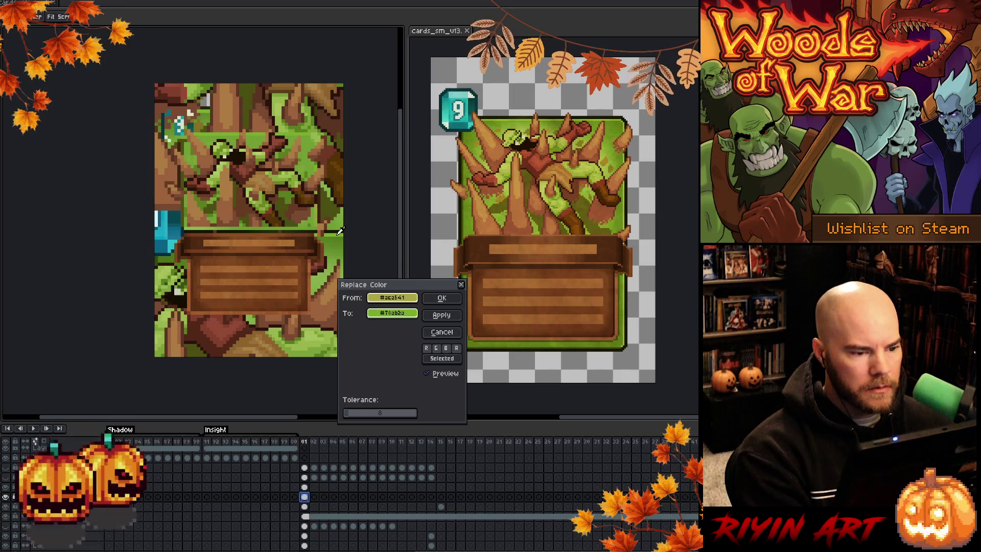
click(439, 298)
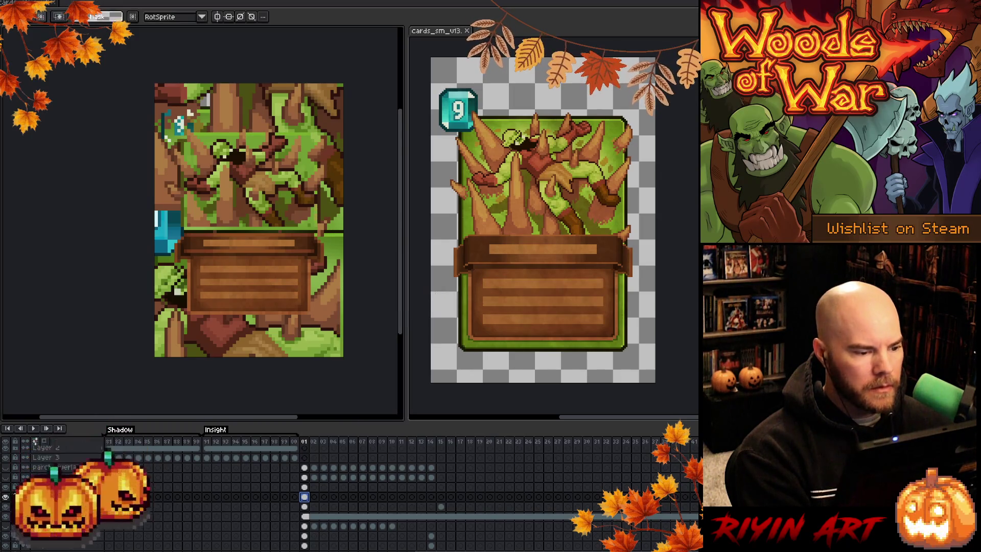
Step: Try replacing the dark brown and dark olive shades, then cancel
key(shift+r)
click(324, 226)
click(189, 178)
click(190, 177)
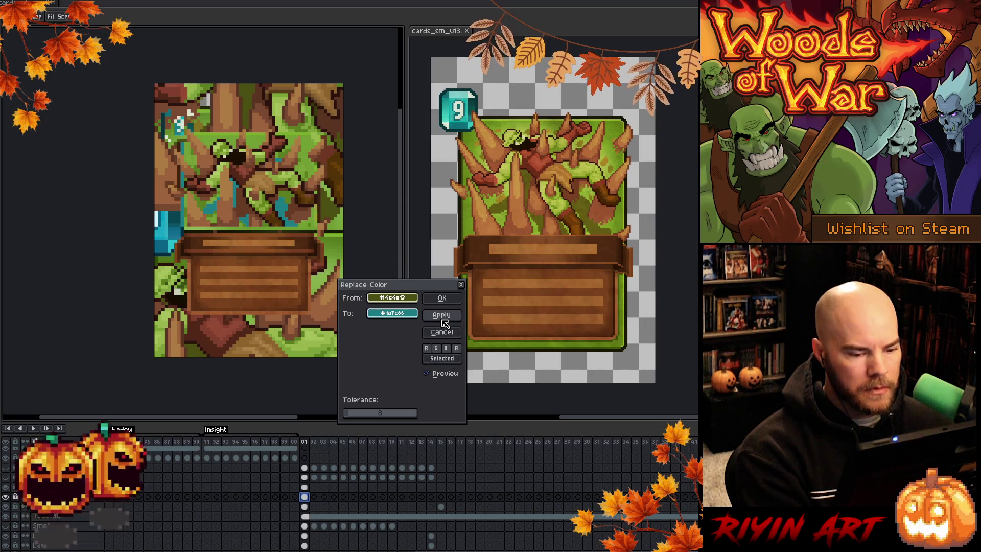
click(442, 333)
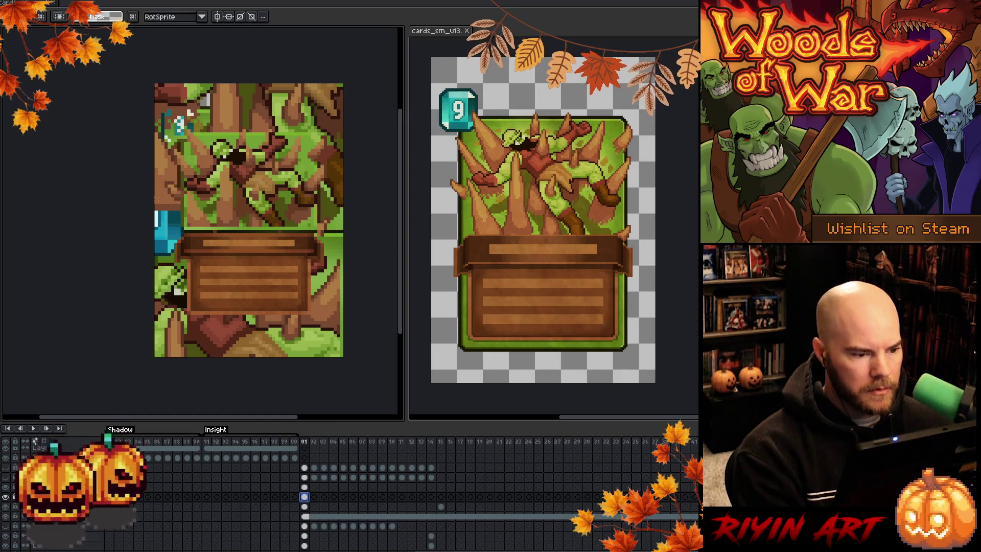
Step: In the top-left area, replace olive #4c4e13 with dark green #324a0b, then deselect
drag(208, 104, 162, 270)
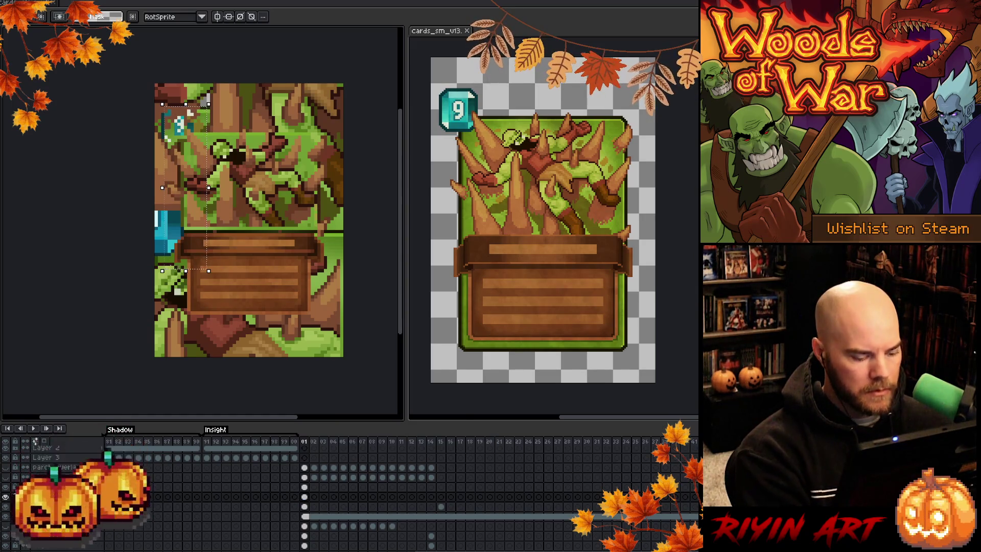
key(shift+r)
mouse_move(289, 220)
mouse_down()
mouse_move(194, 183)
mouse_move(189, 230)
mouse_move(160, 257)
mouse_up()
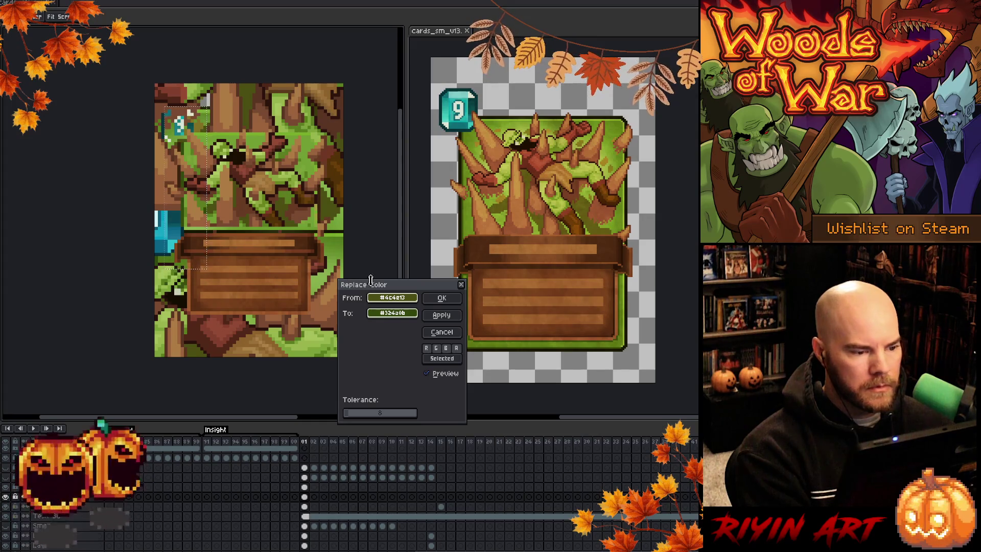
click(442, 332)
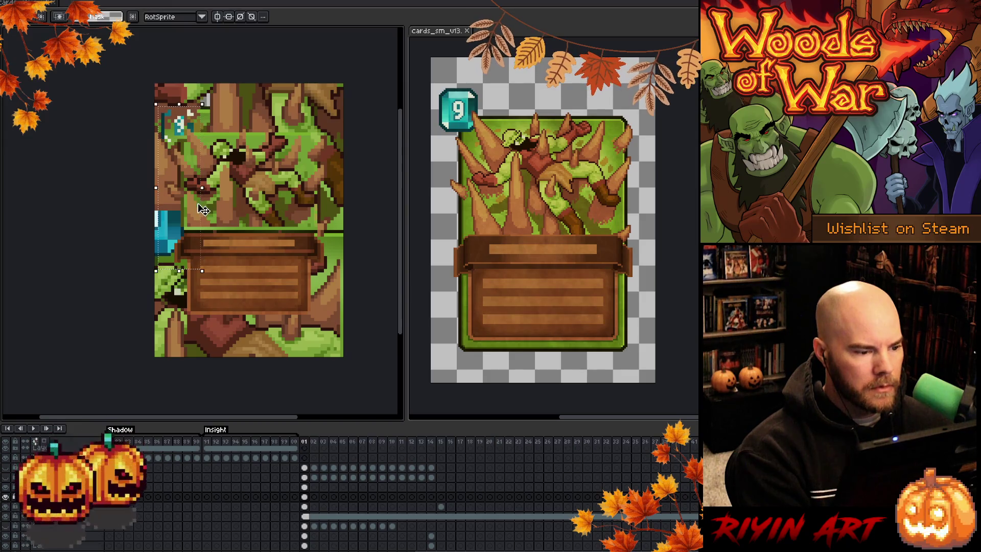
key(shift+r)
click(180, 156)
click(181, 153)
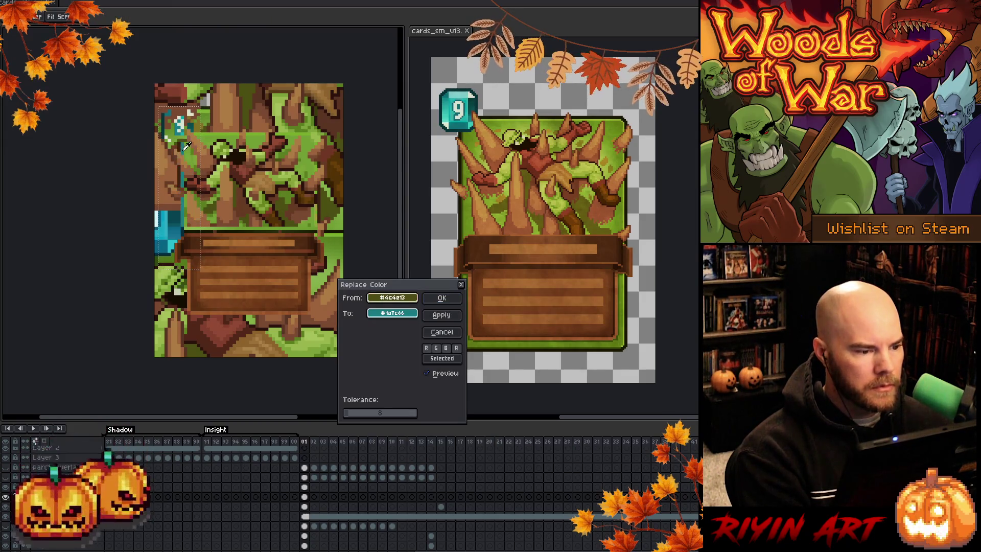
right_click(160, 256)
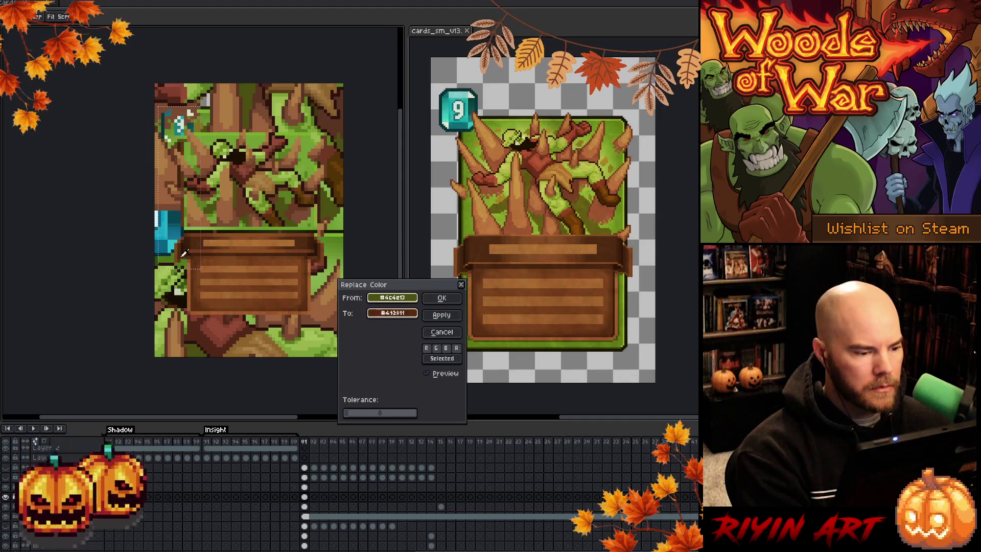
click(441, 297)
key(ctrl+d)
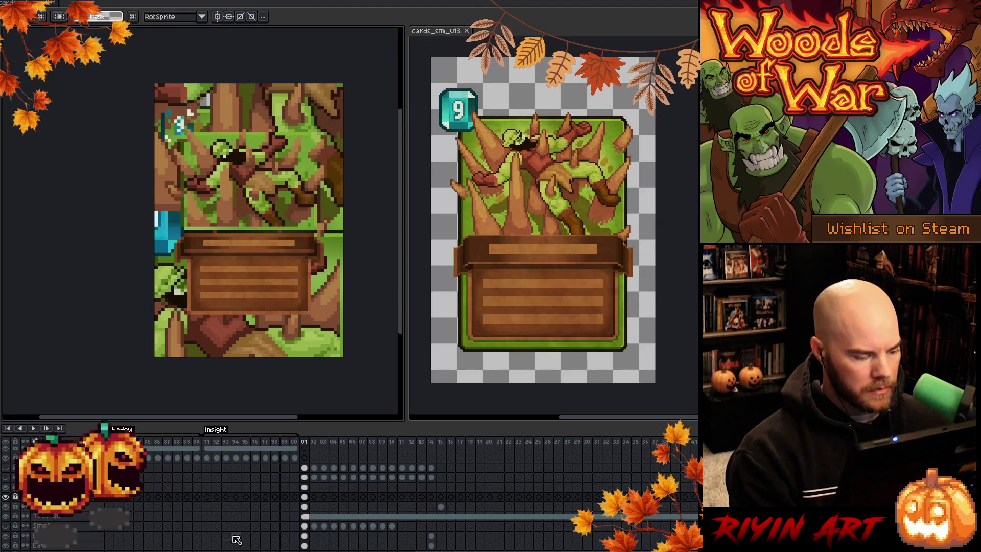
scroll(250, 531, down, 3)
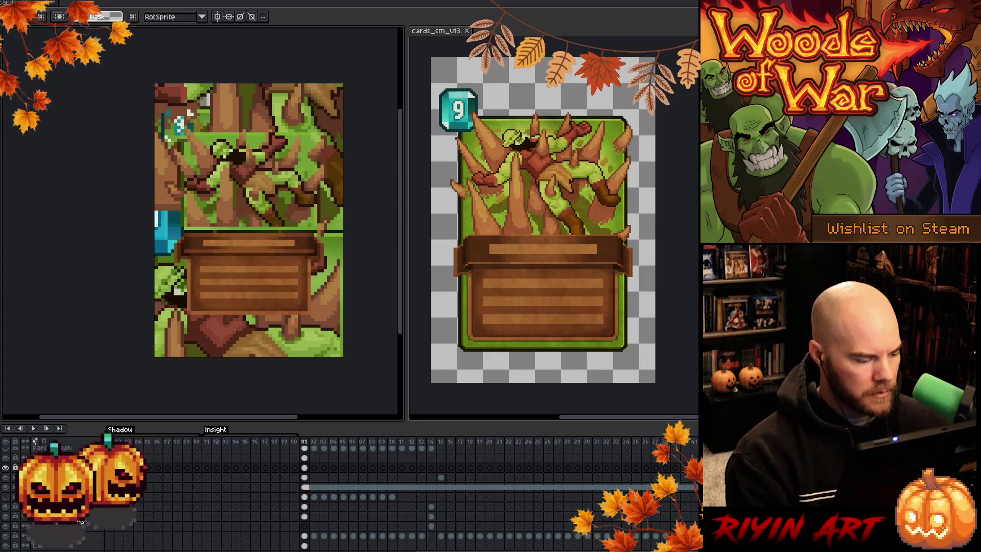
Step: Hide the tiled background layer behind the card
click(304, 507)
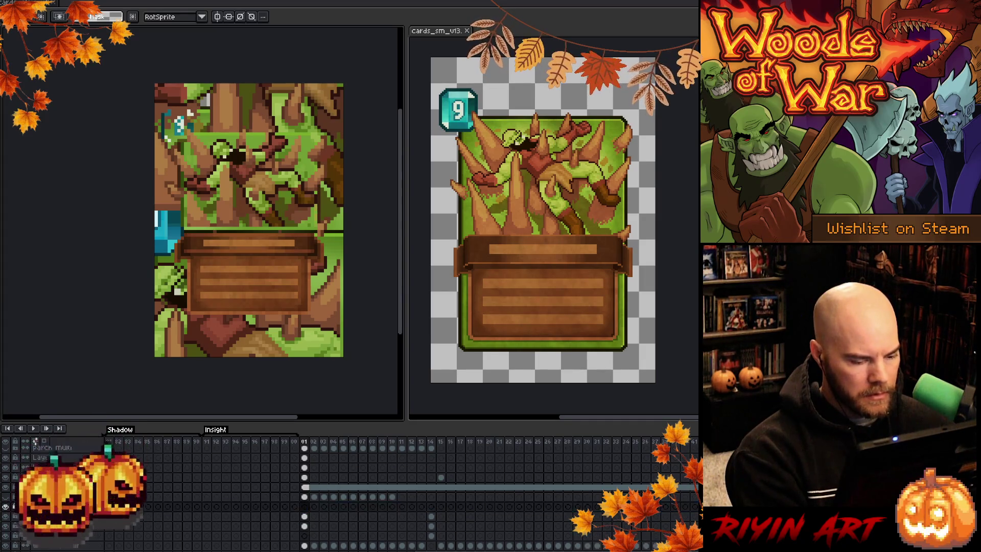
click(305, 526)
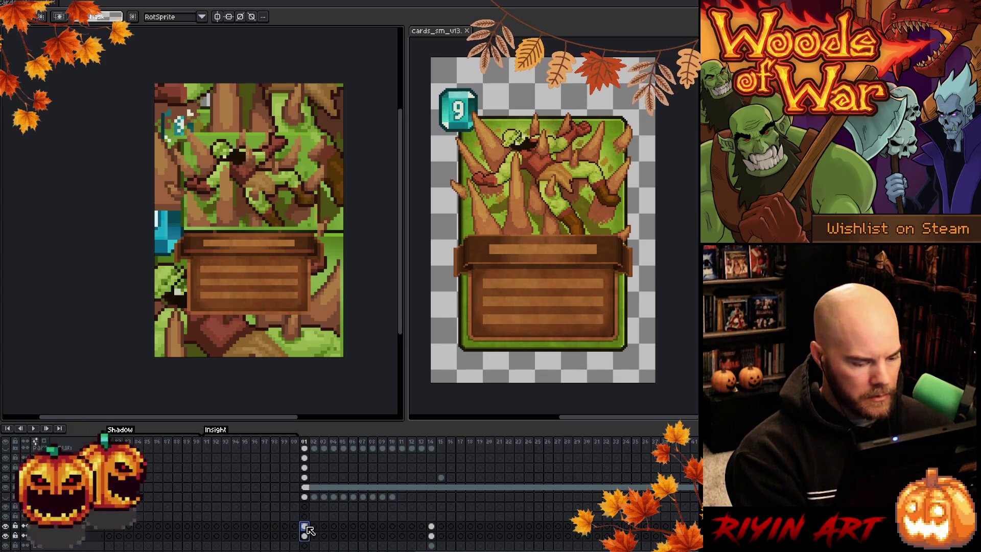
click(304, 506)
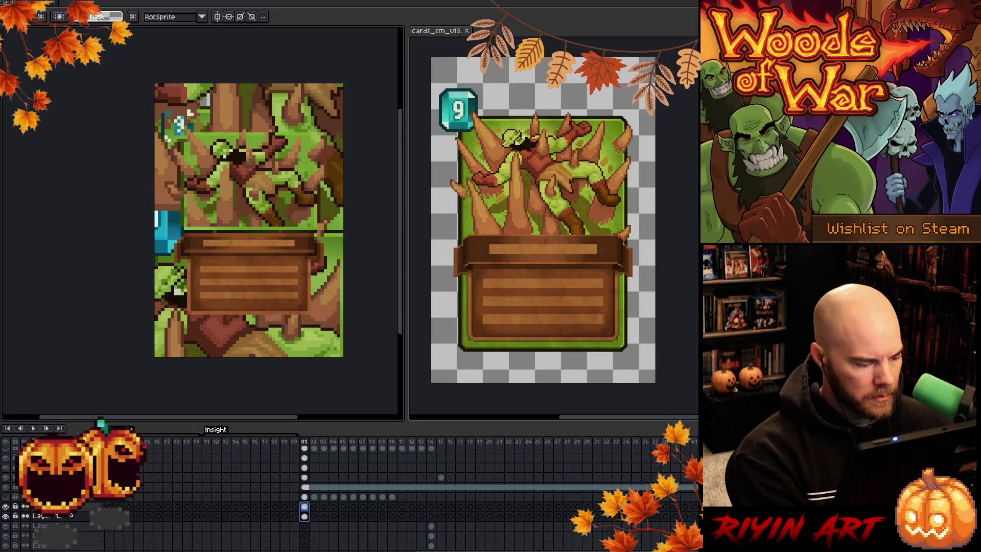
double_click(41, 506)
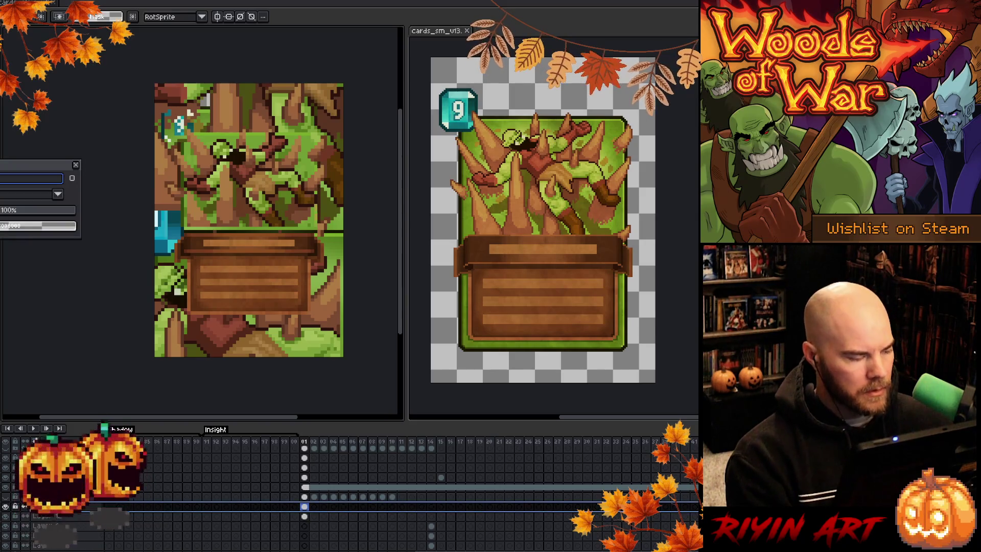
click(55, 516)
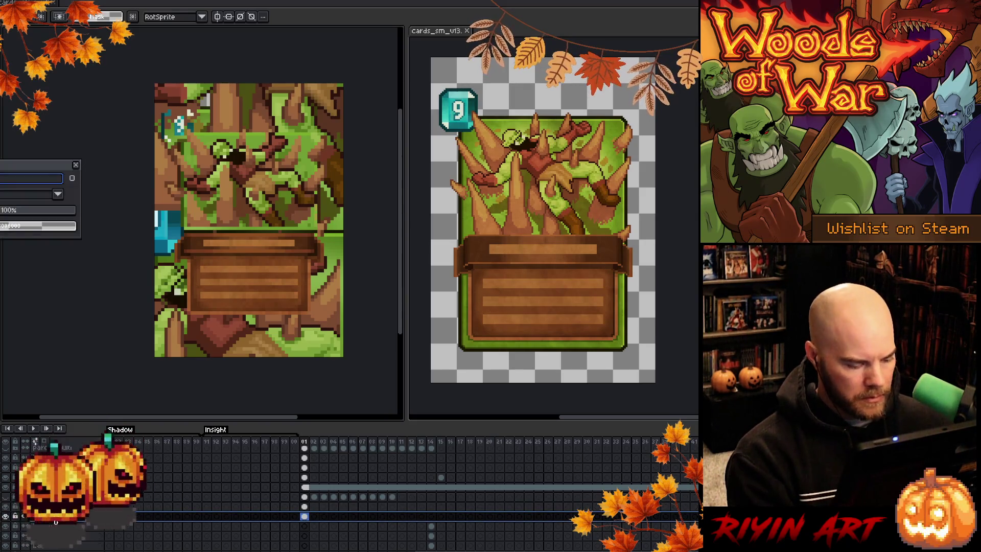
key(Return)
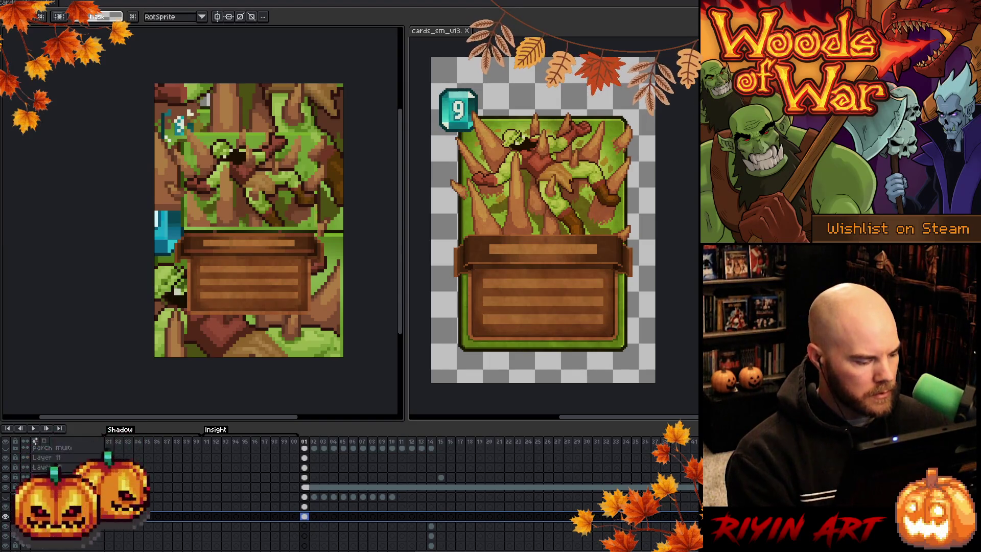
click(6, 516)
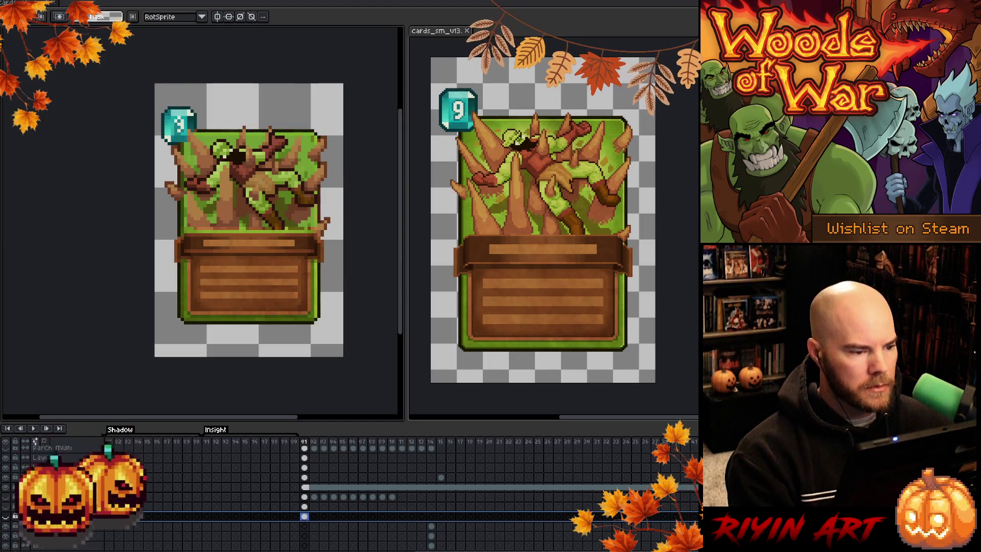
Step: Show the parchment background layer instead
click(306, 506)
scroll(309, 509, up, 3)
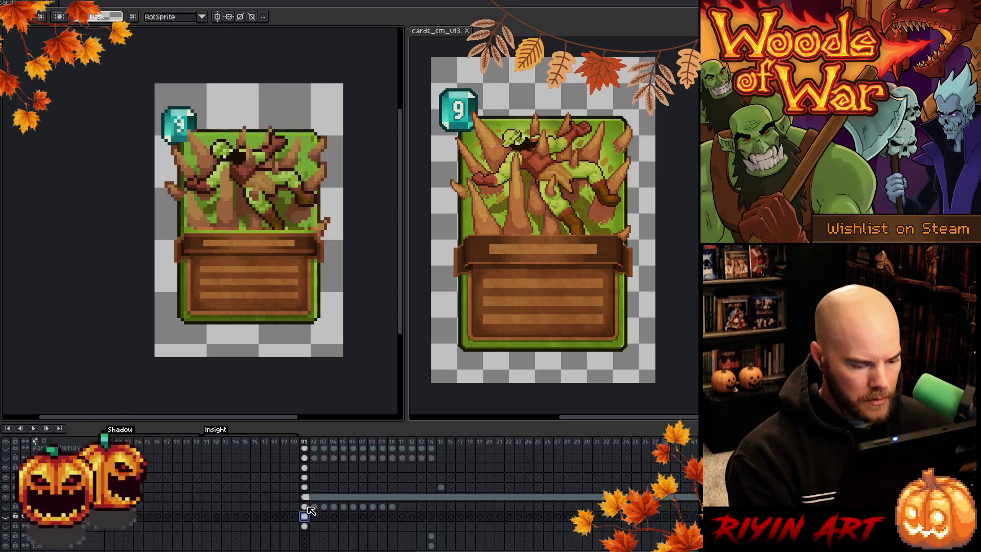
click(306, 497)
scroll(309, 496, up, 1)
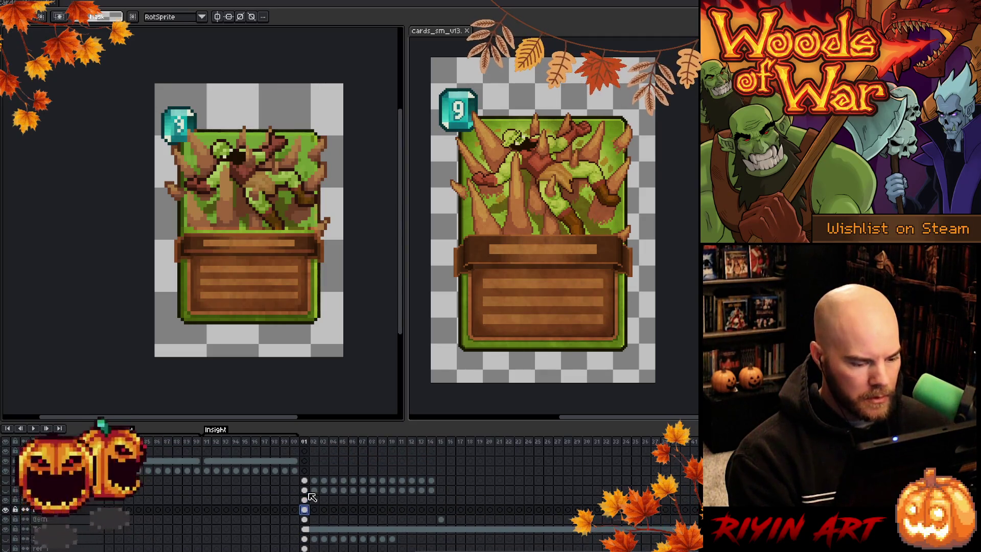
click(6, 491)
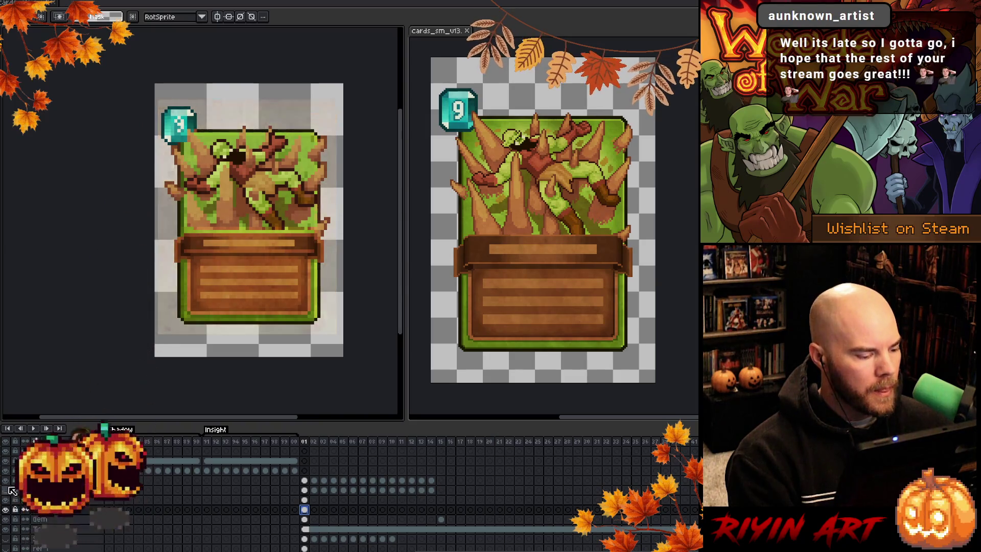
Step: Pan to the spike base and eyedrop colours from the card art and spikes
scroll(235, 138, up, 1)
click(304, 520)
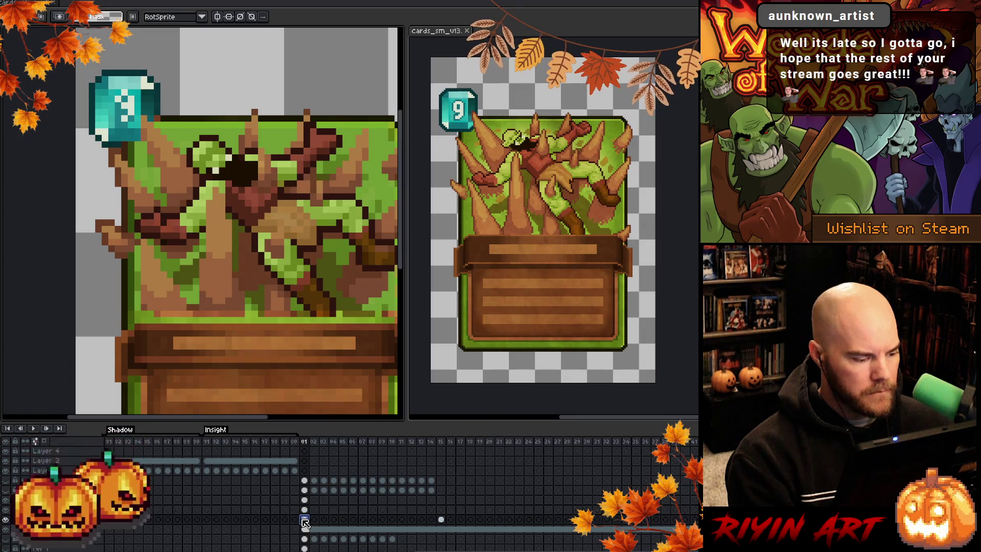
click(305, 510)
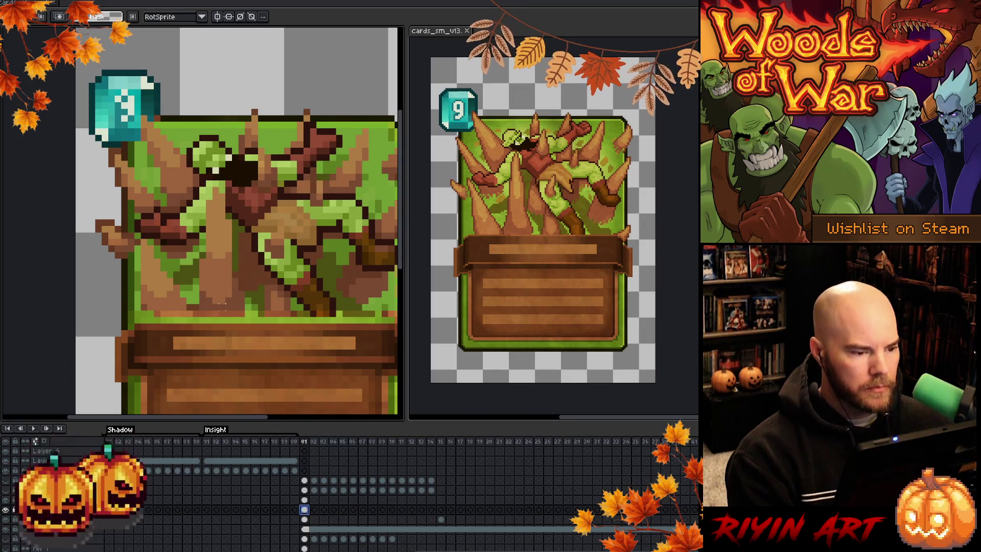
drag(280, 254, 253, 209)
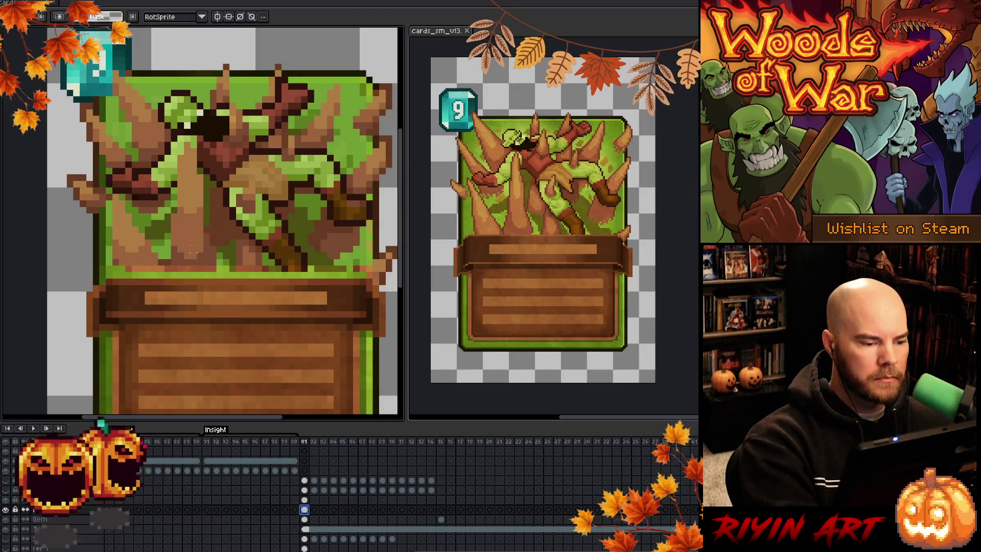
key(alt)
alt+click(213, 255)
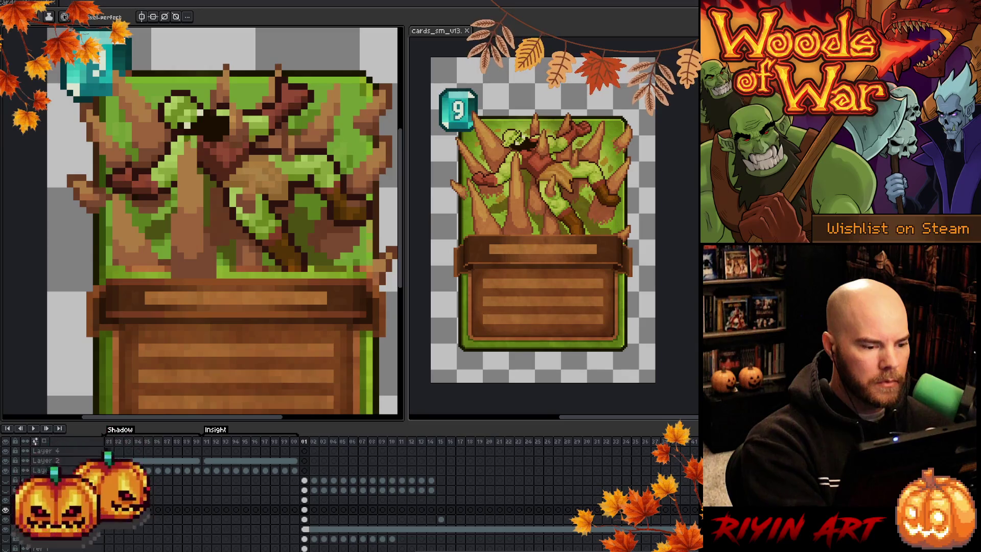
key(alt)
click(147, 254)
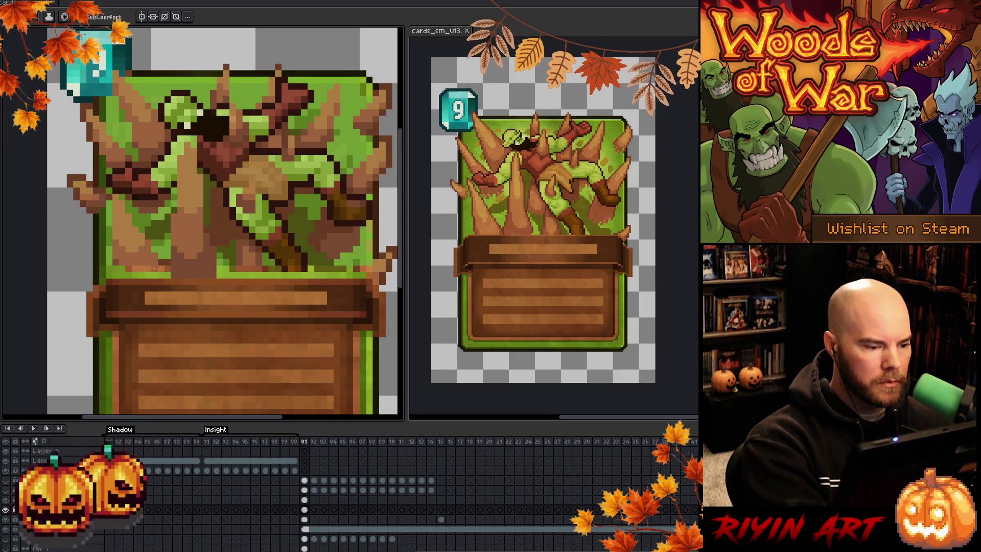
alt+click(128, 230)
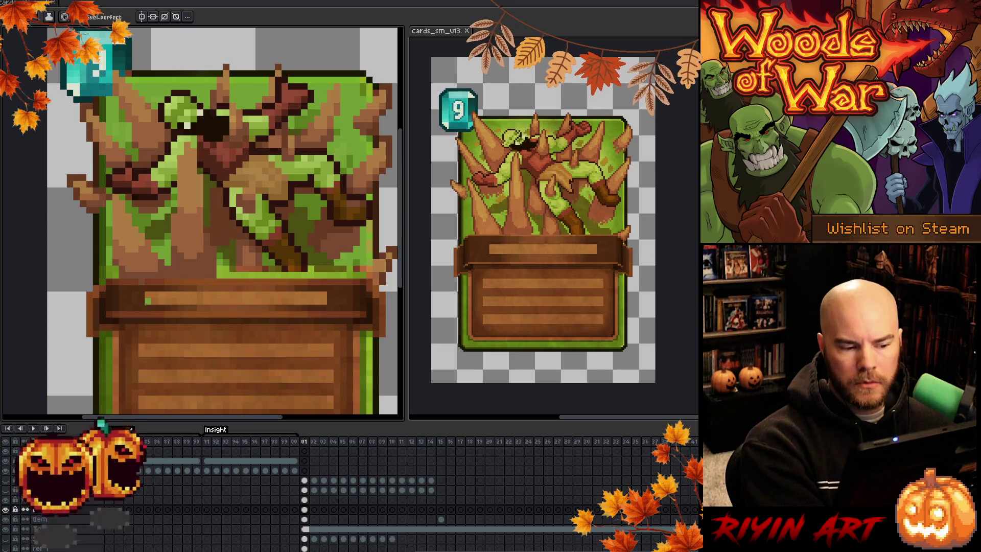
Step: Darken the stray pixel at the spike base with the Pencil
key(i)
key(b)
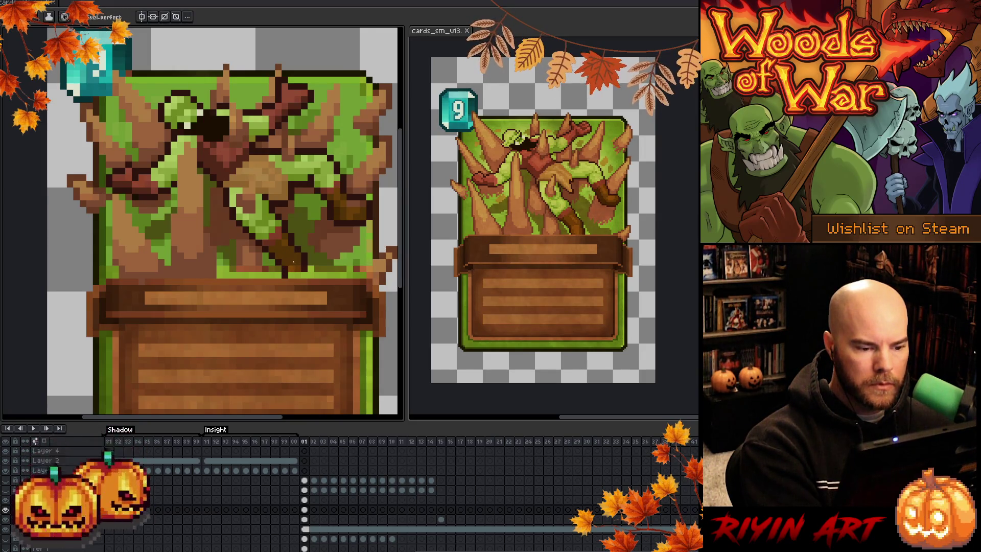
click(292, 274)
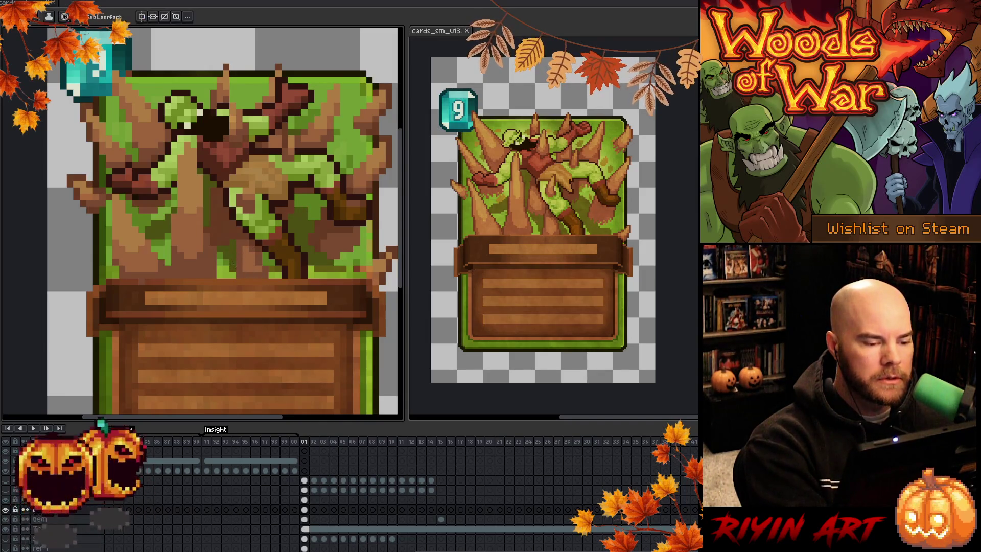
alt+click(224, 262)
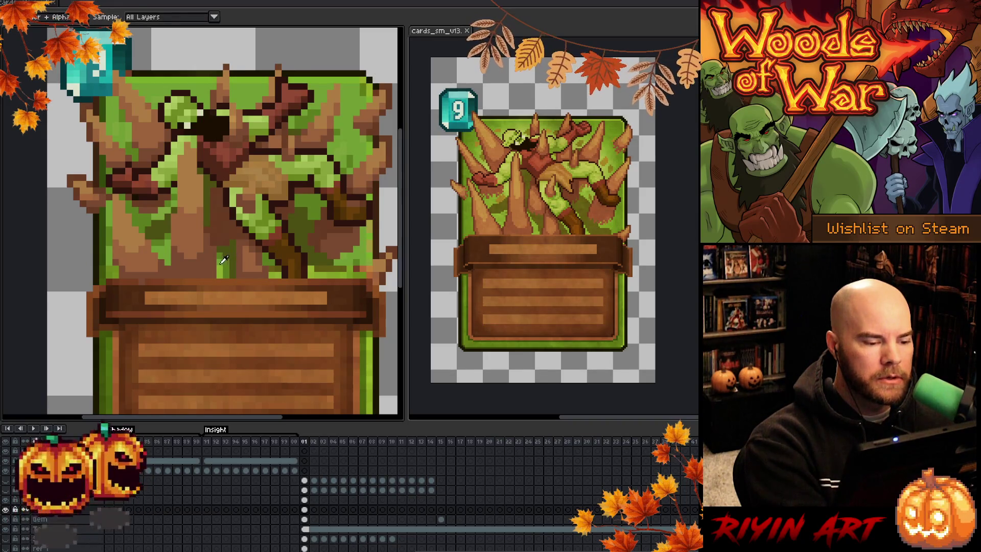
key(b)
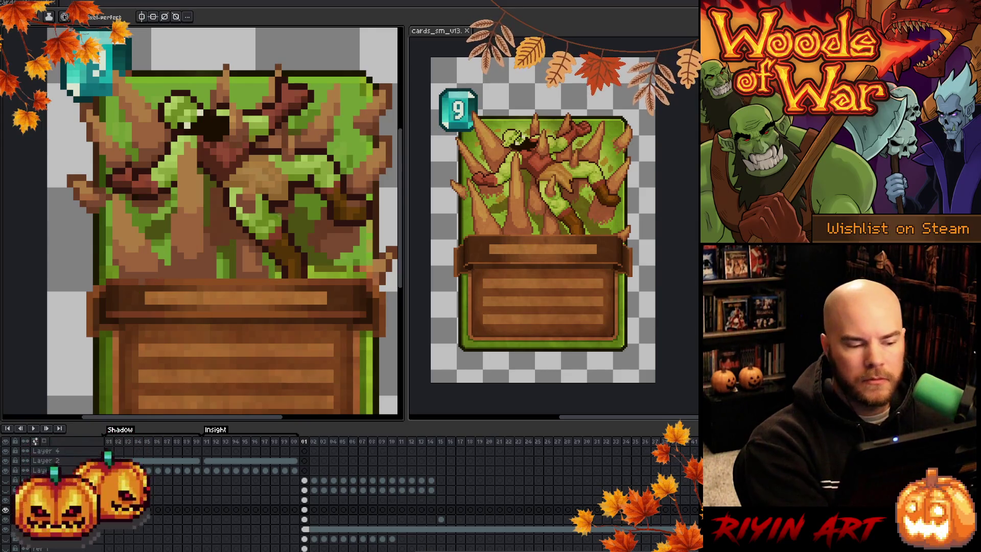
alt+click(247, 238)
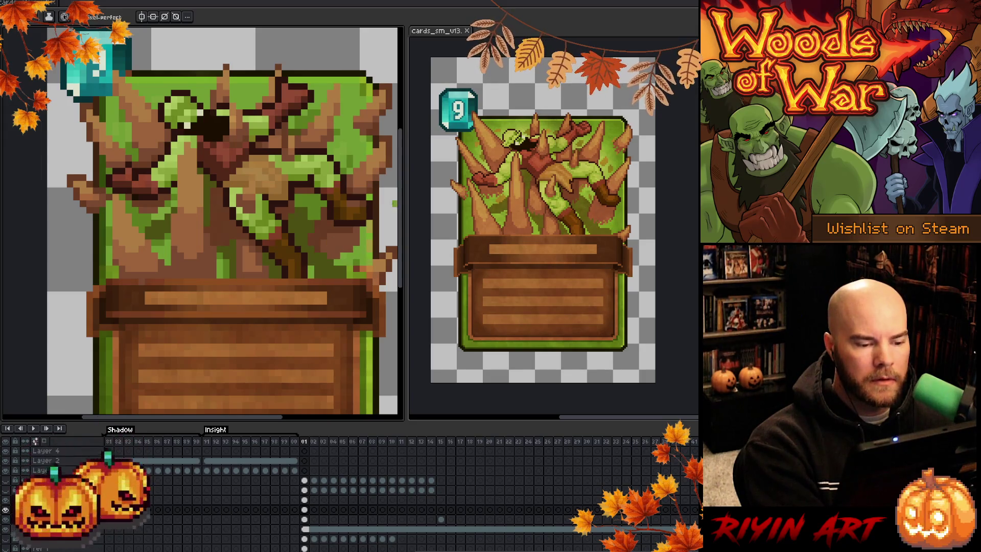
key(i)
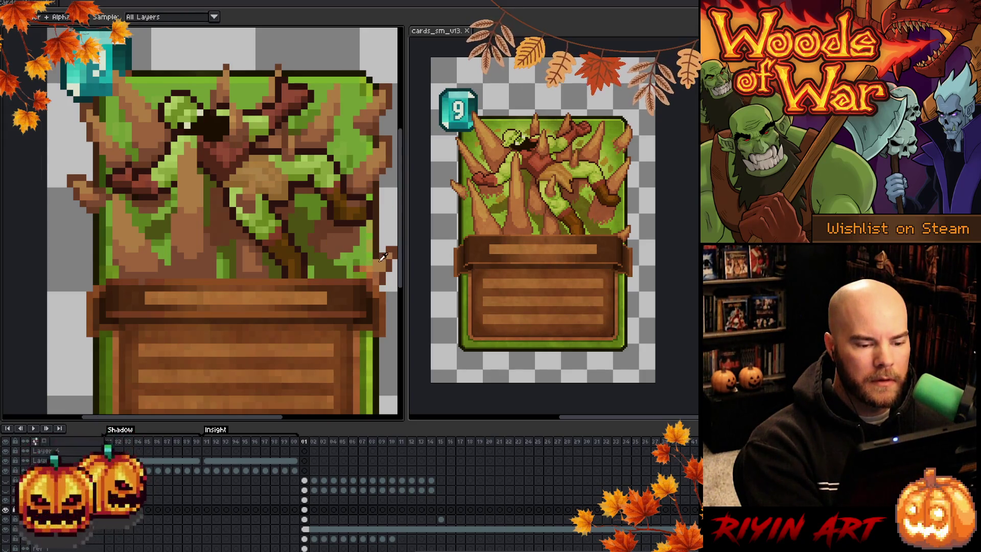
key(b)
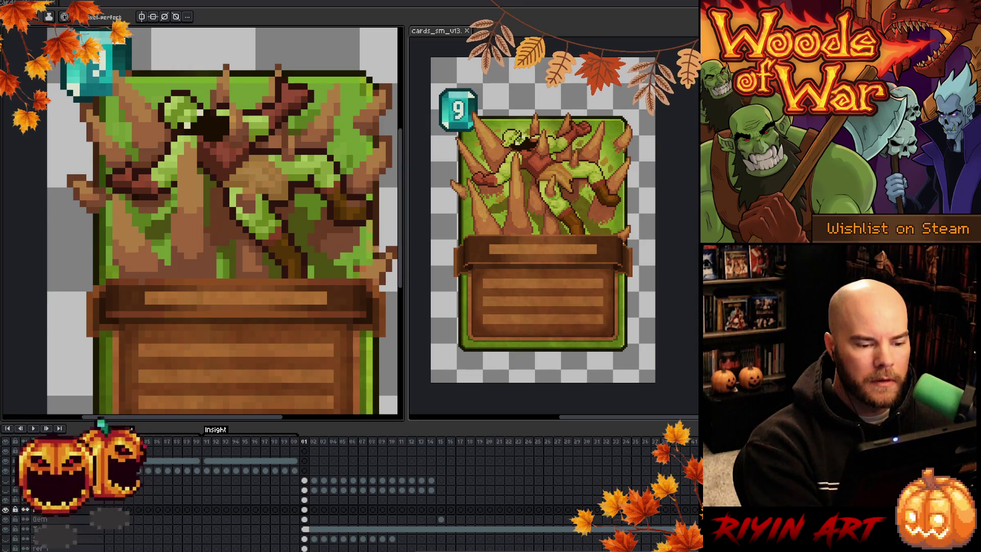
alt+click(386, 251)
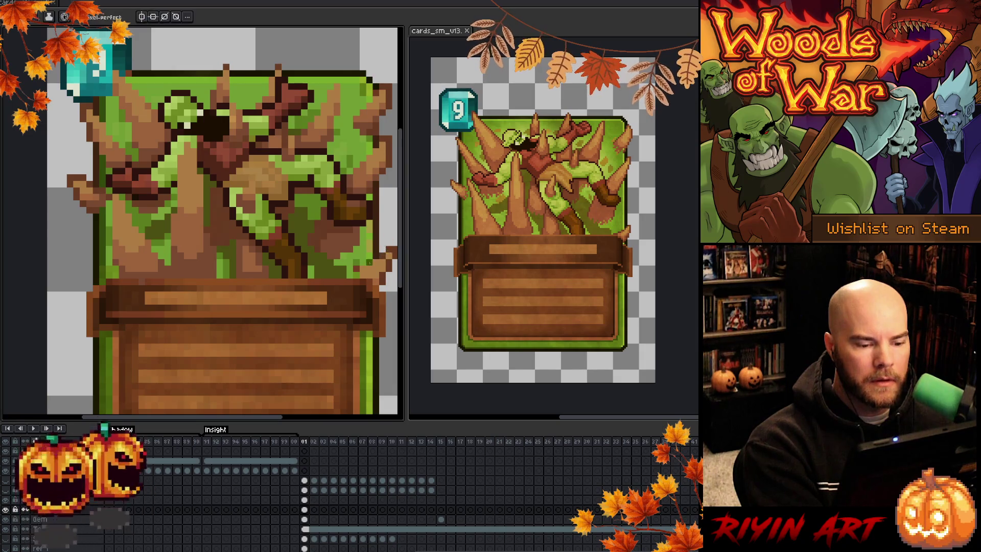
alt+click(384, 252)
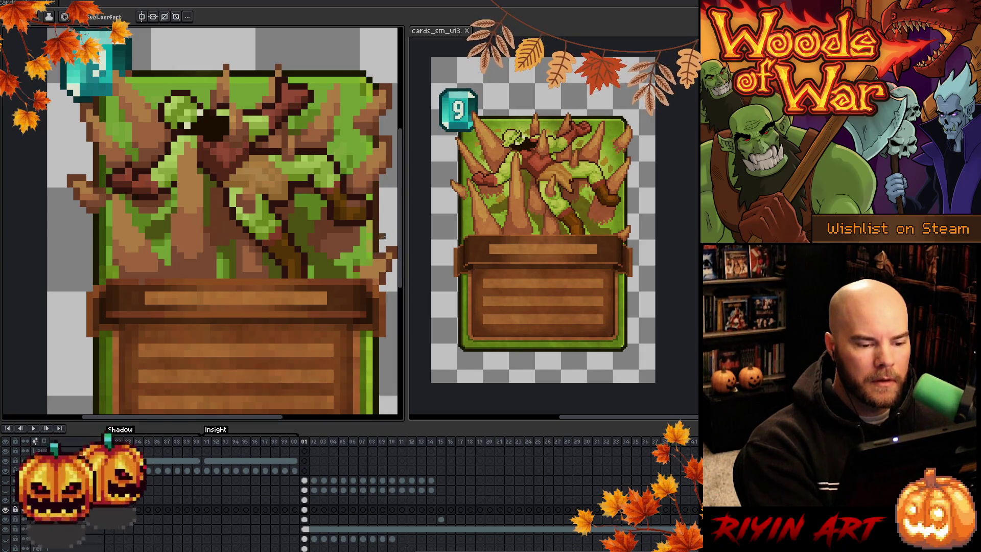
alt+click(389, 249)
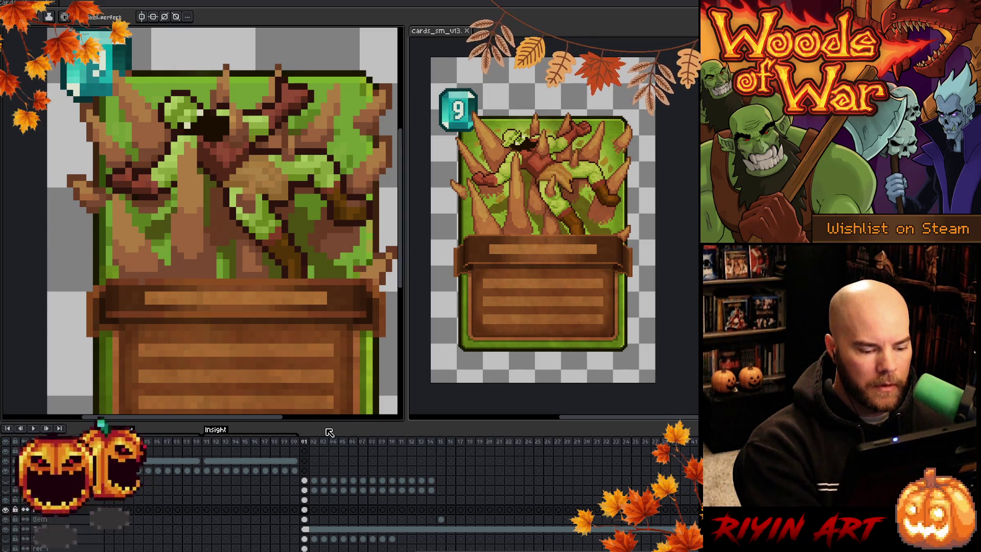
Step: On the layer one row up, repaint small spike details with the pencil and eyedropper
click(306, 500)
key(b)
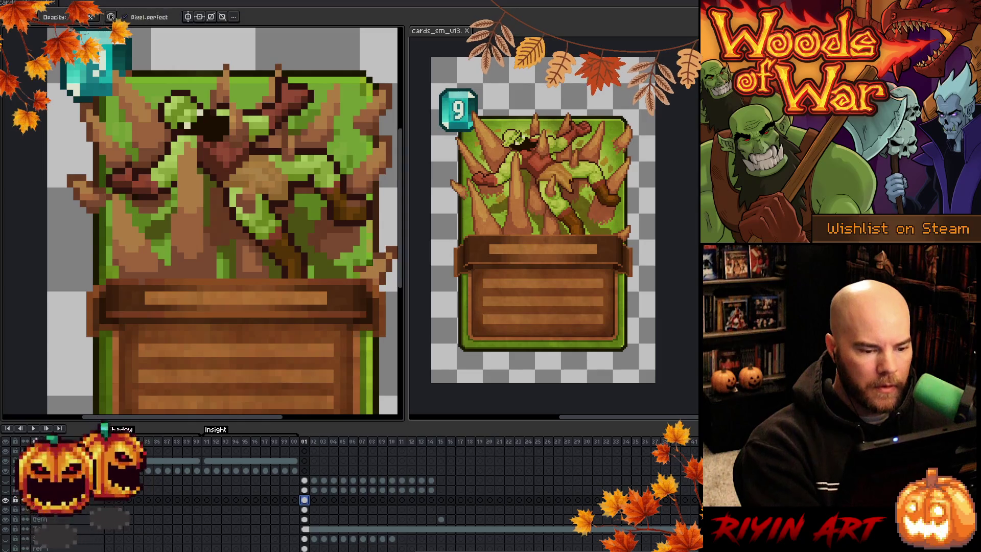
key(e)
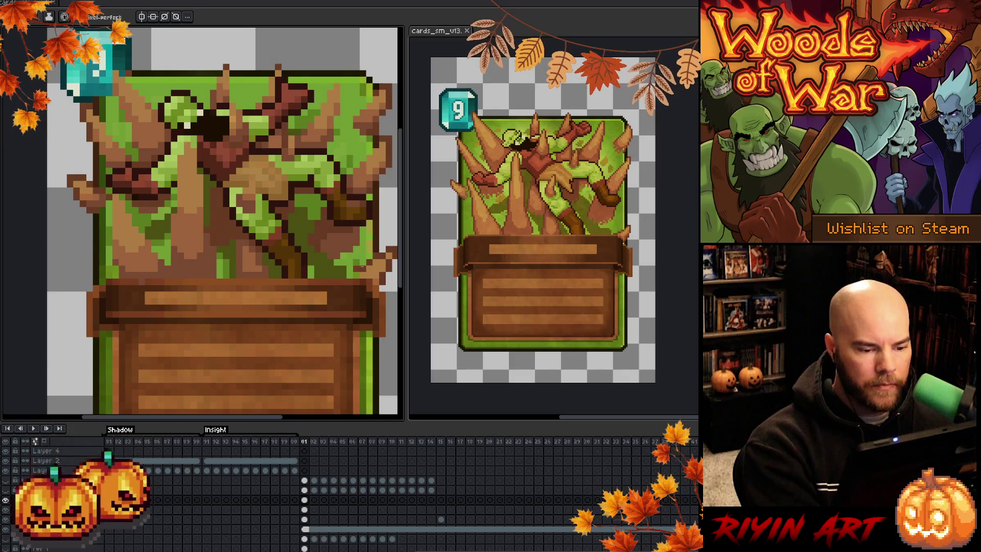
key(i)
key(b)
key(Down)
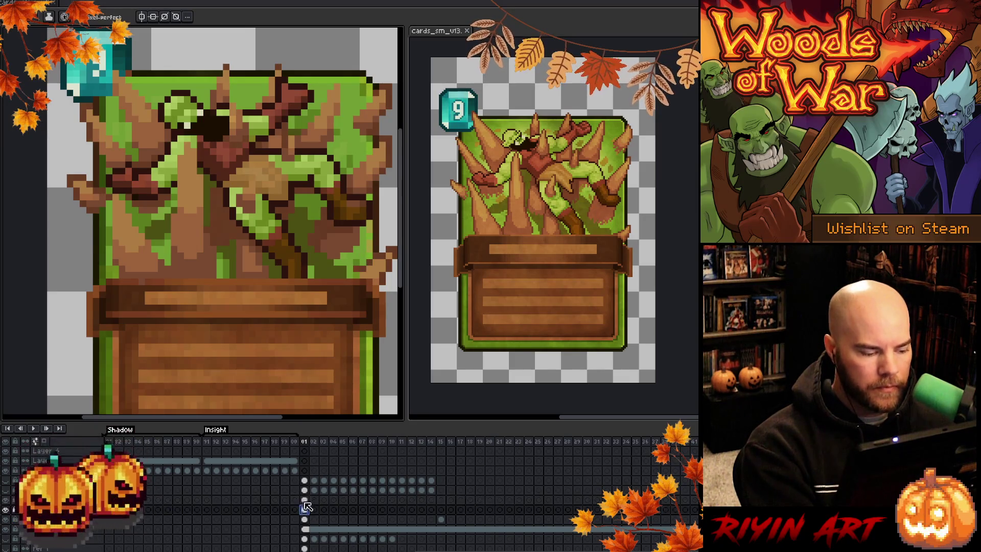
key(i)
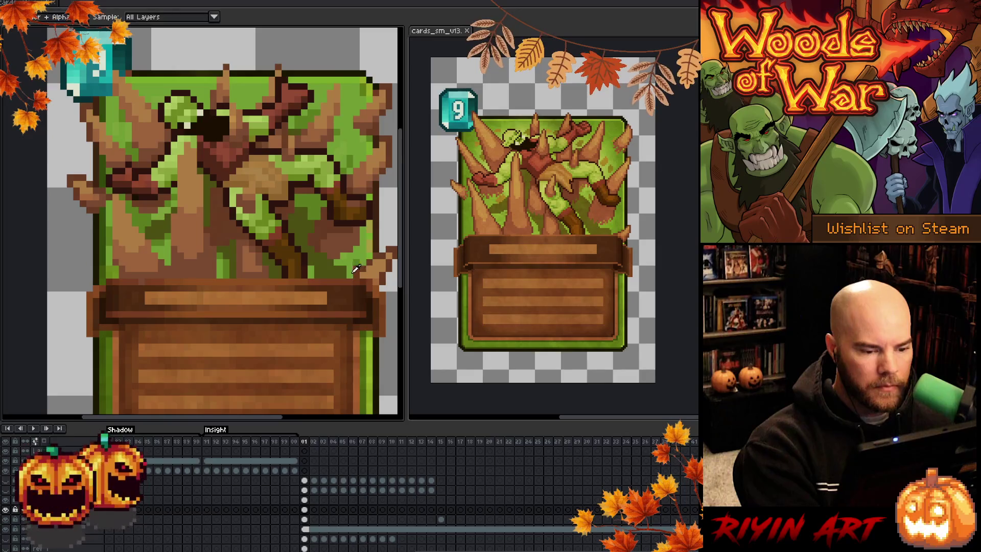
key(b)
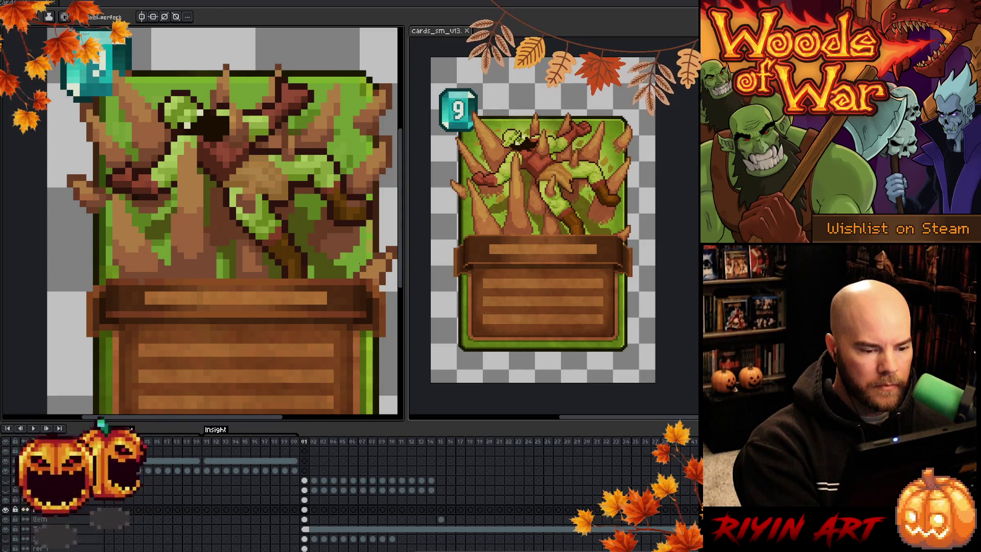
key(i)
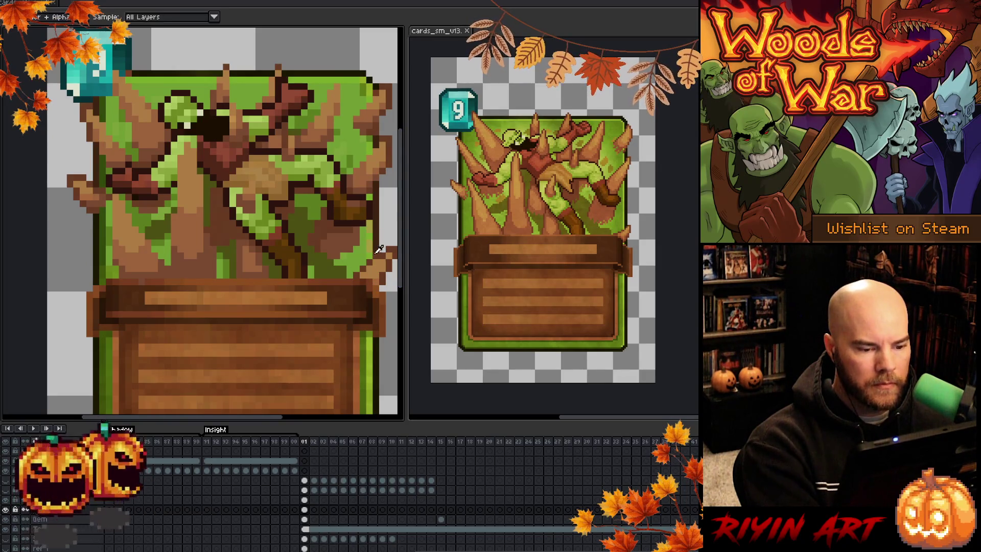
key(b)
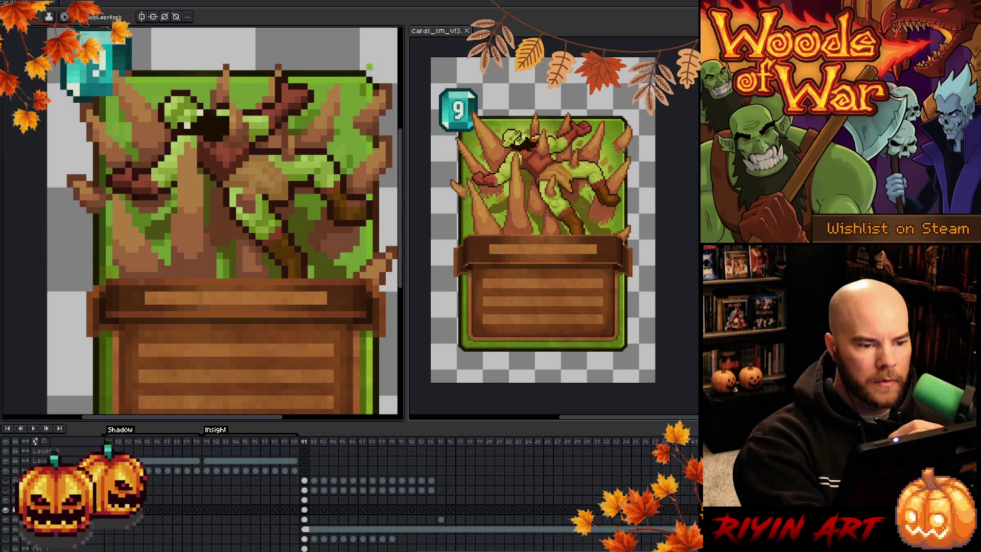
Step: Sample a spike colour and an orc green and repaint those pixels
key(i)
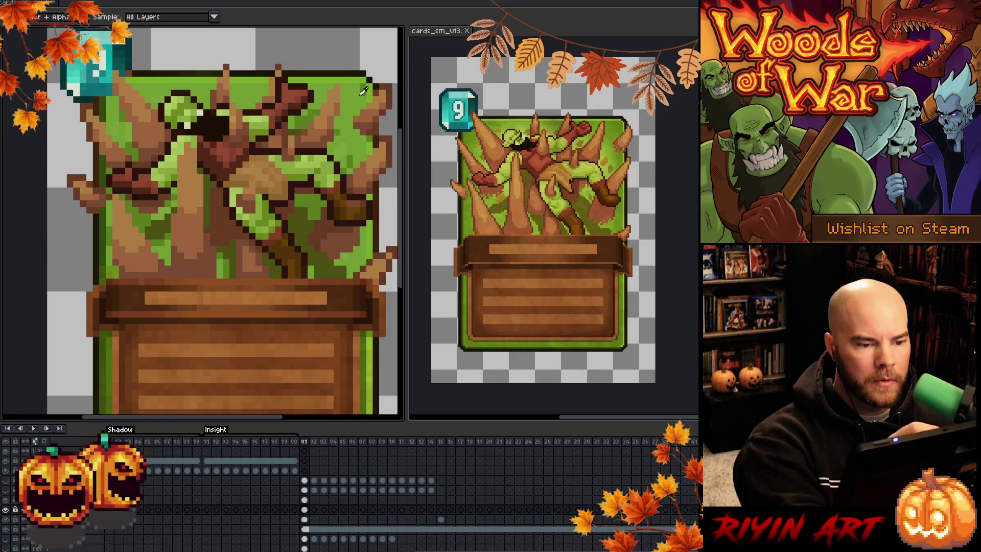
click(362, 92)
key(b)
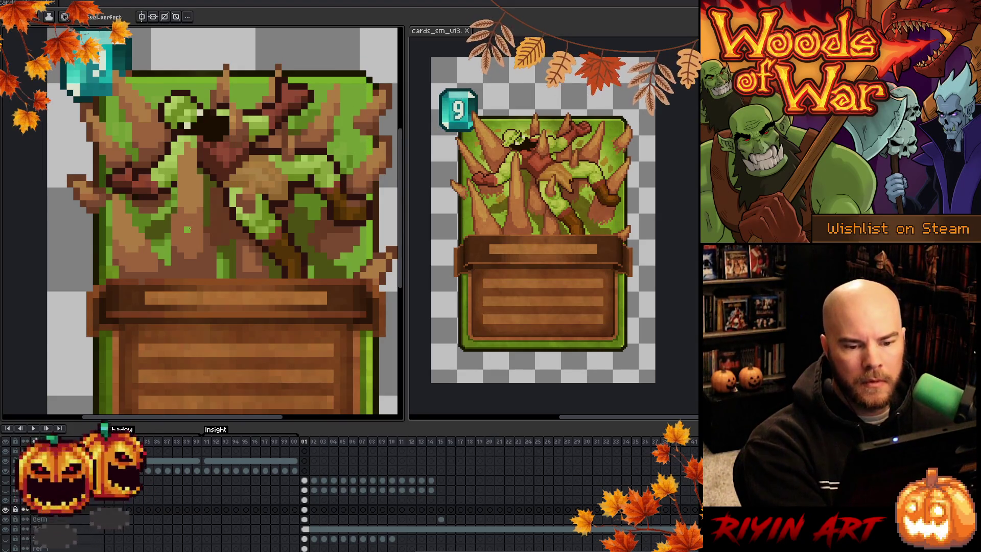
key(i)
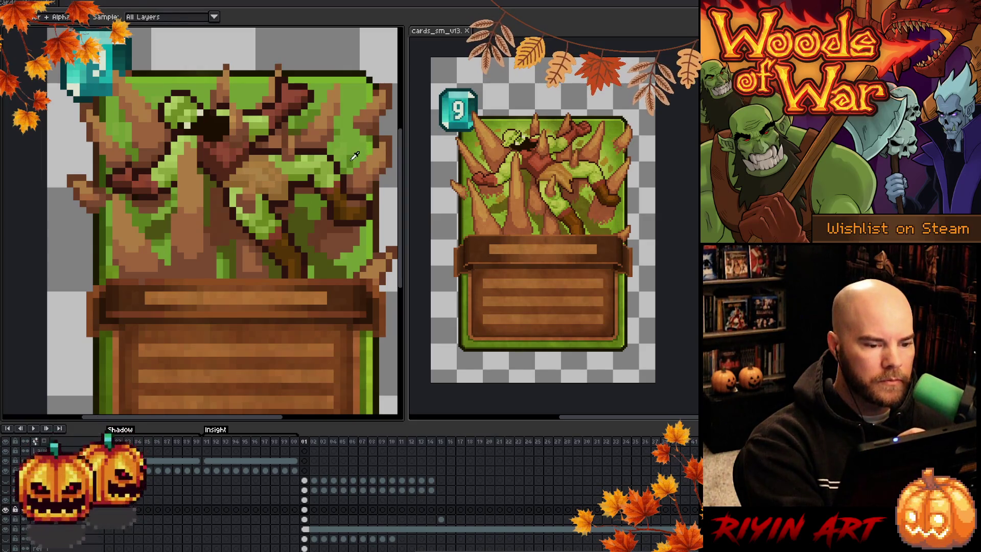
click(354, 156)
key(b)
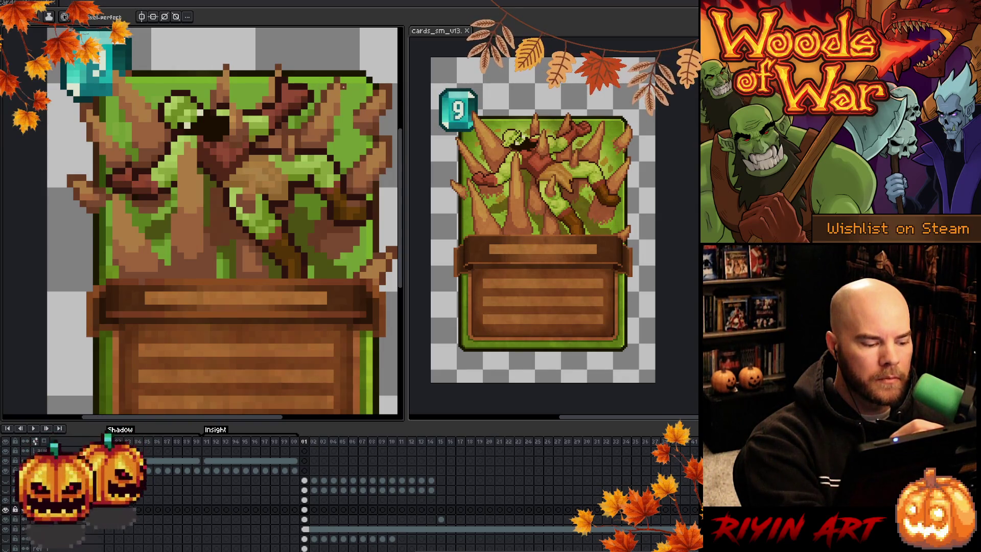
Step: Add a new empty layer, undo it, then start a Replace Color
click(305, 500)
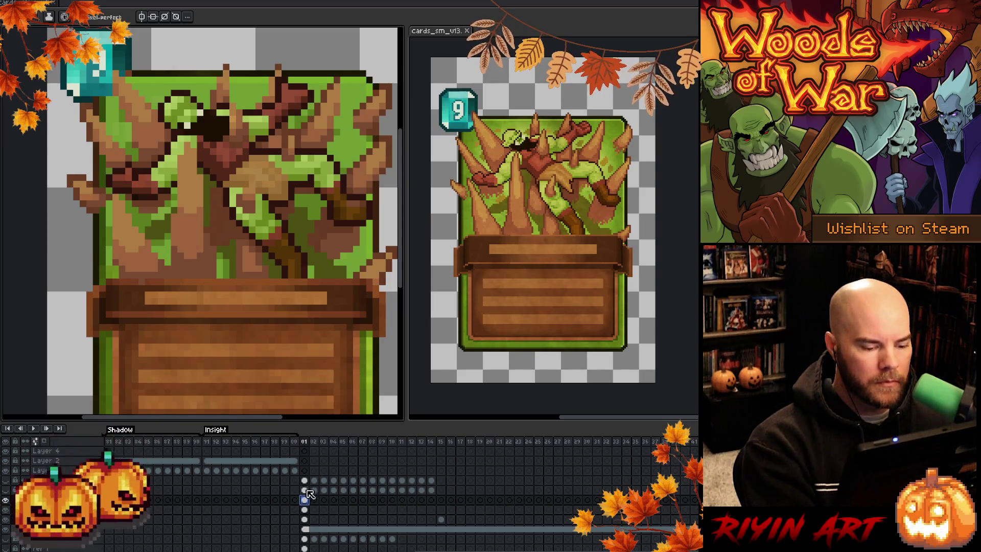
key(shift+n)
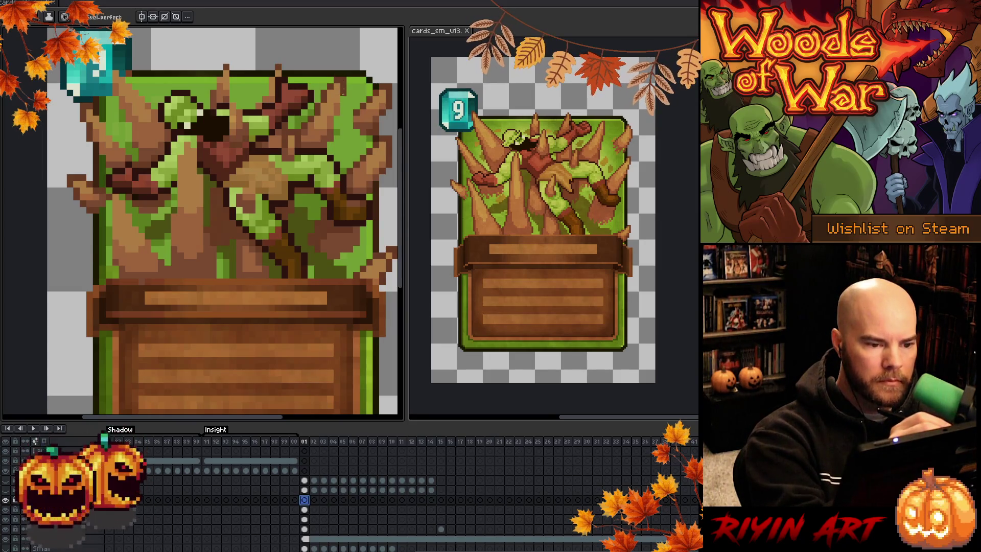
key(ctrl+z)
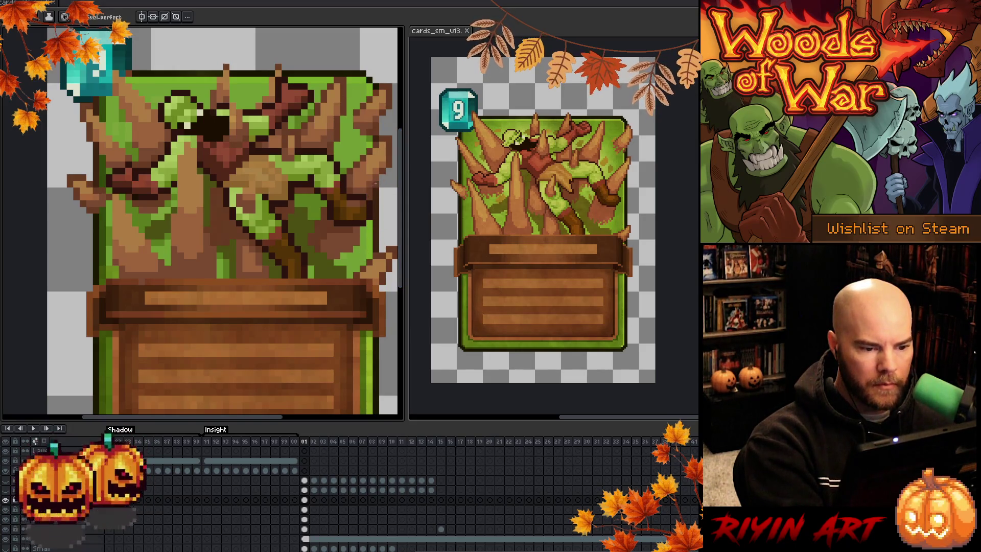
key(i)
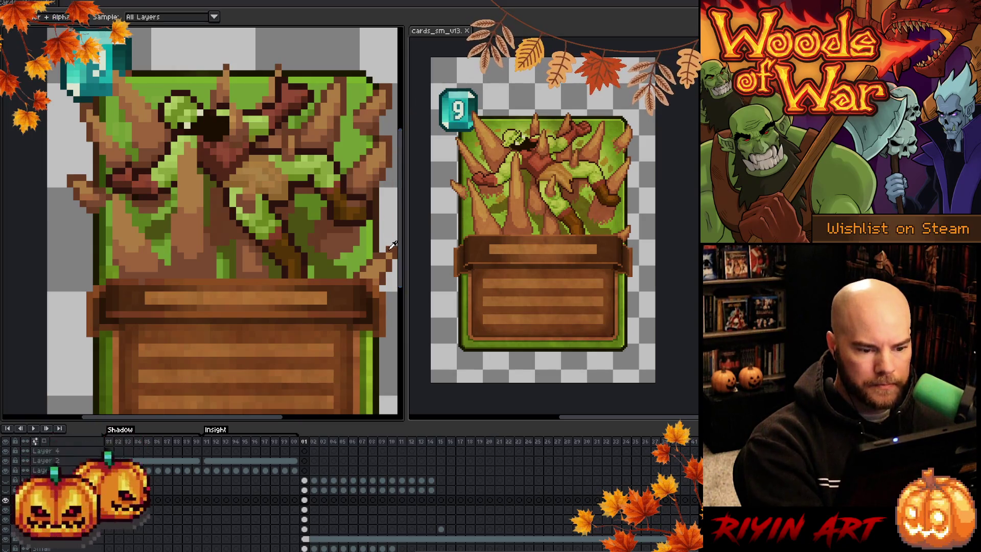
key(b)
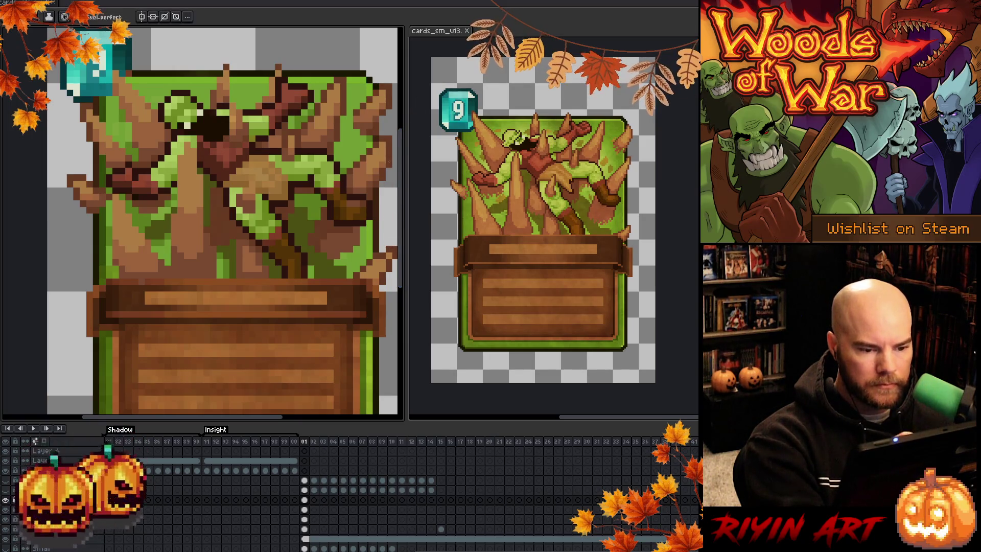
key(shift+r)
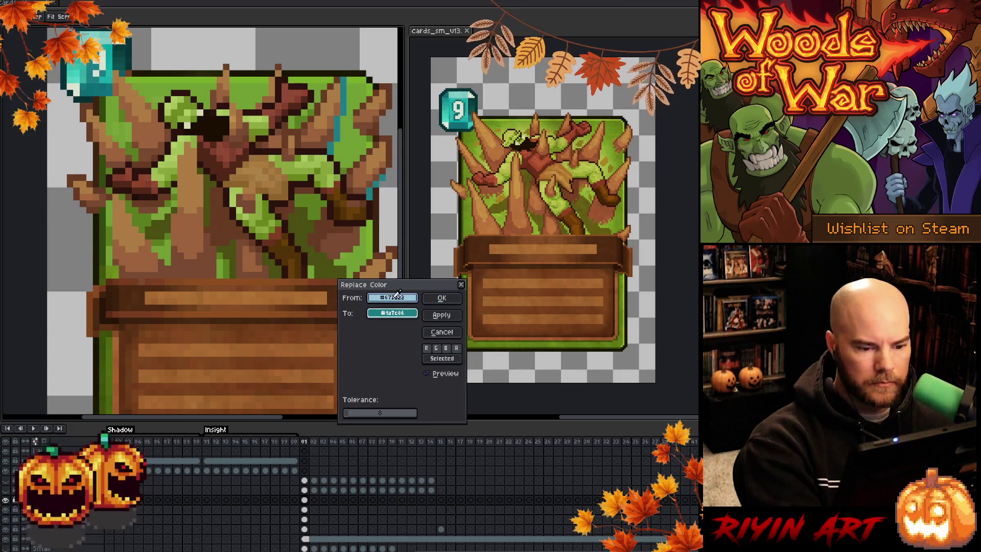
Step: Cancel the replacement and select all dark brown #473a22 pixels on Layer 10 at tolerance 7
drag(397, 291, 391, 155)
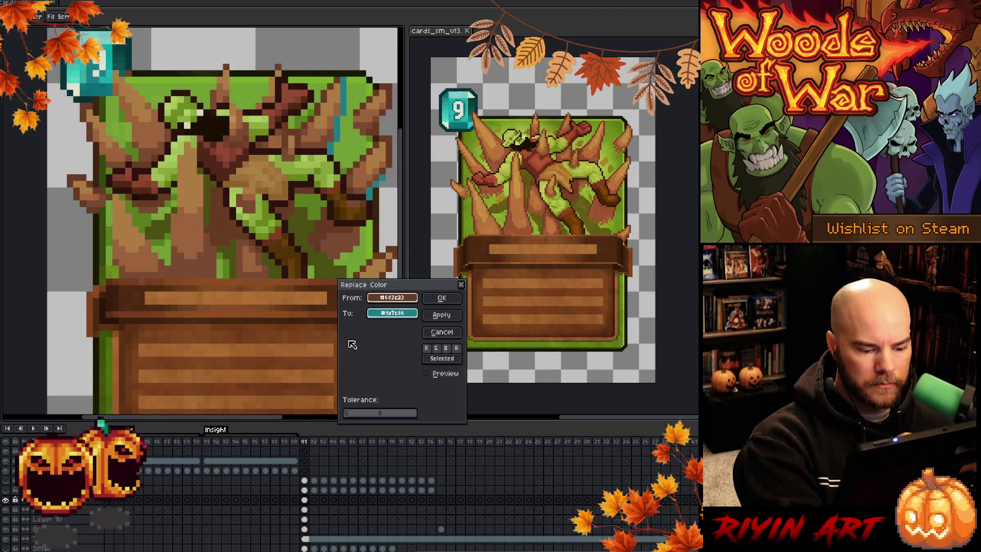
click(440, 333)
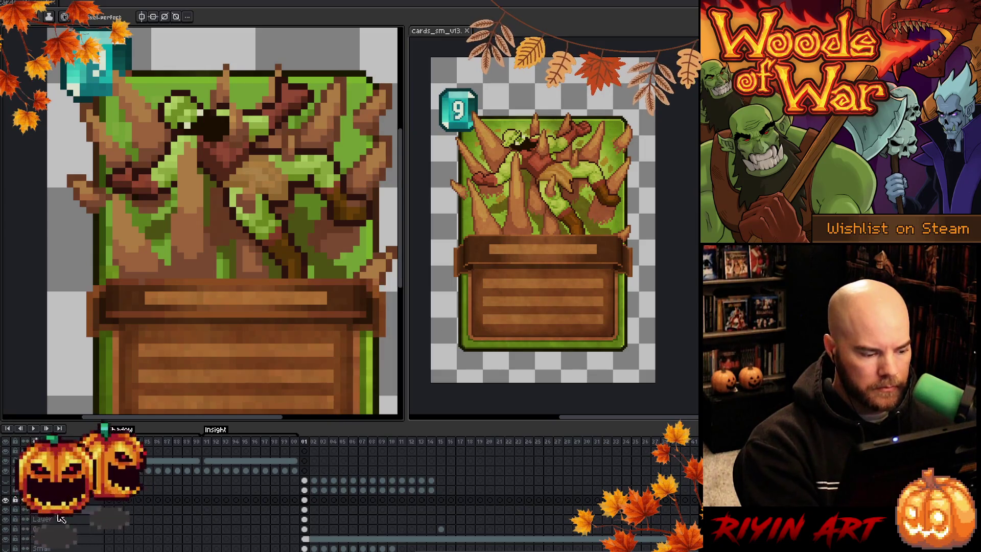
click(304, 519)
key(shift+c)
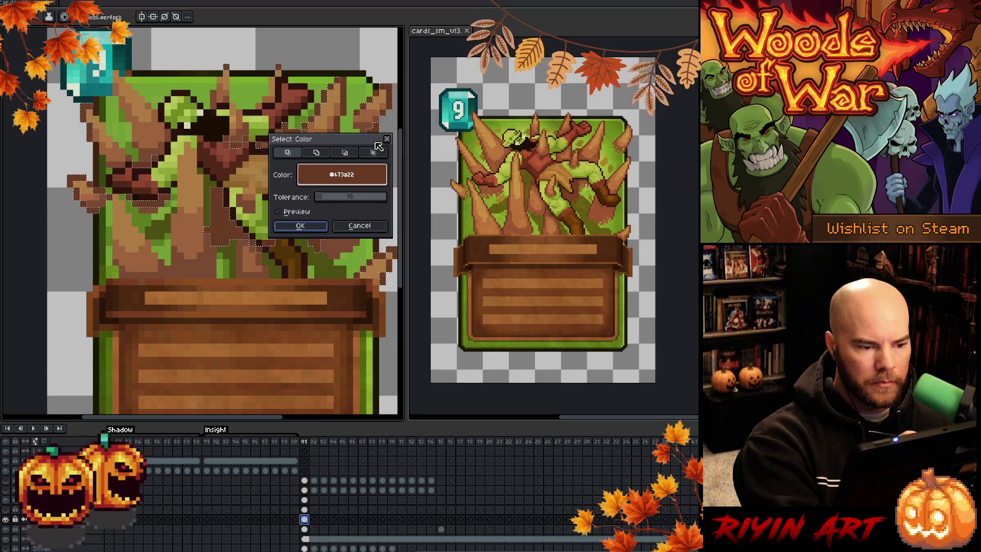
drag(317, 139, 247, 256)
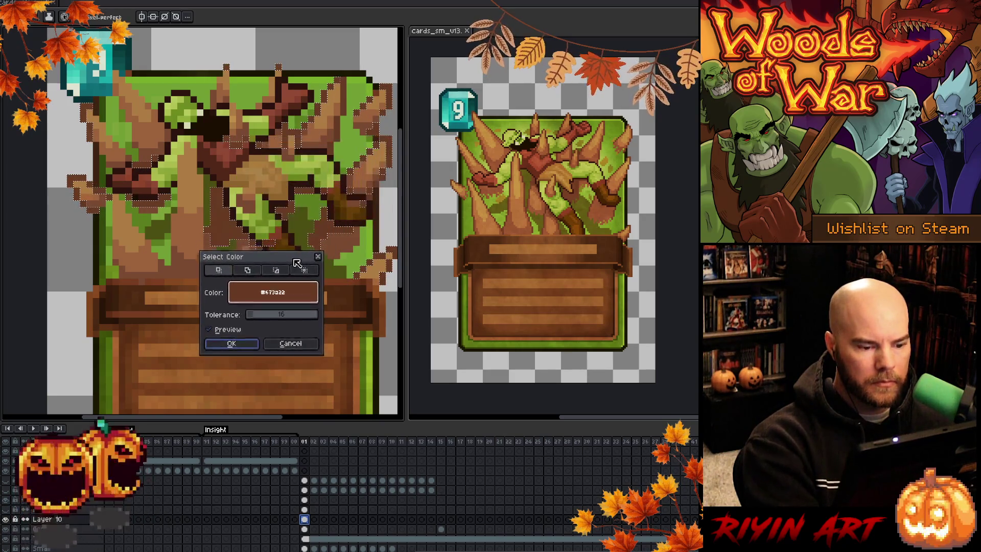
drag(257, 318, 249, 320)
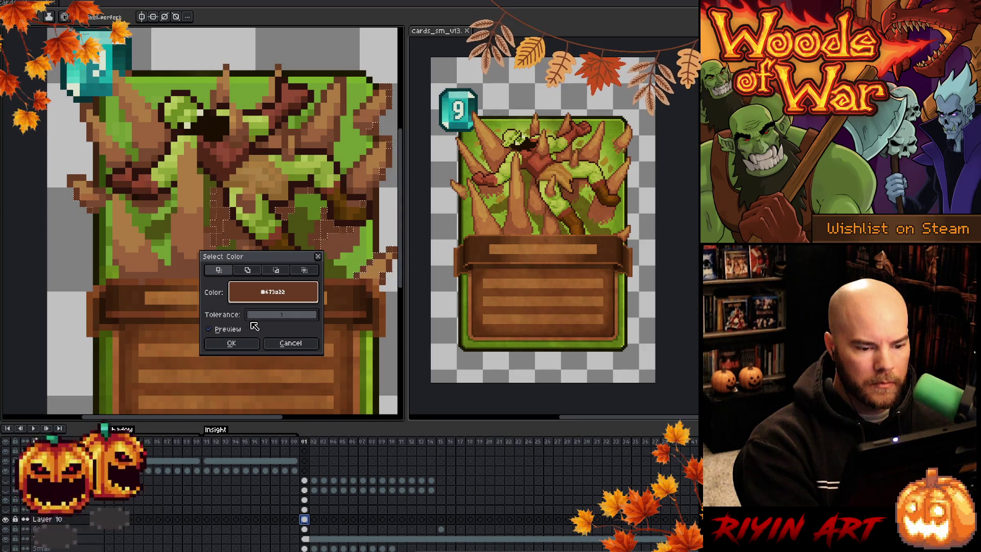
drag(252, 322, 252, 323)
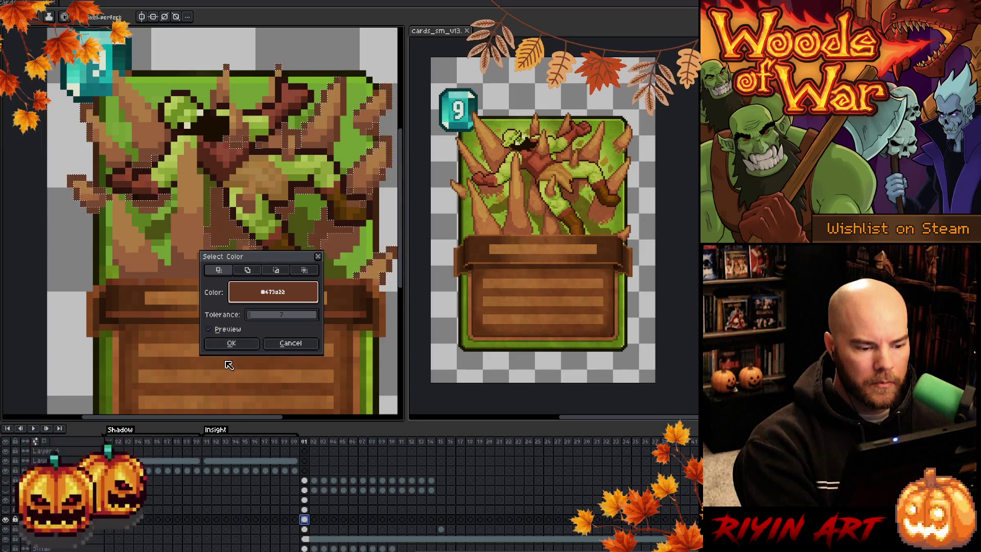
click(232, 344)
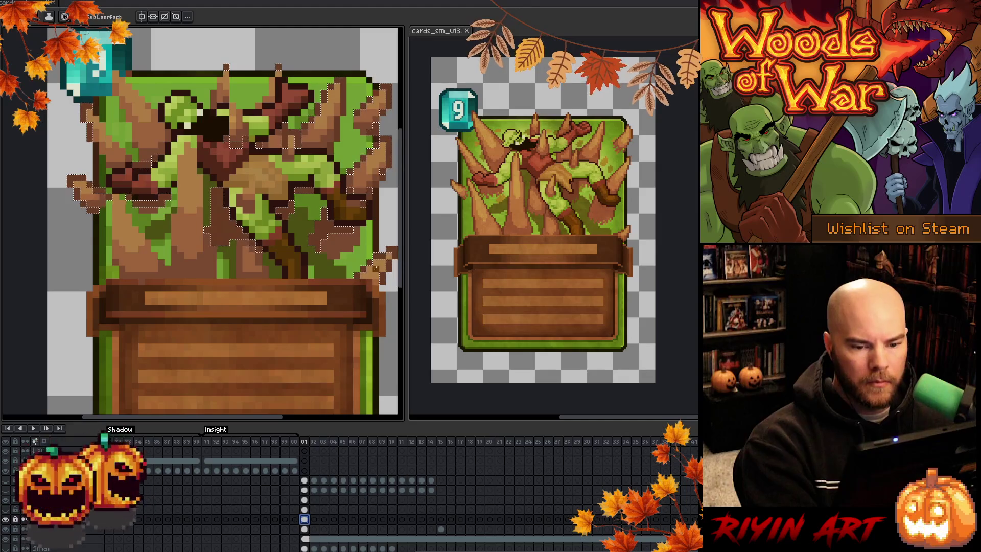
key(i)
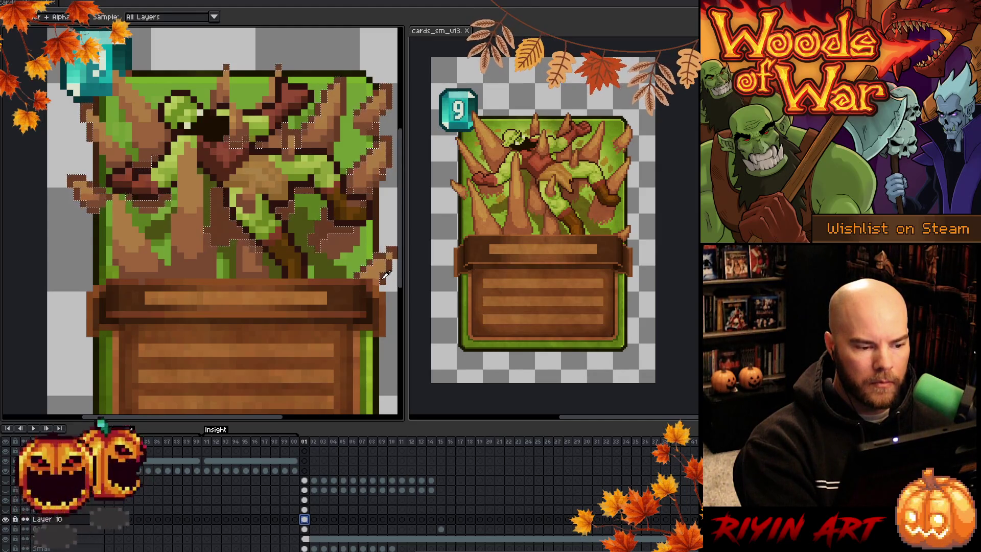
Step: Move two layers above Layer 10 and keep shading the spikes and orc
key(b)
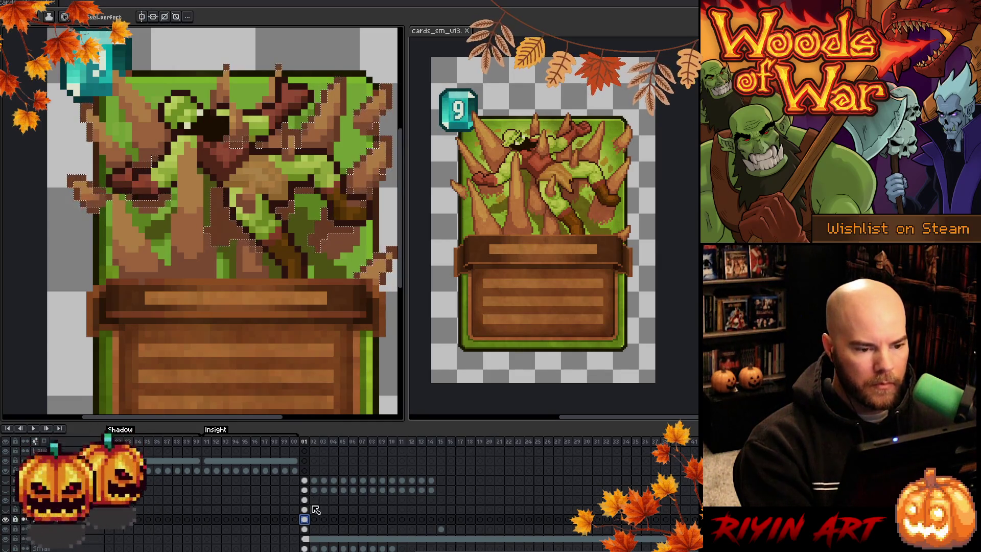
key(b)
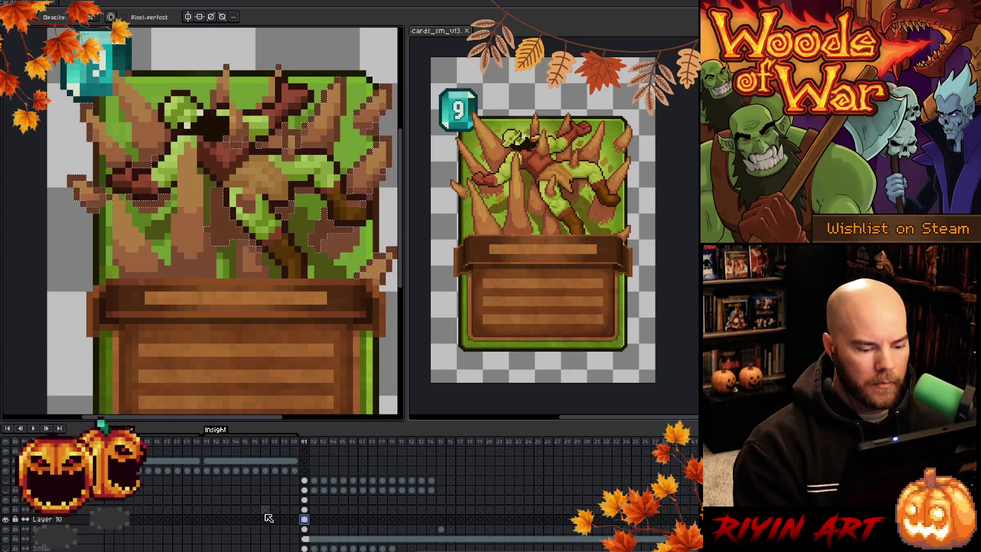
click(304, 509)
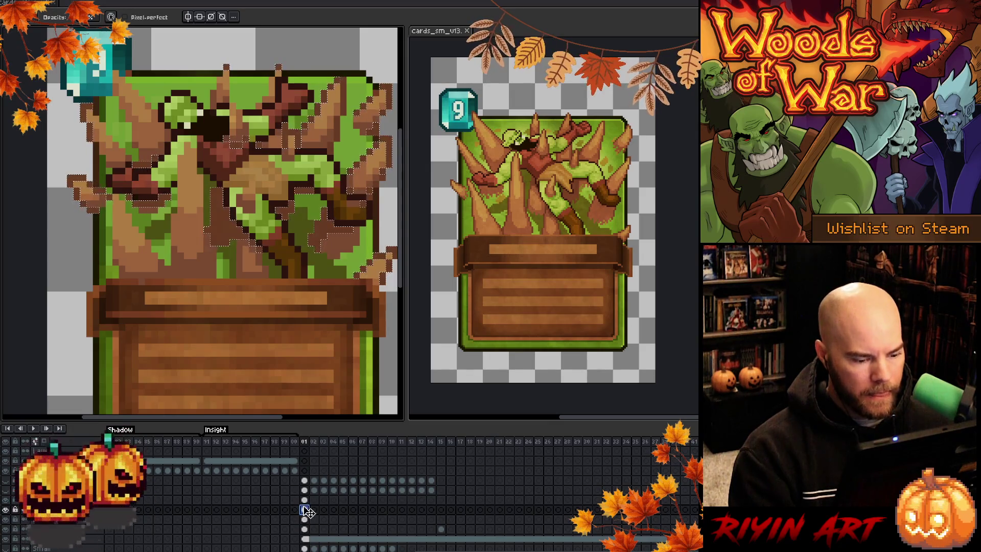
click(304, 500)
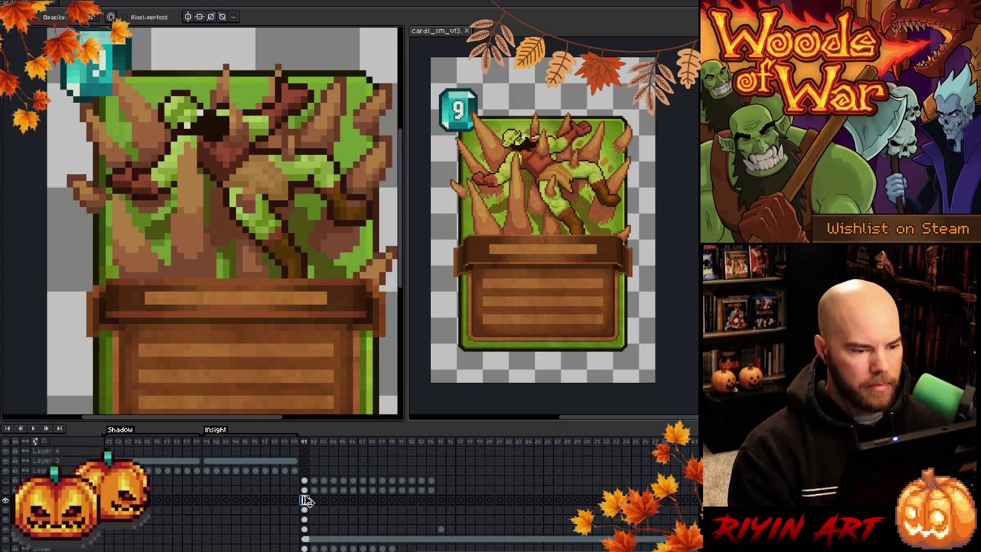
key(e)
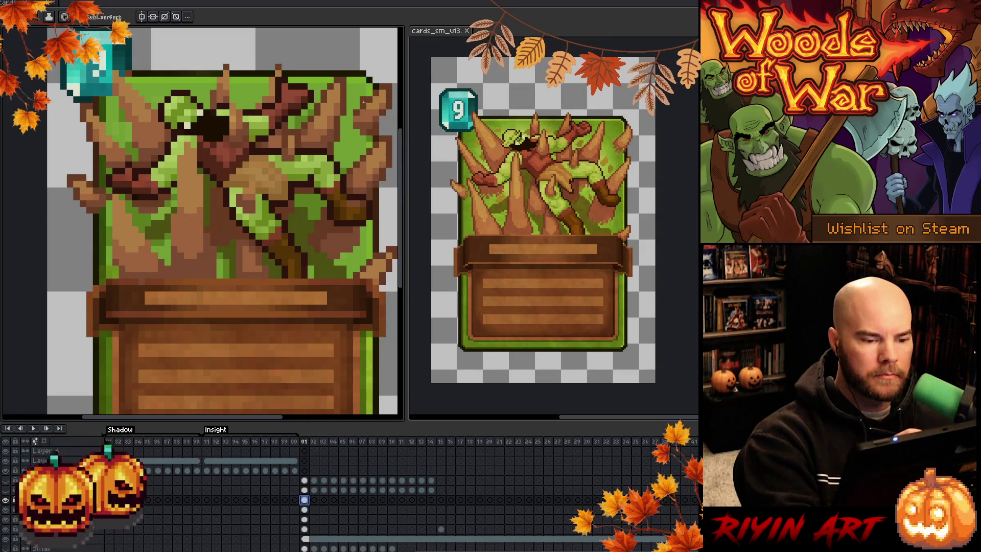
click(362, 243)
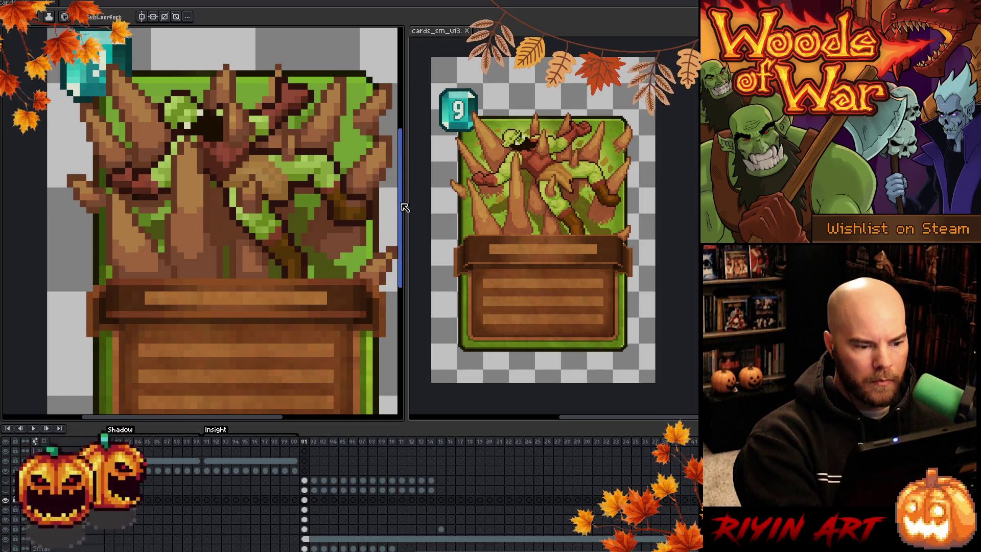
Step: Sample a colour from the card art and briefly hide the tree artwork layer to compare
key(i)
key(b)
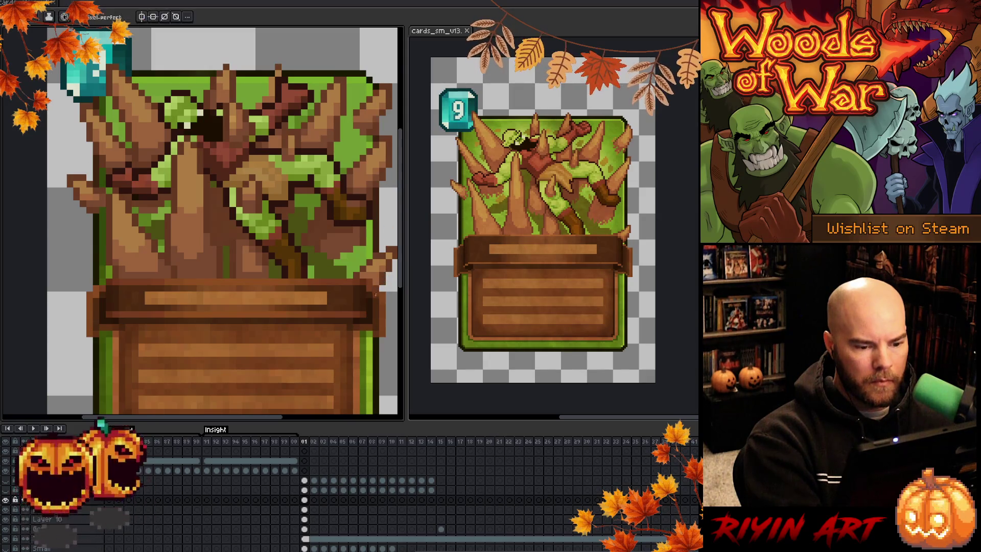
key(b)
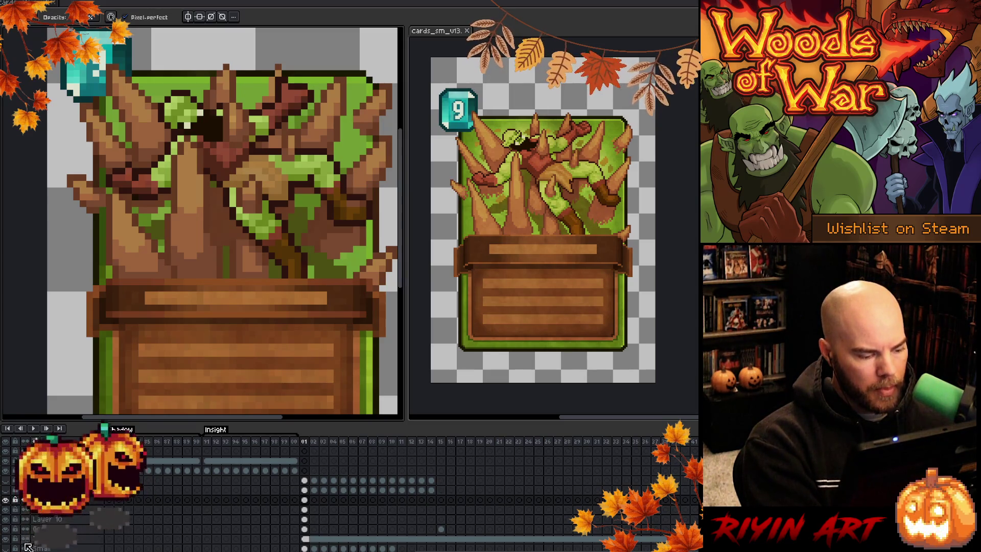
click(8, 548)
click(7, 548)
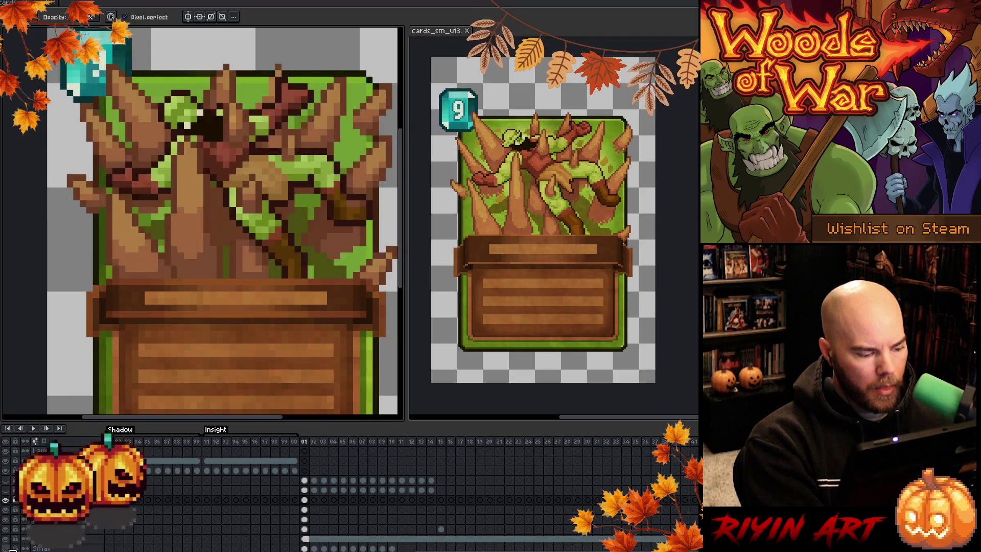
Step: Move the bottom layer higher in the stack, then briefly hide the wooden header banner to compare
click(12, 539)
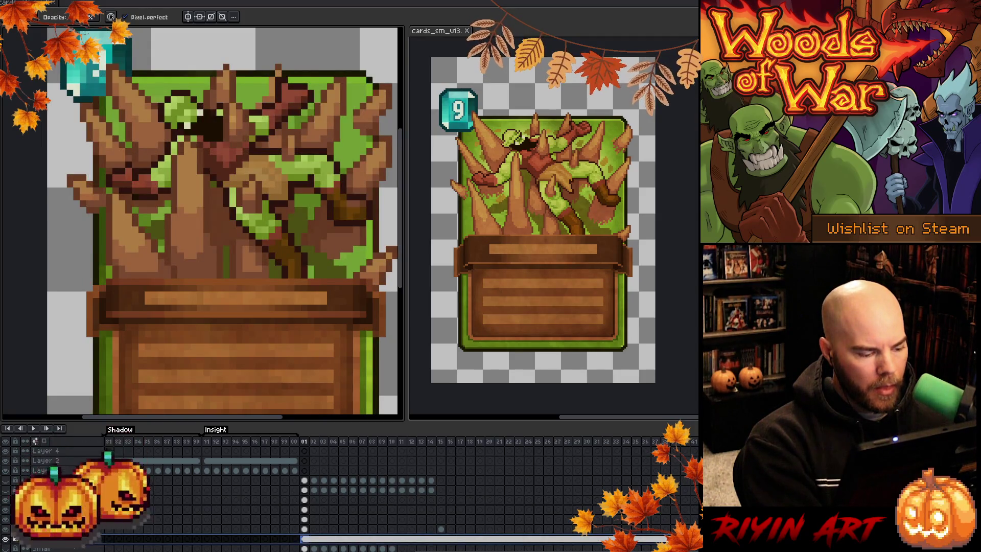
drag(61, 539, 61, 480)
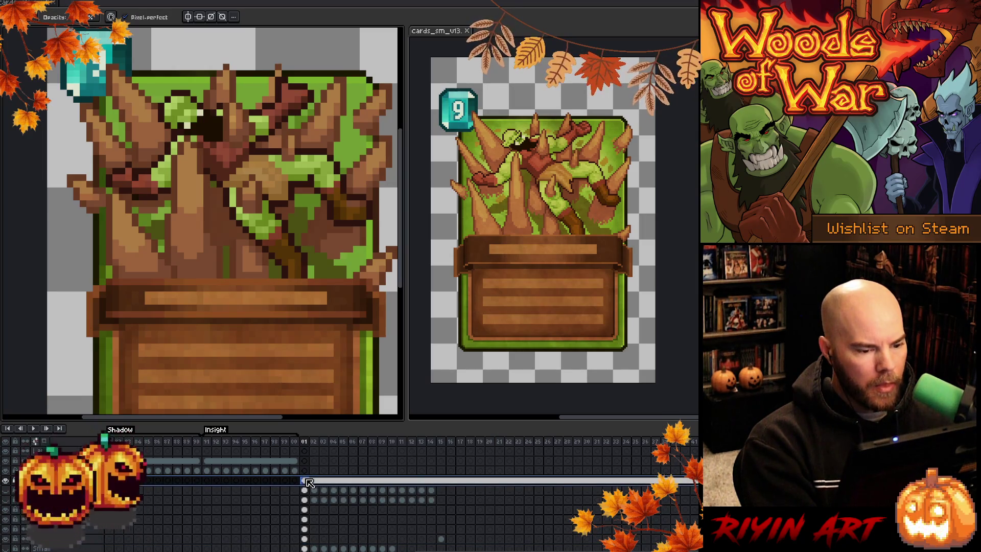
click(6, 481)
click(6, 480)
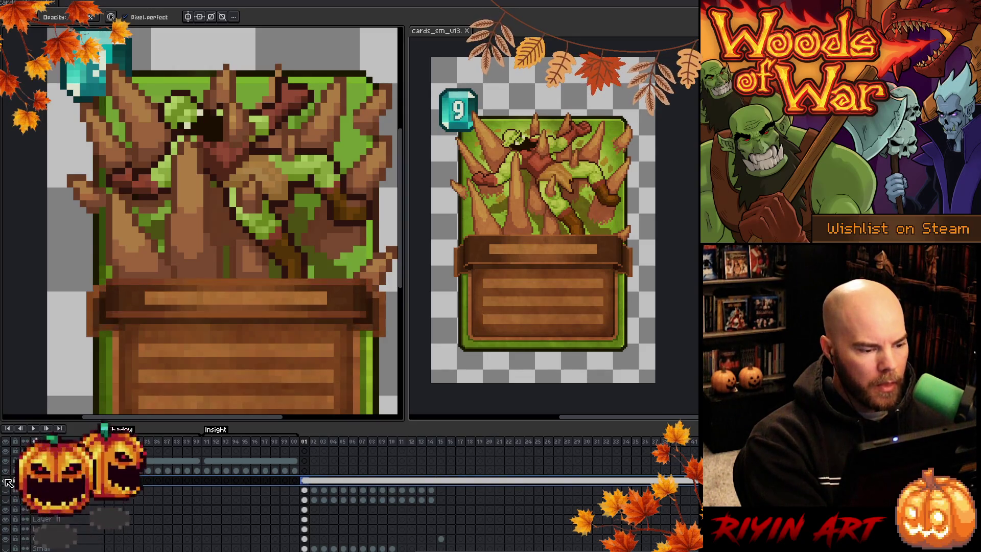
Step: Select a lower layer's frame 01 cel and make that lower layer active
click(305, 539)
scroll(309, 539, down, 3)
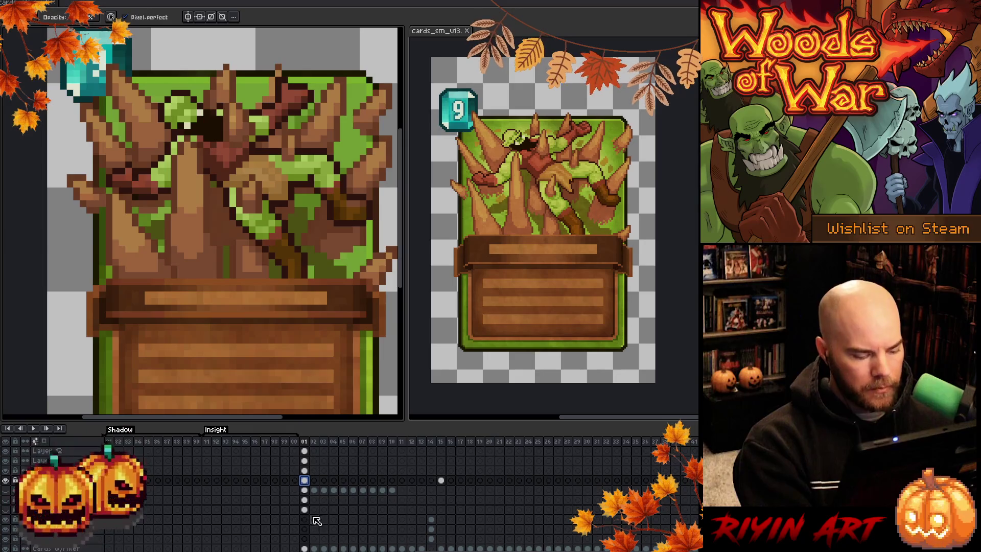
key(v)
right_click(355, 245)
key(Escape)
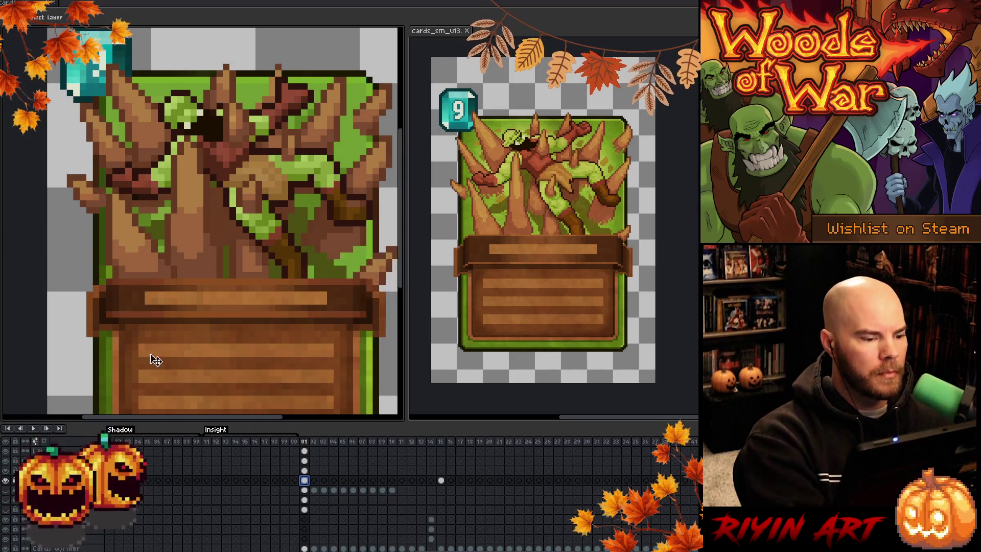
click(97, 286)
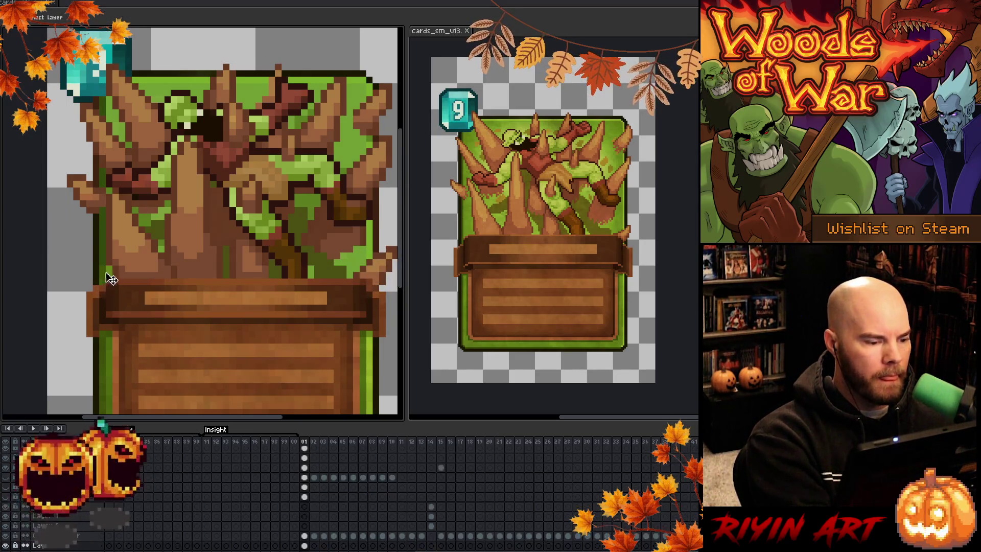
key(b)
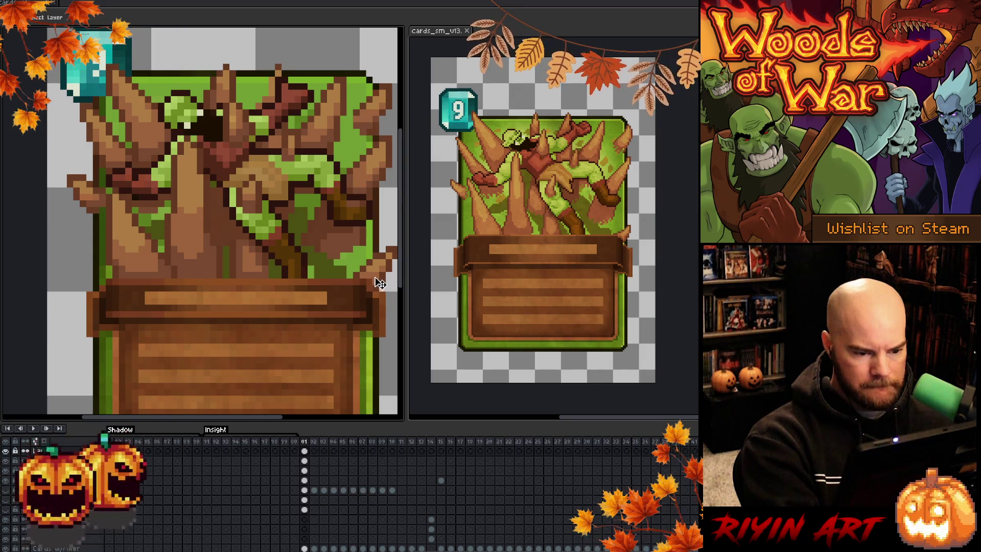
Step: Make Layer 10 active by picking its art on the canvas, and pan the card art upward
scroll(154, 491, up, 1)
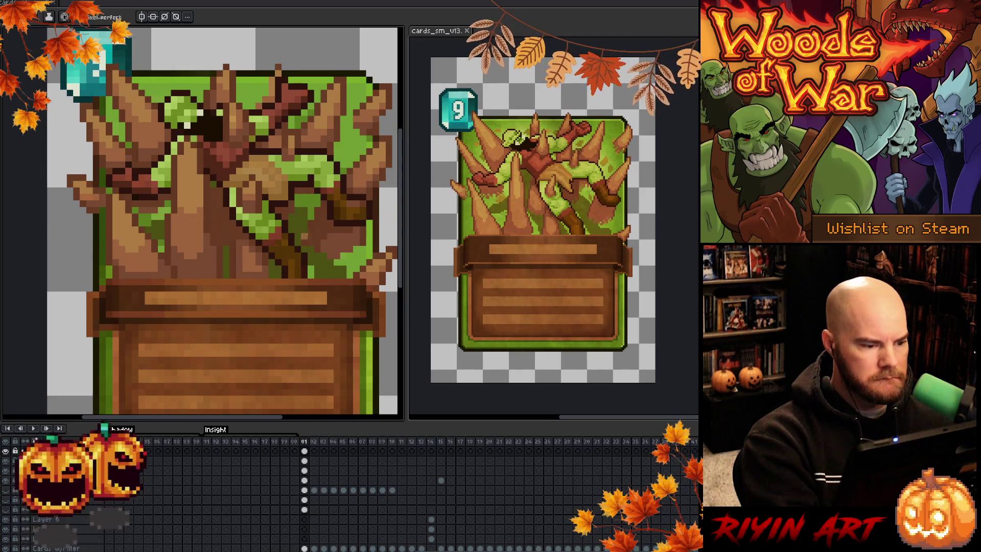
key(v)
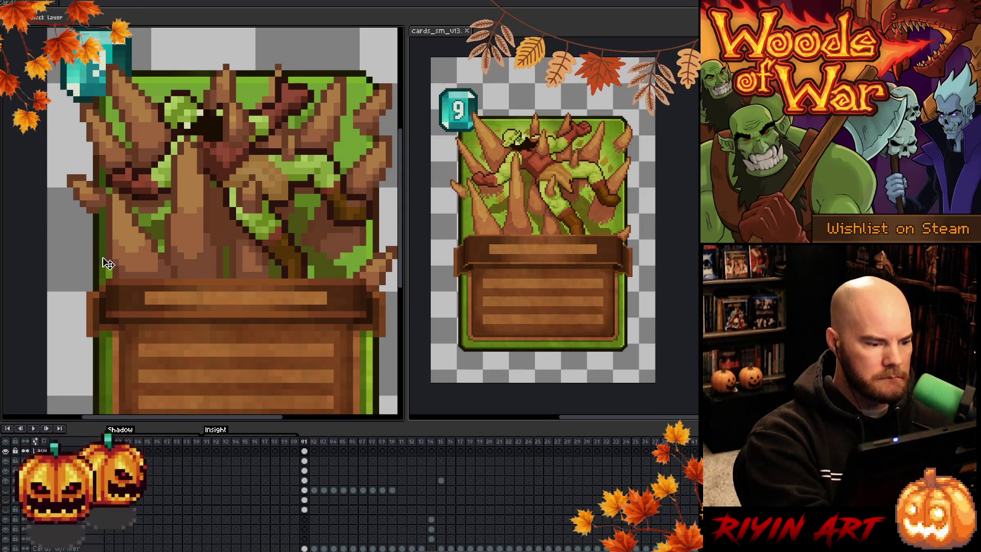
click(108, 263)
key(b)
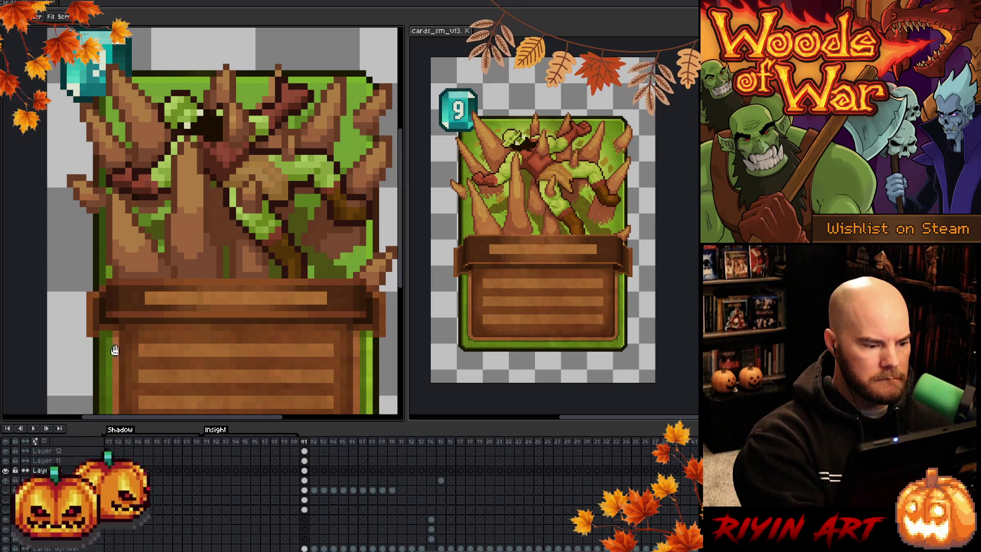
drag(111, 342, 166, 276)
mouse_move(256, 304)
mouse_down()
mouse_move(278, 355)
mouse_move(261, 376)
mouse_up()
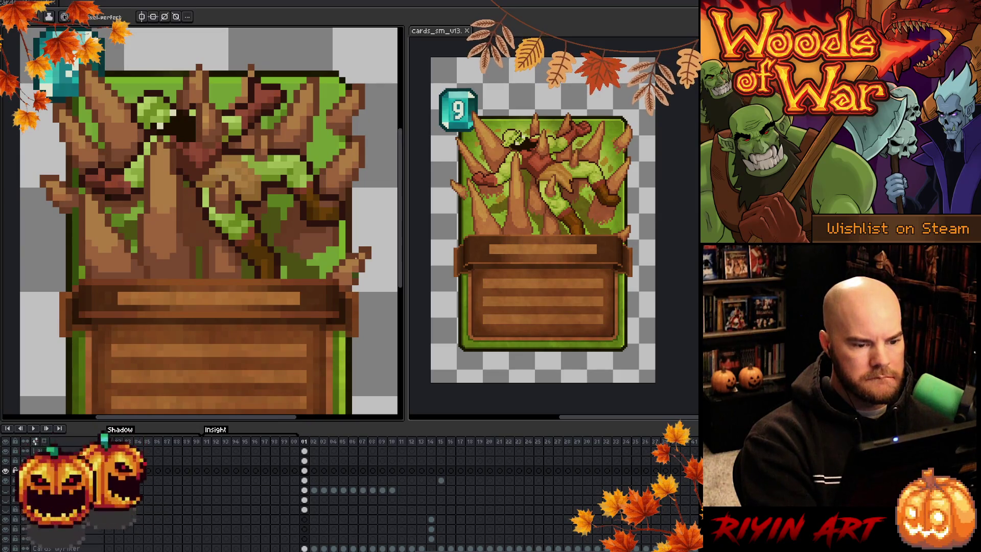
Step: Sample colours from the card and spike art to review them against the wooden banner
key(b)
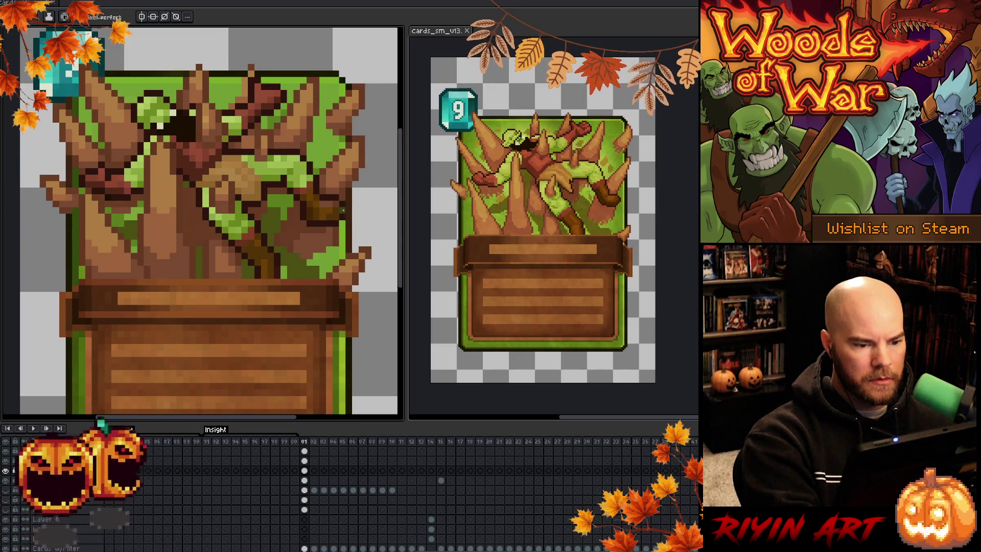
key(i)
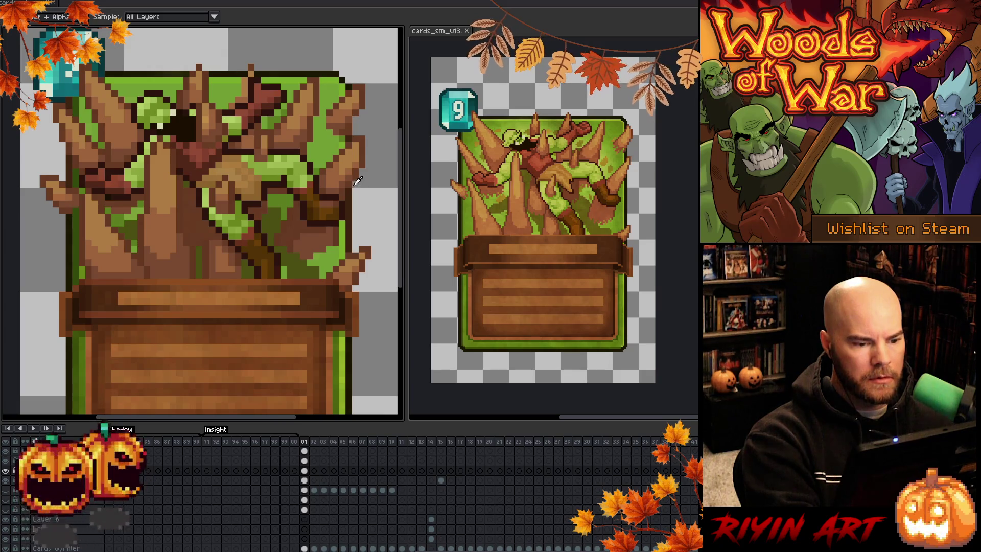
key(b)
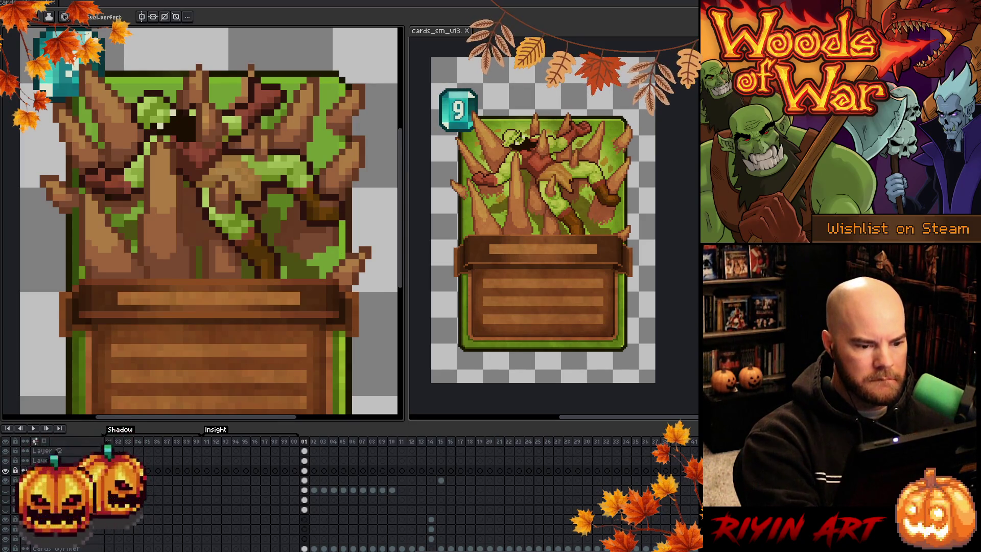
key(i)
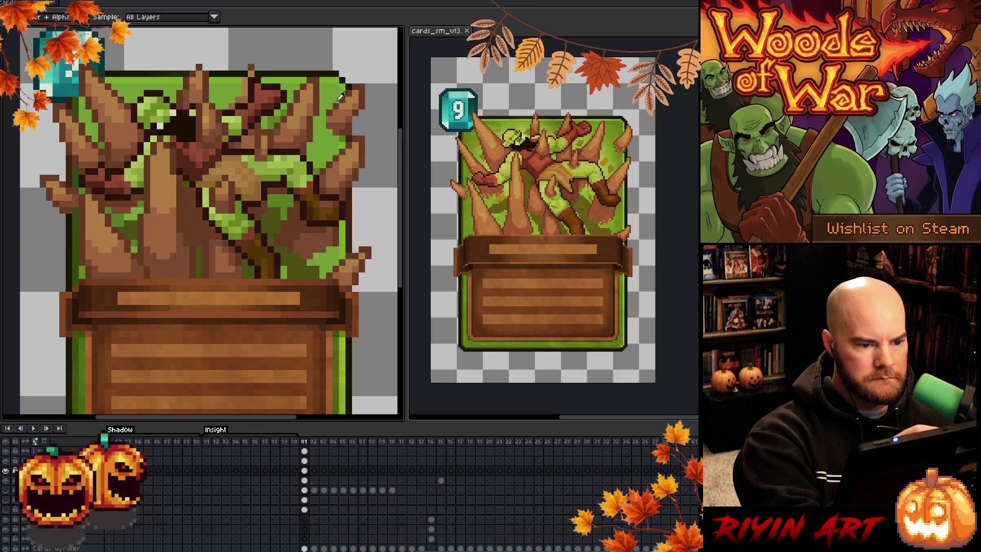
key(b)
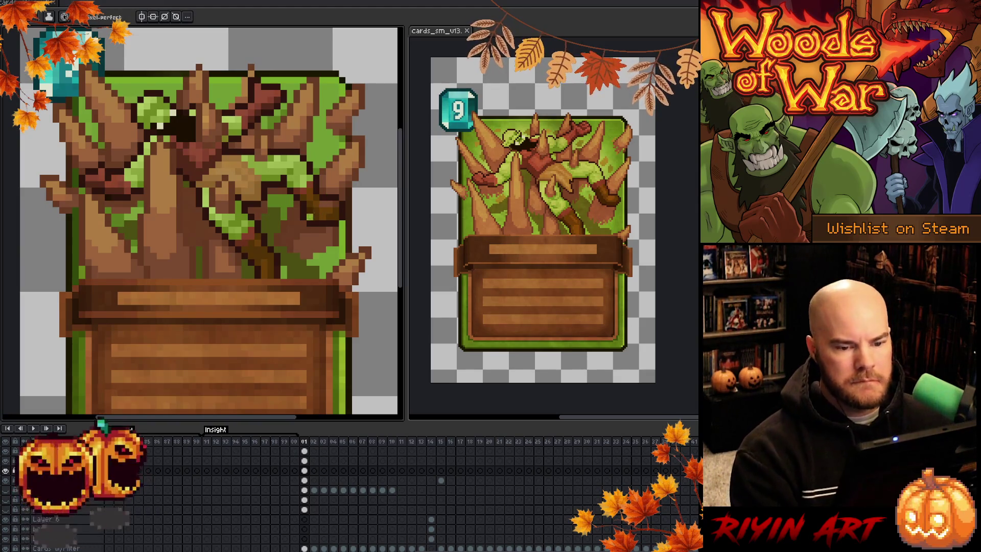
scroll(207, 293, down, 4)
scroll(153, 271, up, 1)
scroll(153, 271, up, 1)
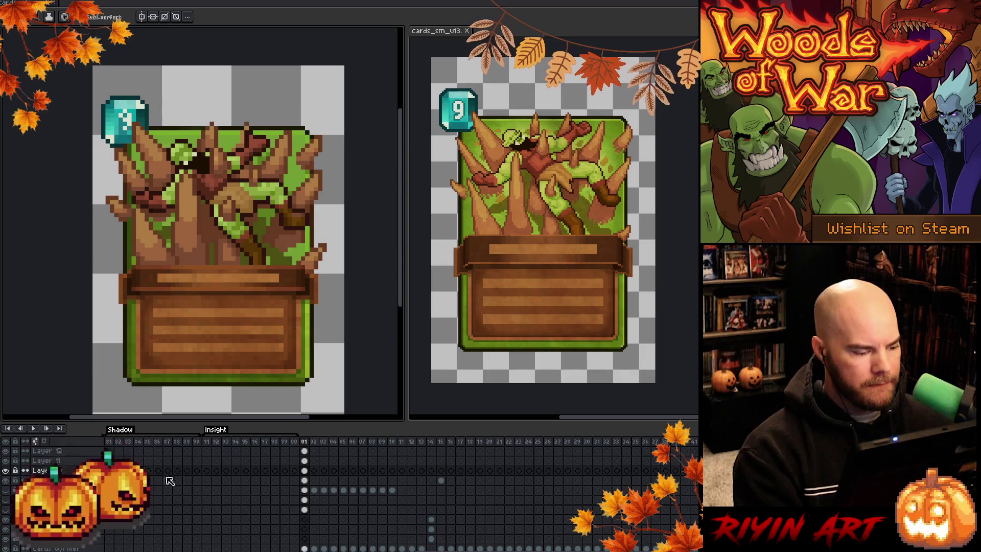
Step: Turn on the parchment background layer and toggle the layer above it
scroll(12, 482, up, 4)
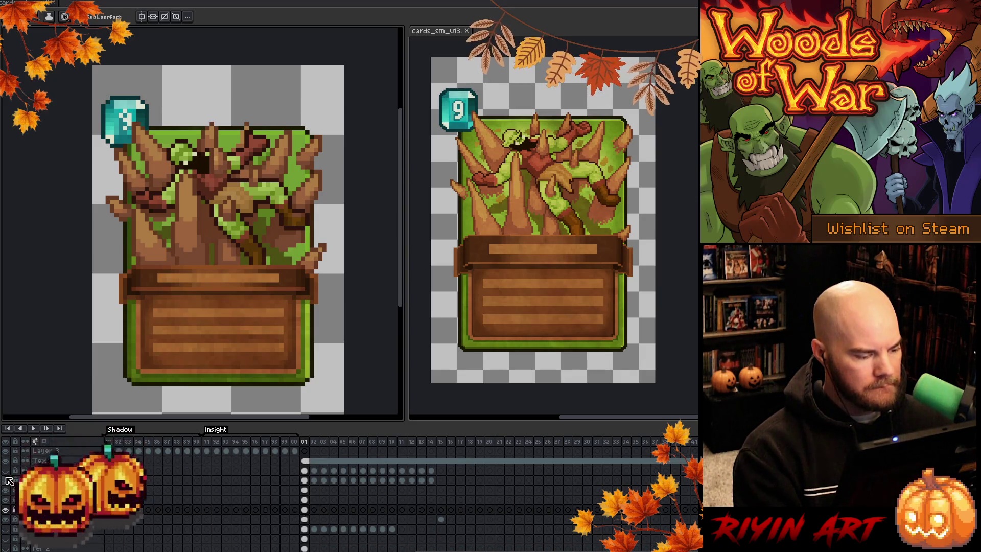
click(7, 481)
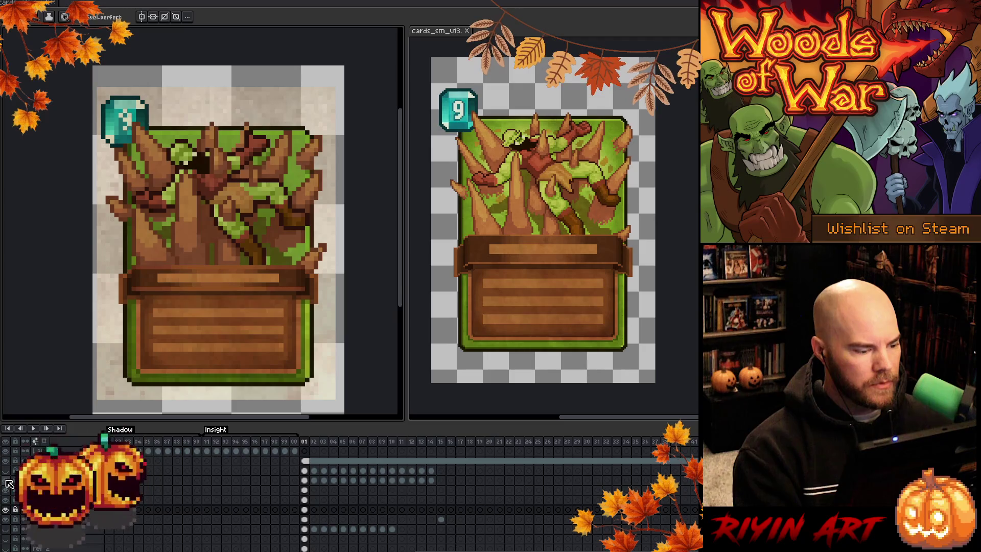
click(7, 472)
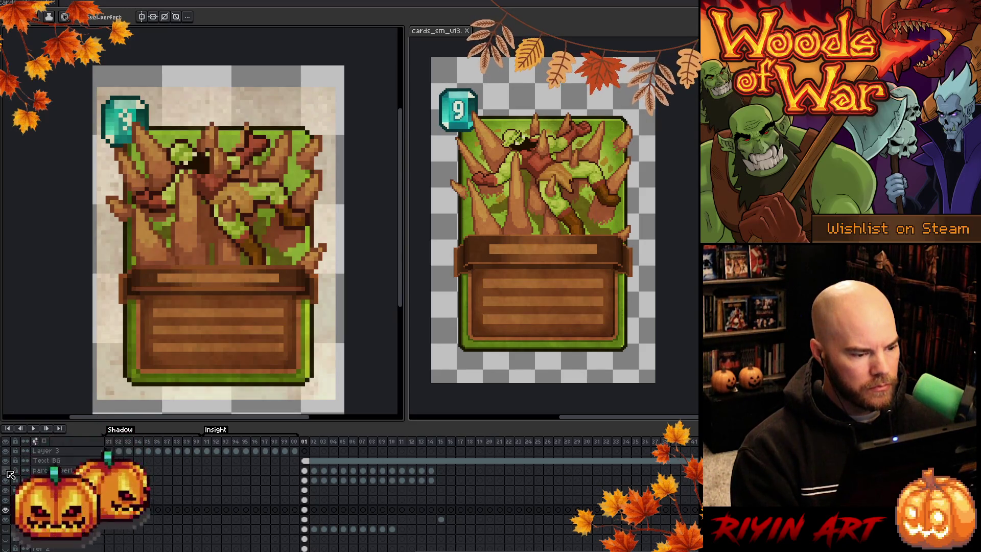
Step: Make the Gem layer and the one above it active, then start transforming the spike artwork
click(304, 519)
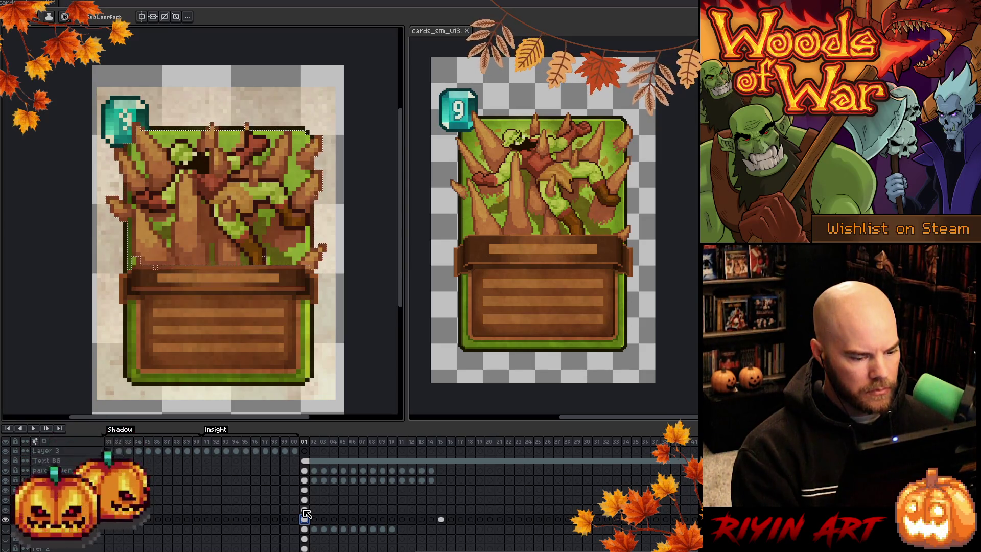
click(305, 510)
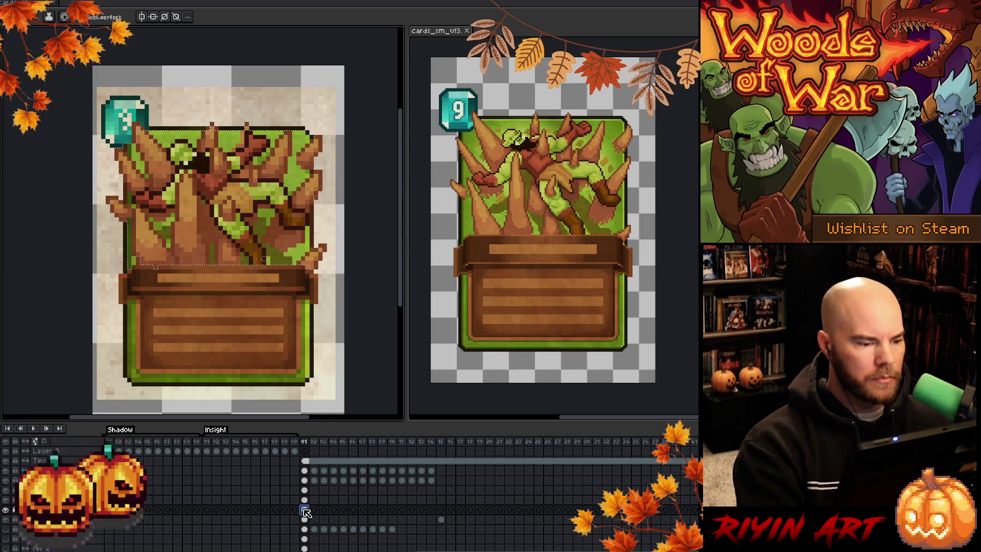
key(Escape)
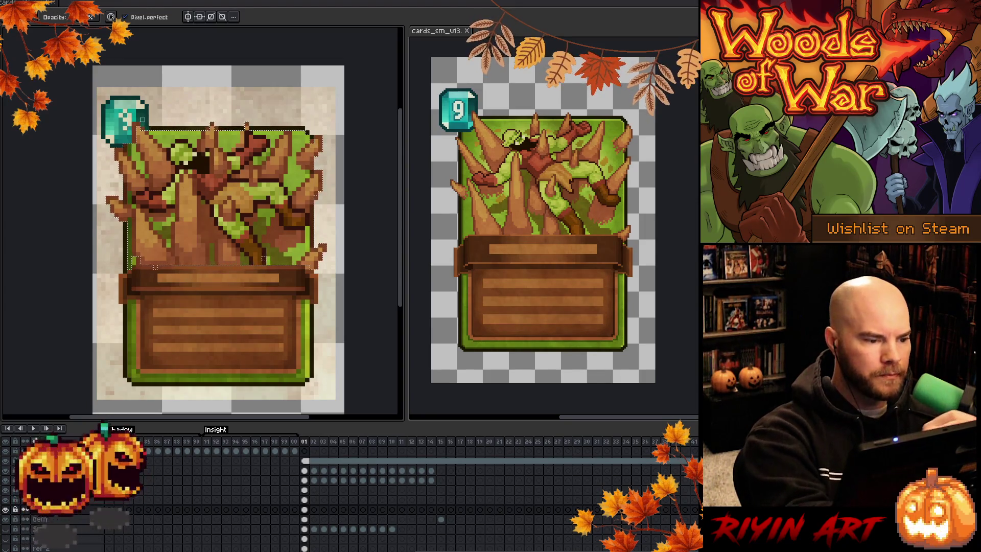
key(v)
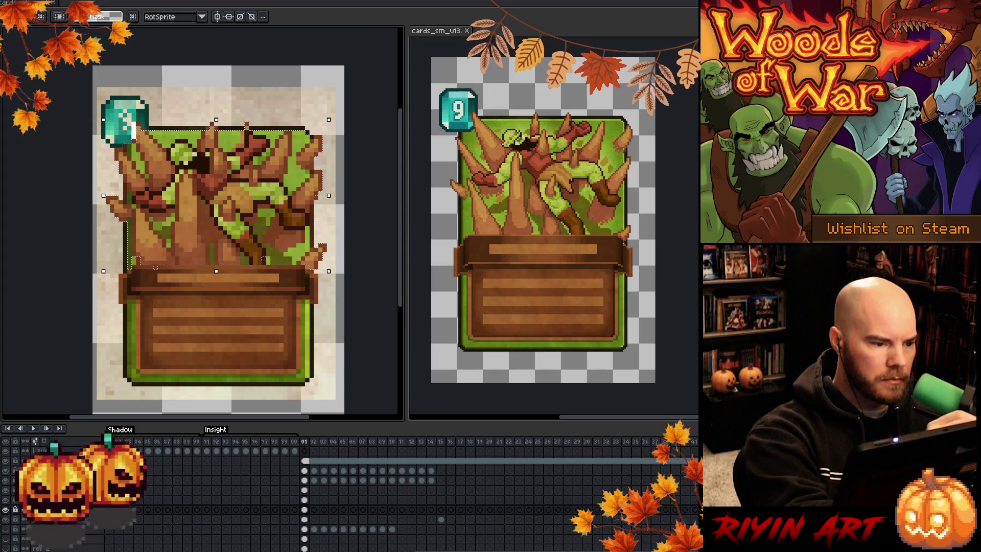
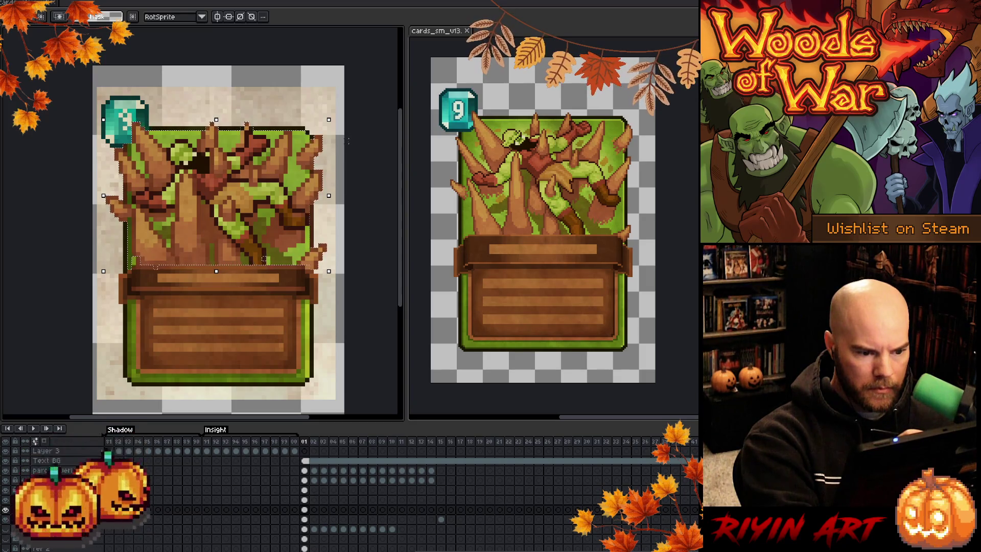
Step: Lasso the card art and clear the paper layer's frame-1 cel to leave a transparent background
key(Return)
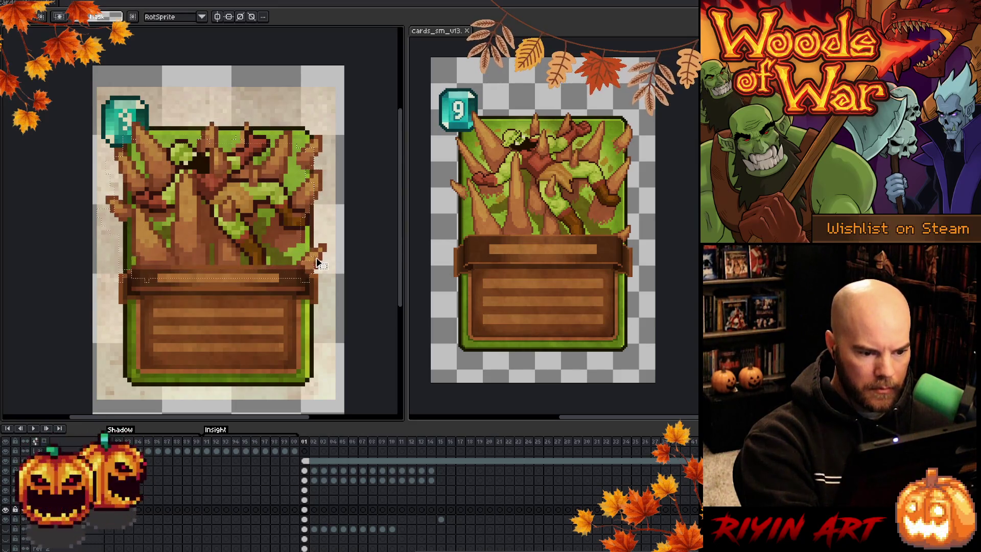
drag(318, 261, 322, 256)
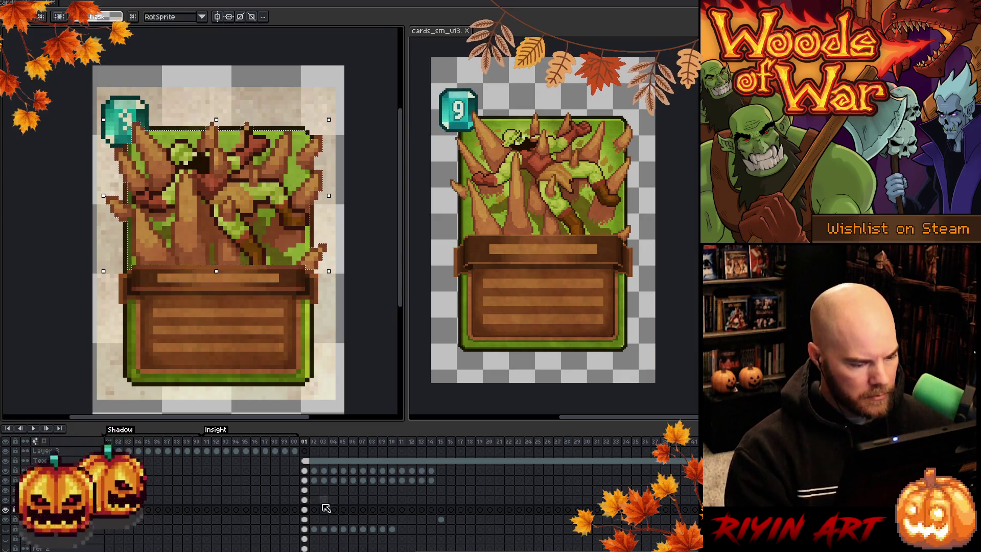
click(306, 481)
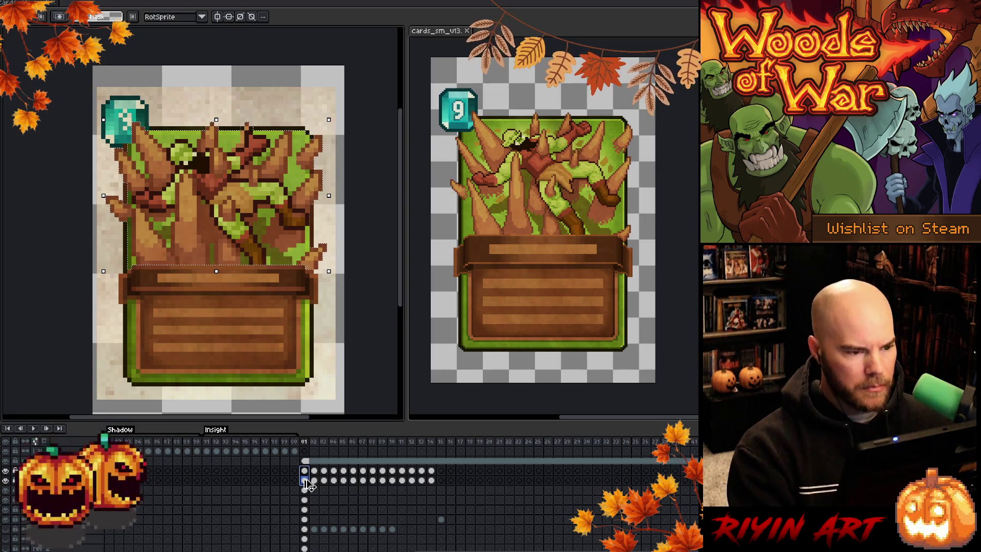
key(ctrl+a)
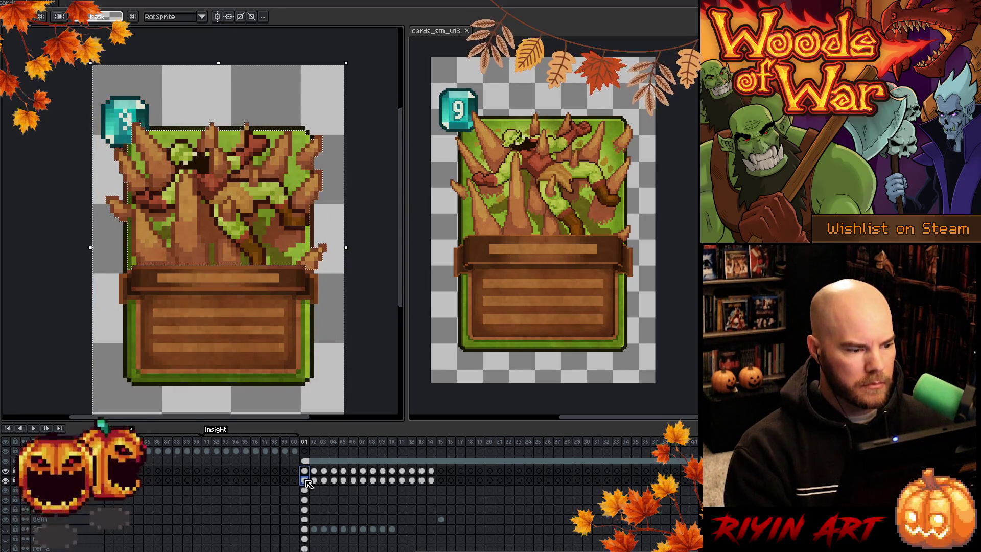
key(v)
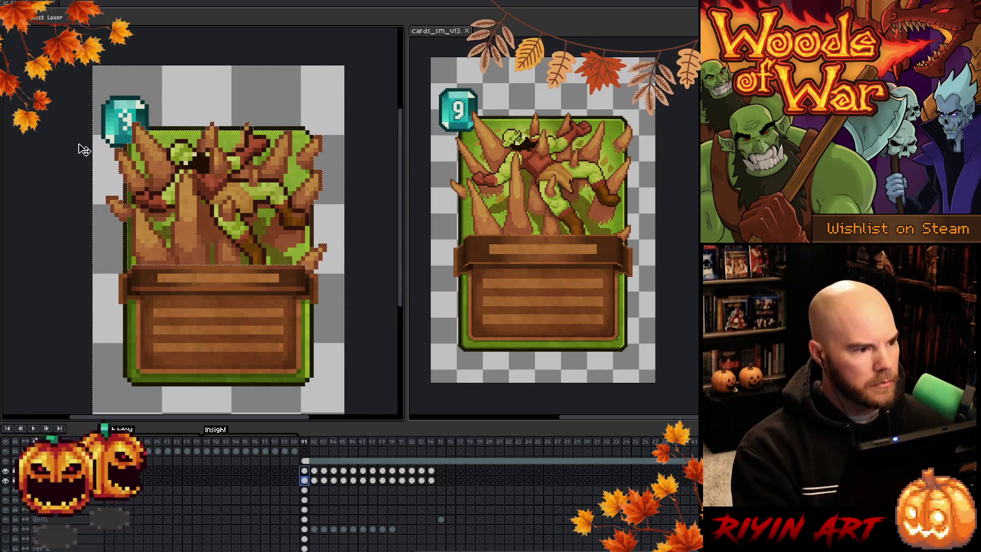
click(132, 202)
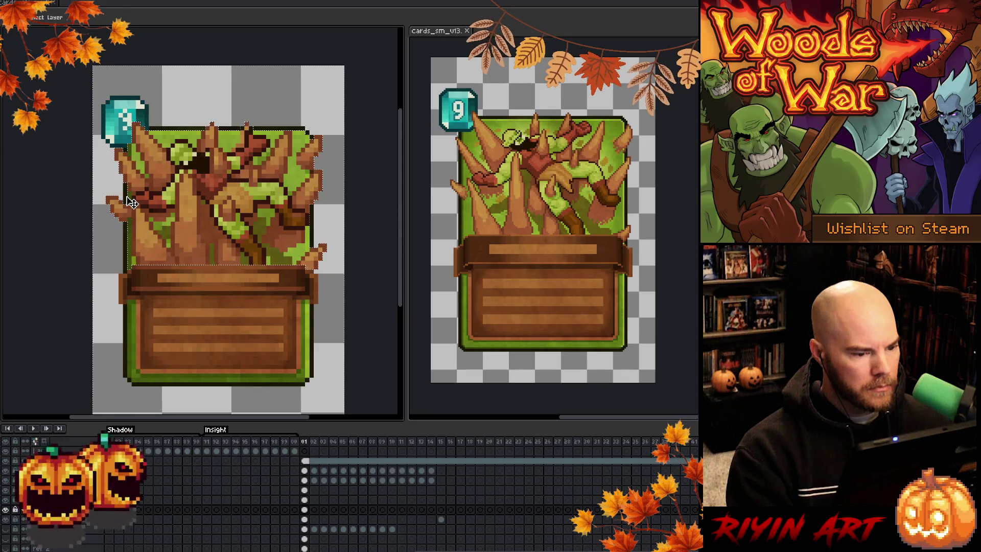
key(ctrl+d)
key(b)
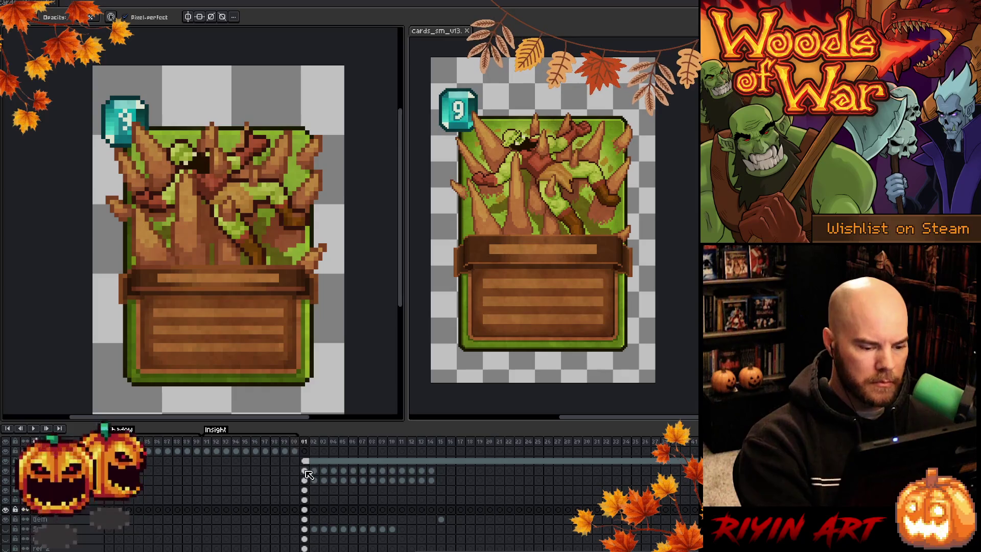
drag(305, 471, 305, 482)
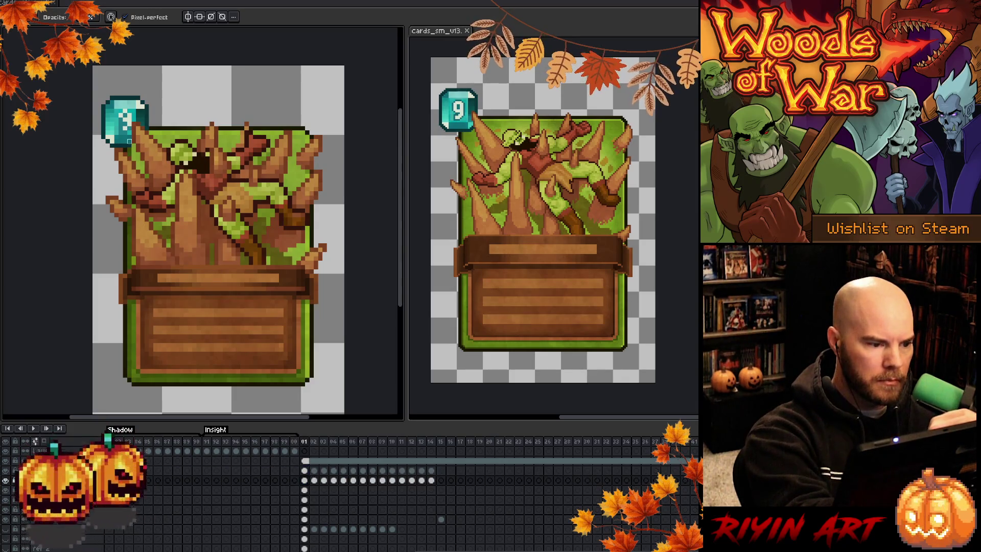
key(Up)
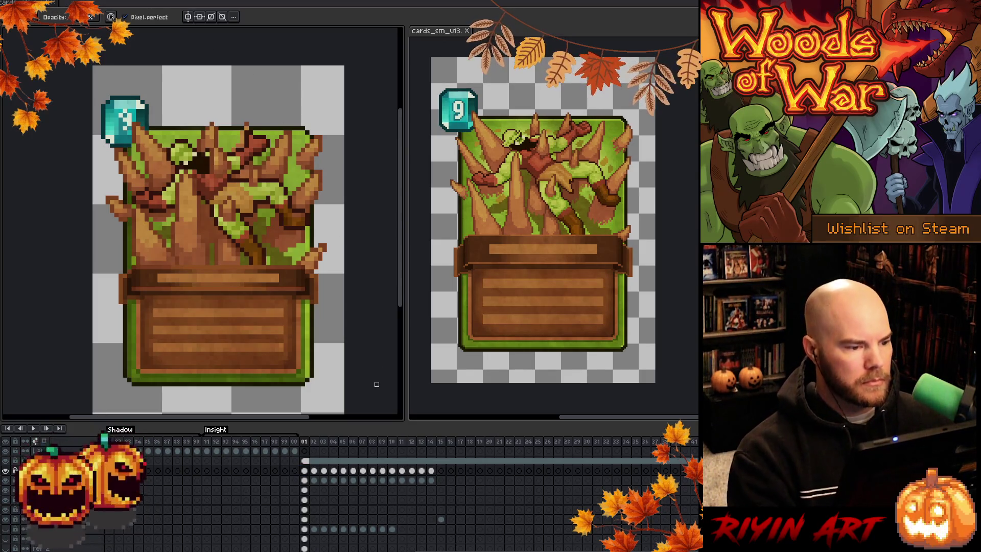
click(305, 471)
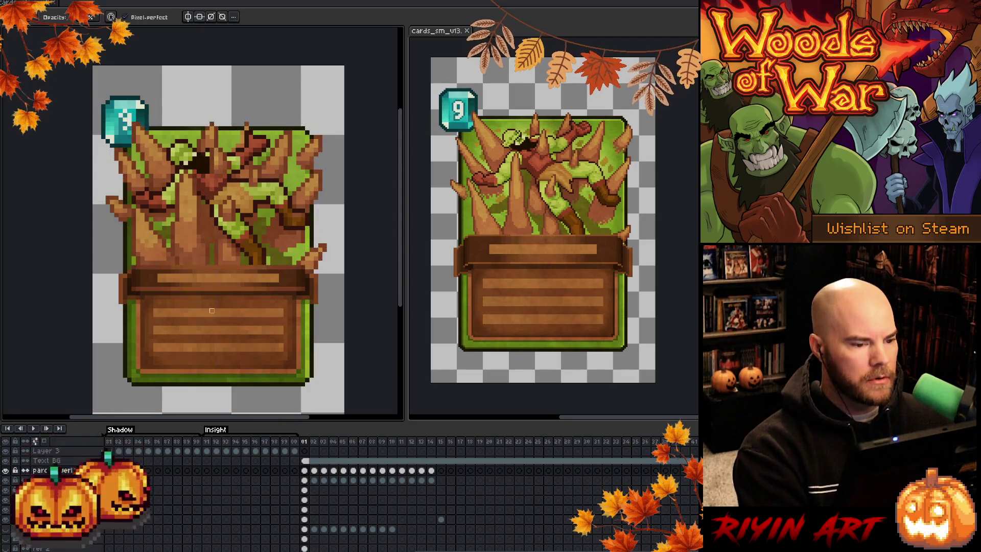
scroll(212, 311, down, 3)
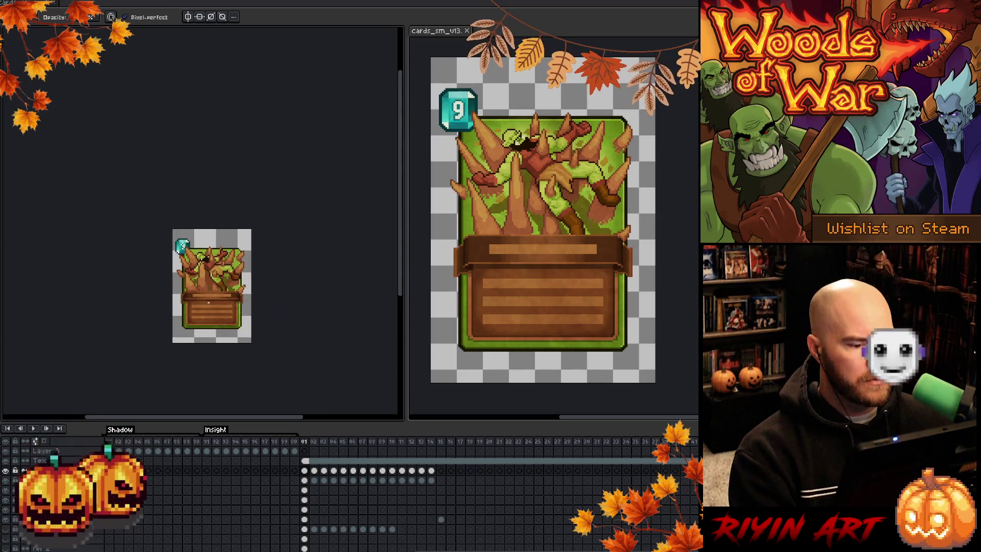
scroll(208, 303, up, 3)
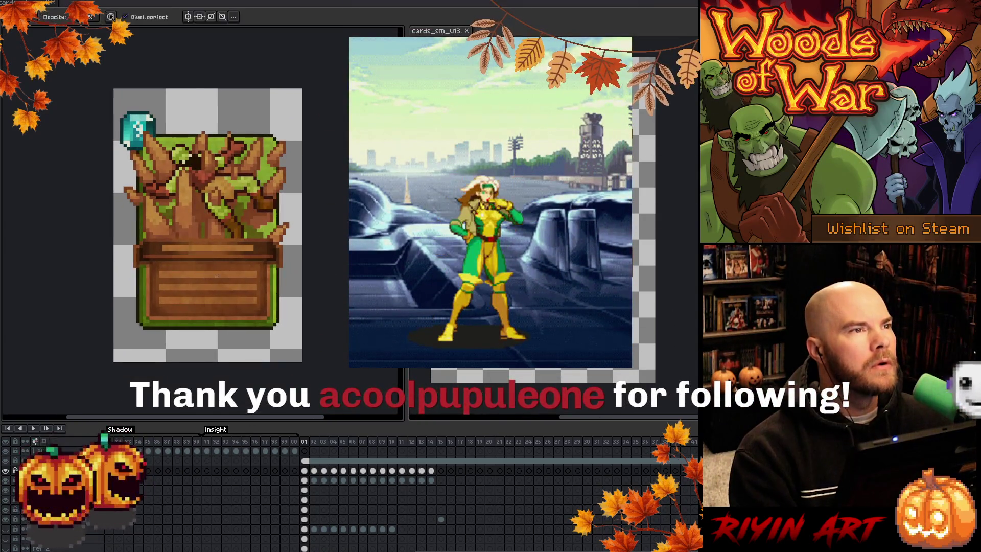
scroll(218, 263, up, 1)
drag(221, 253, 231, 261)
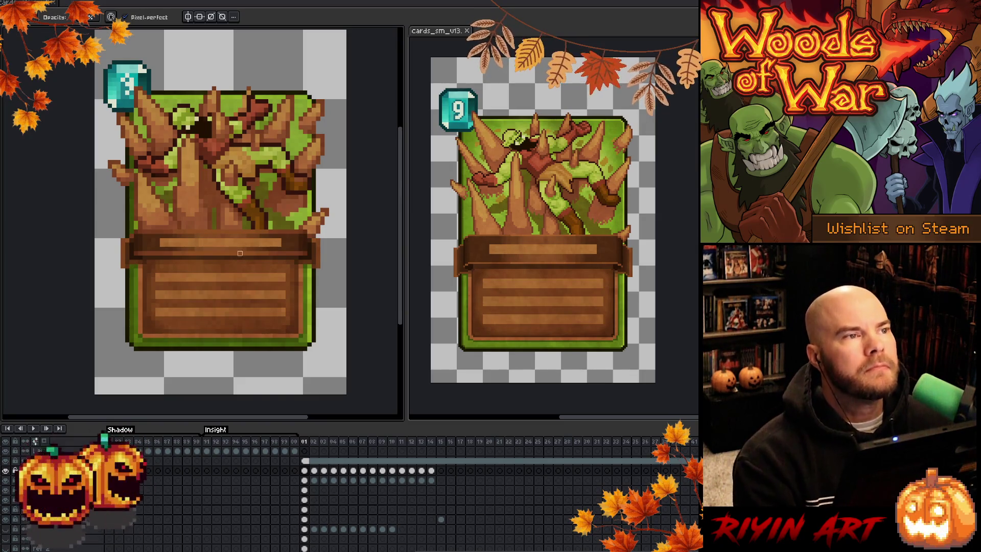
scroll(261, 271, down, 2)
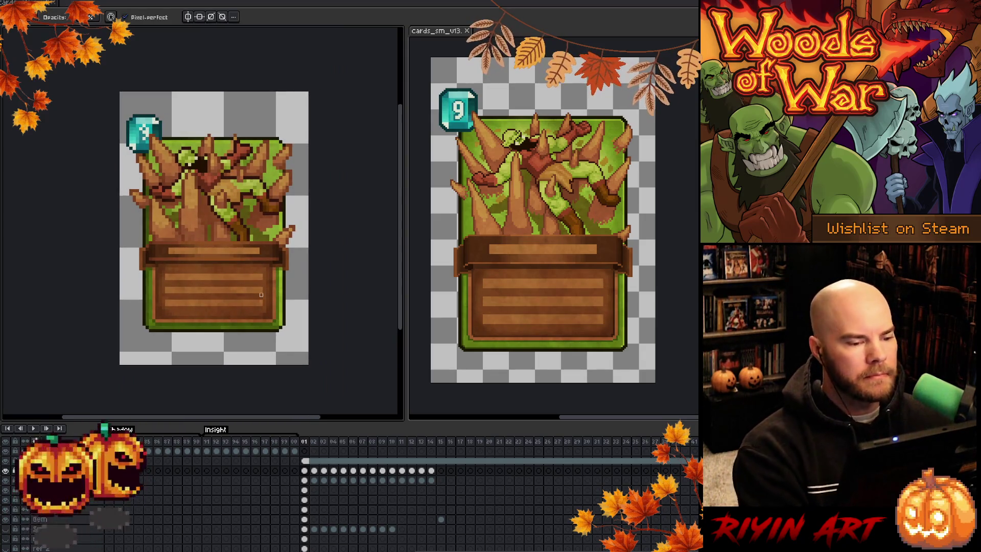
key(ctrl)
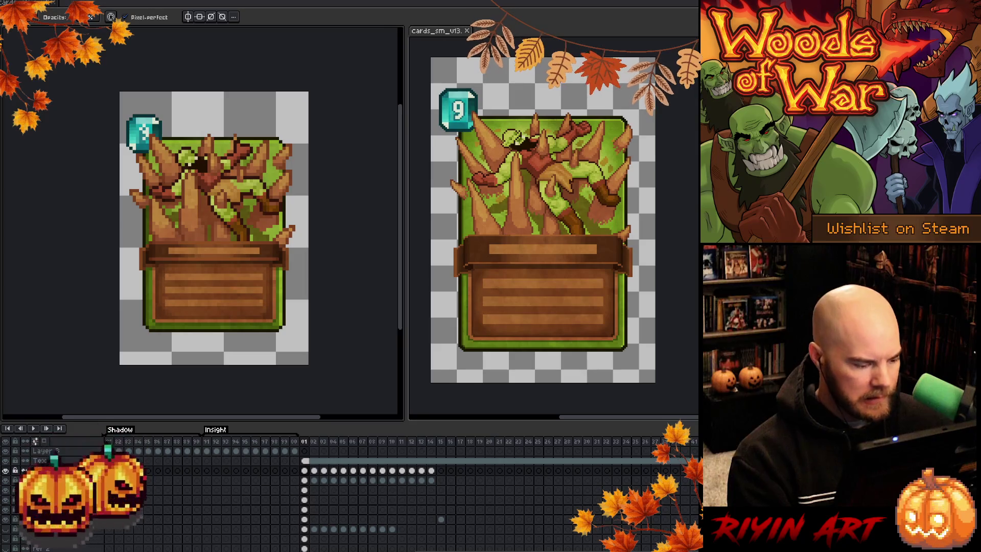
click(305, 490)
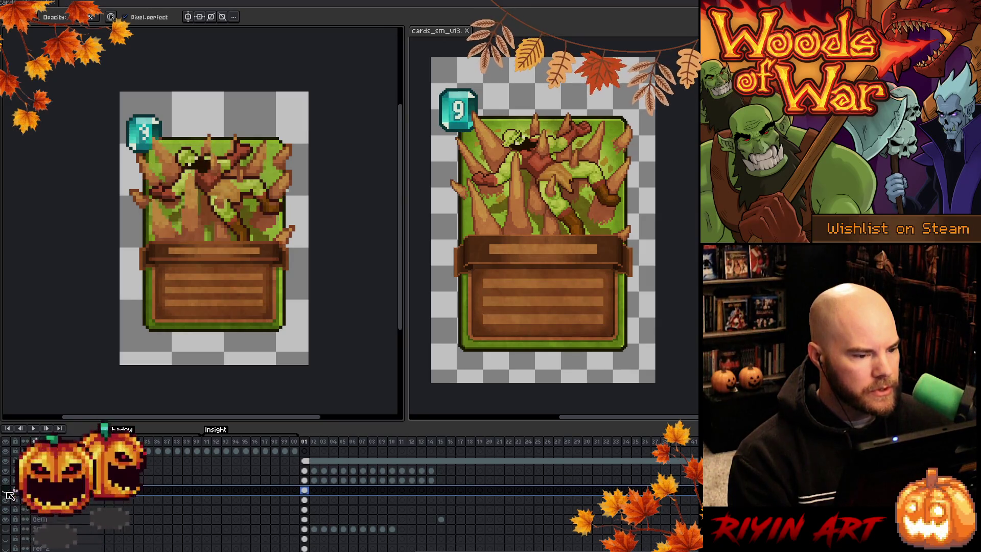
scroll(161, 211, up, 4)
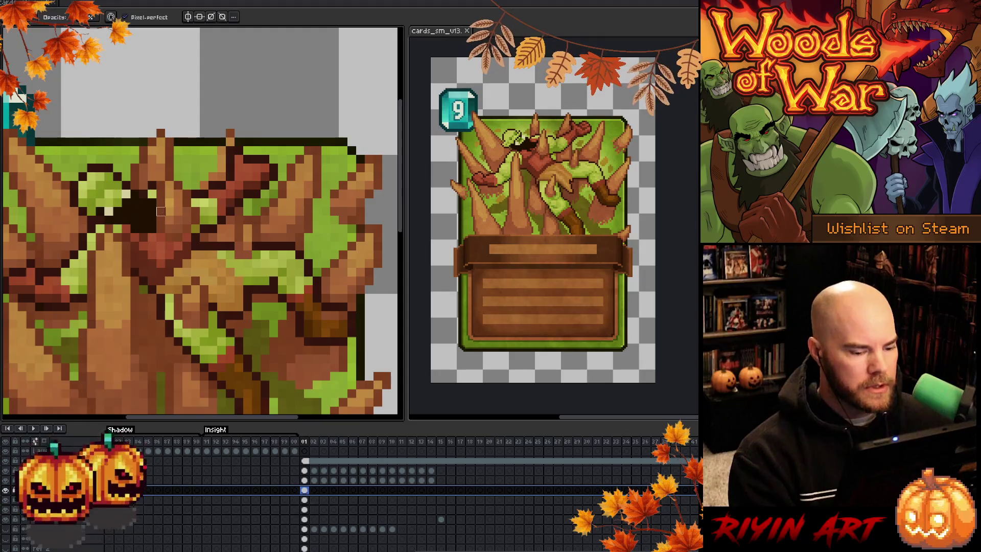
click(306, 490)
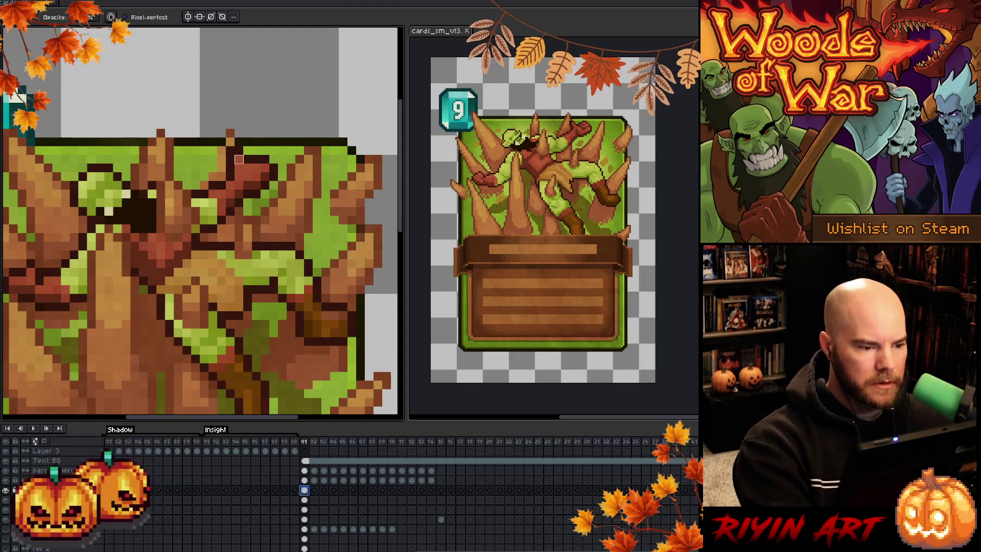
key(e)
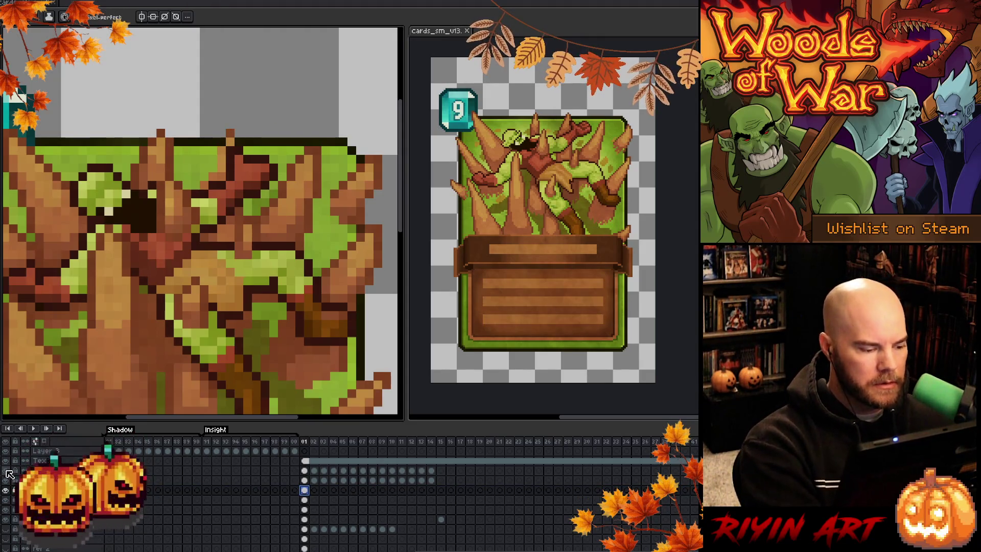
key(i)
key(b)
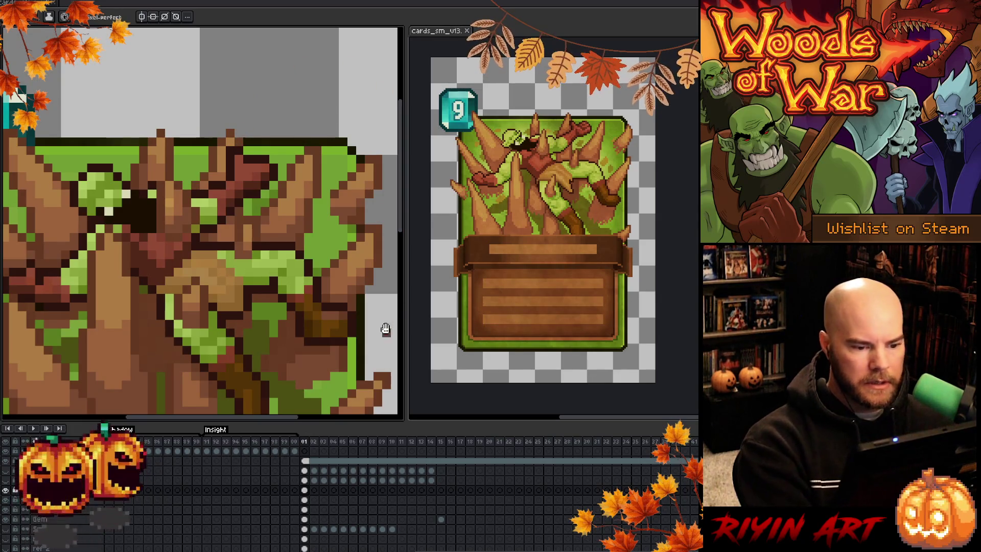
scroll(238, 143, down, 2)
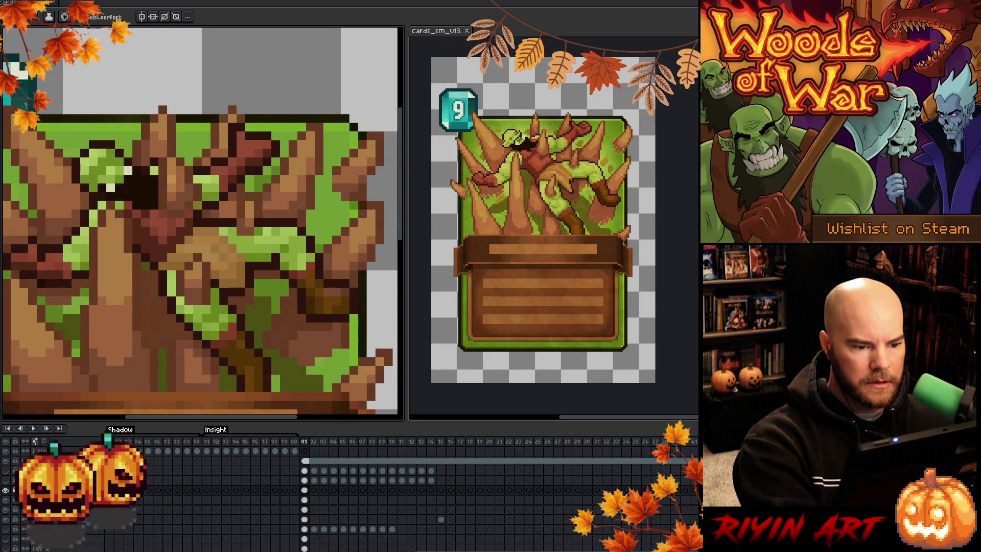
key(b)
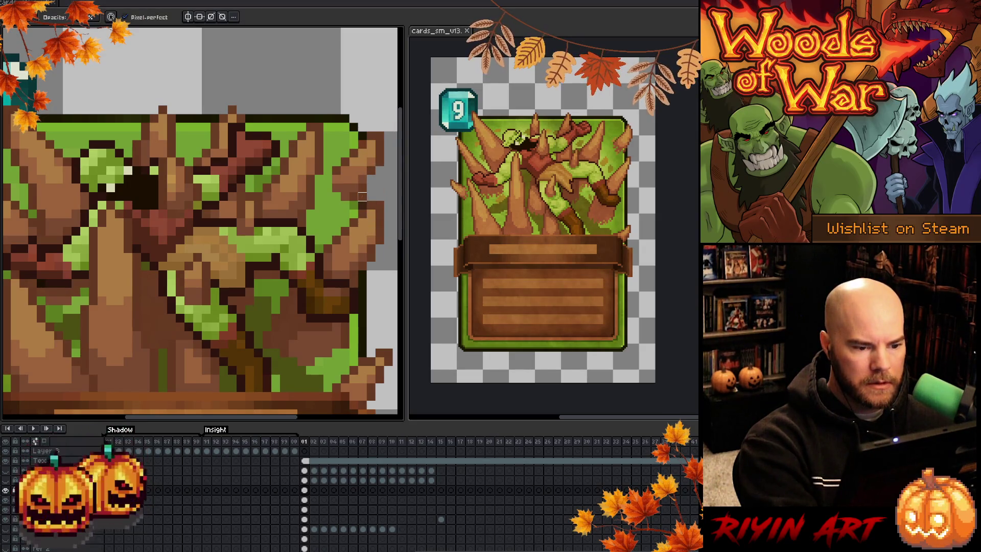
ctrl+click(362, 197)
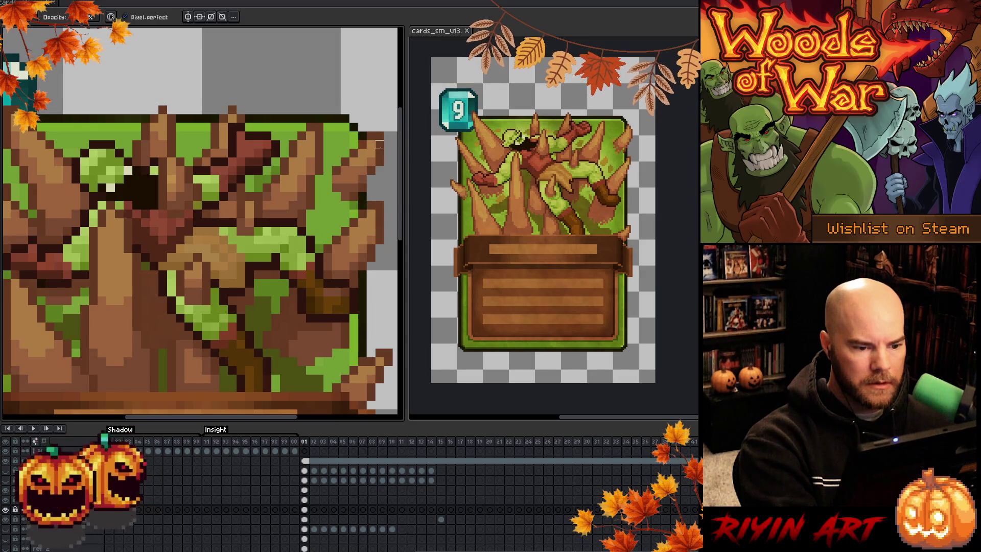
mouse_move(205, 286)
mouse_down()
mouse_move(304, 304)
mouse_move(291, 314)
mouse_move(282, 304)
mouse_move(233, 232)
mouse_up()
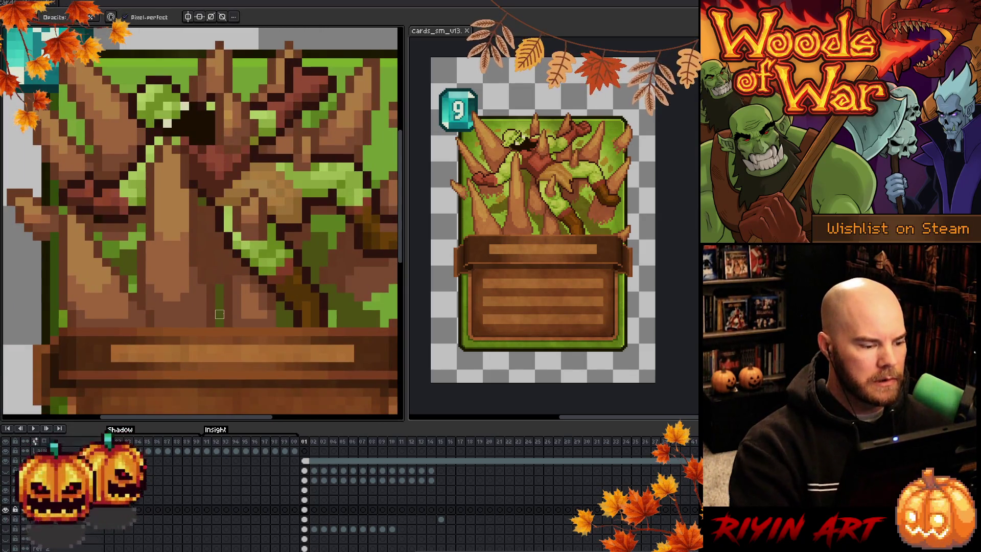
scroll(239, 263, down, 5)
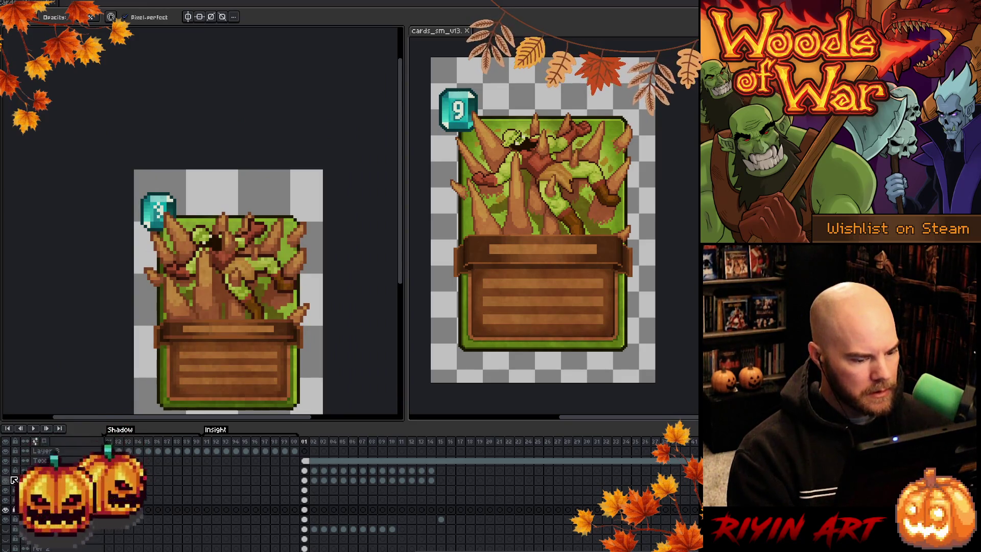
Step: Toggle the spikes layer on and off to compare, then hide several spike-art layers
click(8, 509)
click(7, 509)
click(7, 510)
click(7, 511)
click(7, 511)
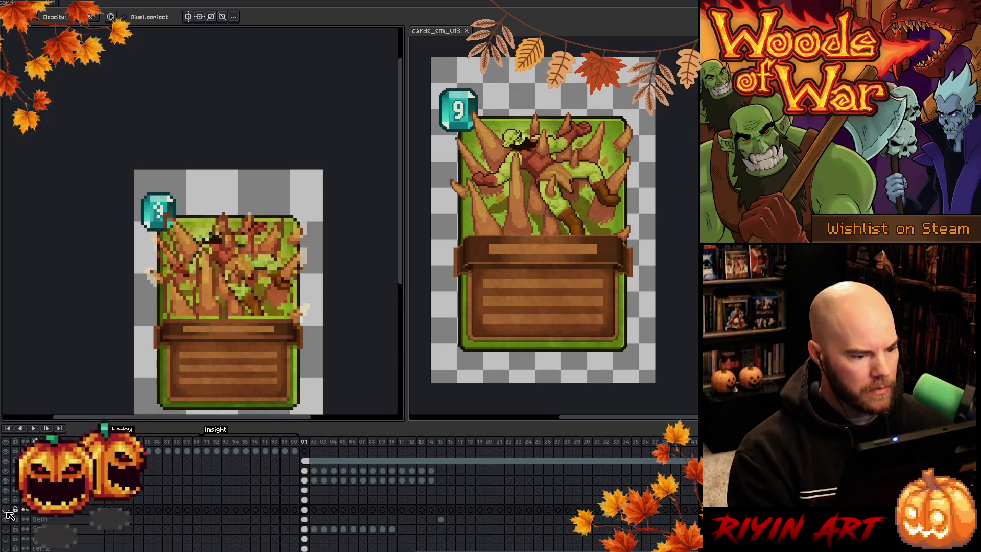
click(7, 511)
click(7, 511)
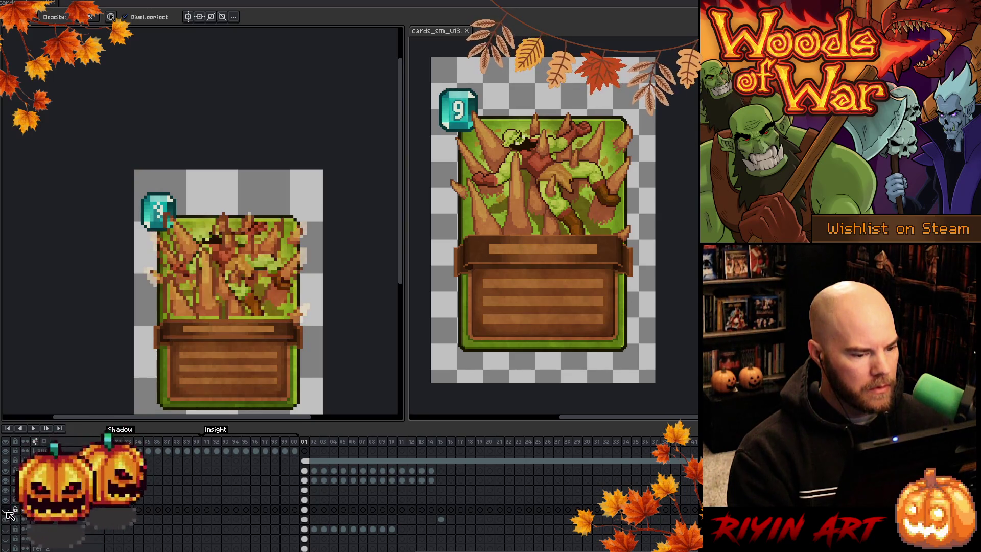
click(7, 511)
click(6, 511)
click(6, 511)
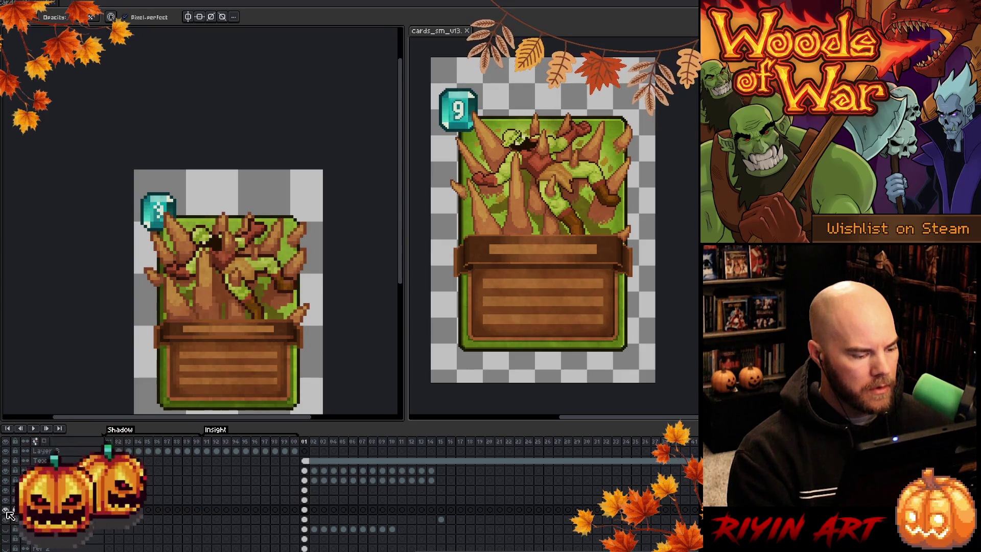
mouse_move(7, 511)
mouse_down()
mouse_move(9, 474)
mouse_move(9, 511)
mouse_up()
Step: Make Layer 5 active, hide and lock the card layer below it, and hide another card layer
scroll(10, 513, down, 2)
click(304, 530)
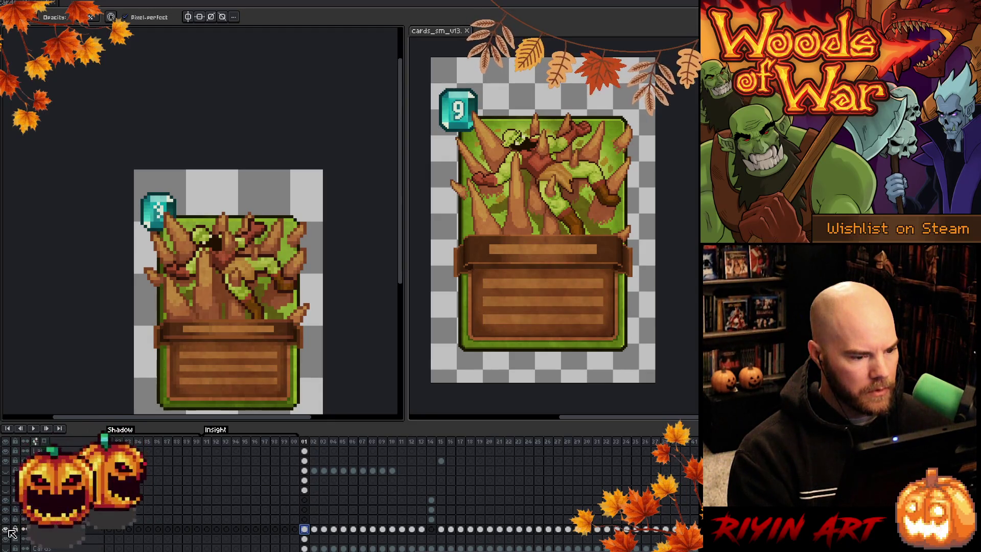
click(7, 529)
click(16, 529)
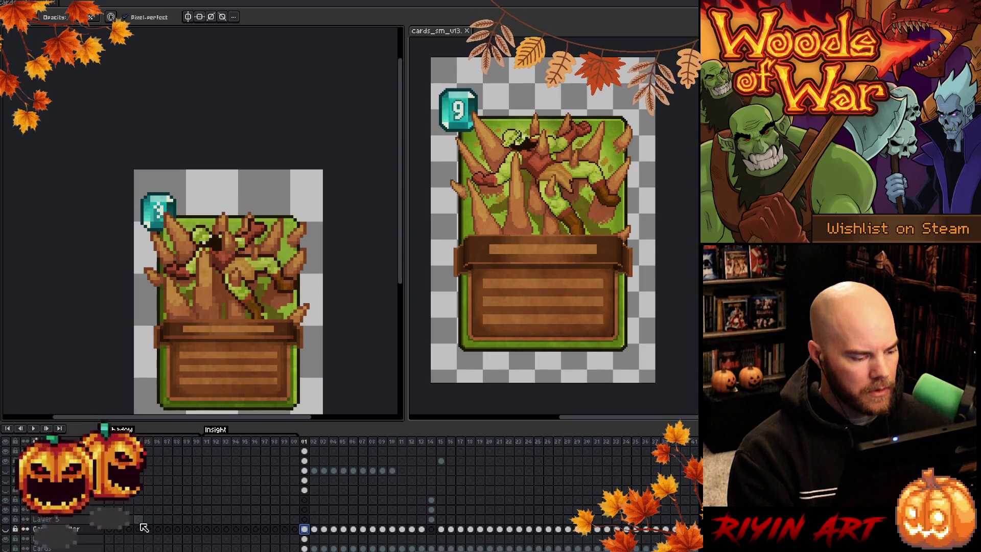
scroll(147, 530, up, 2)
click(11, 483)
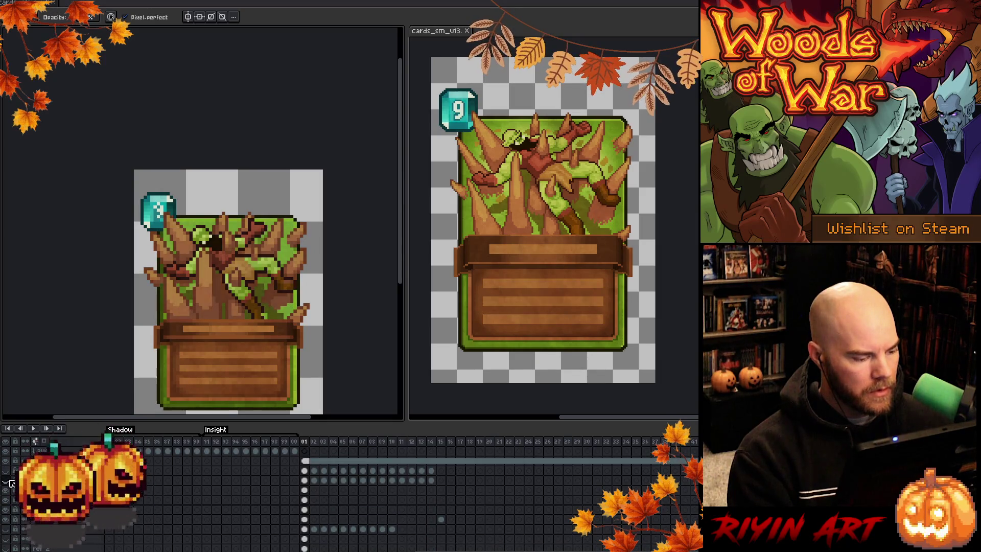
scroll(286, 240, up, 2)
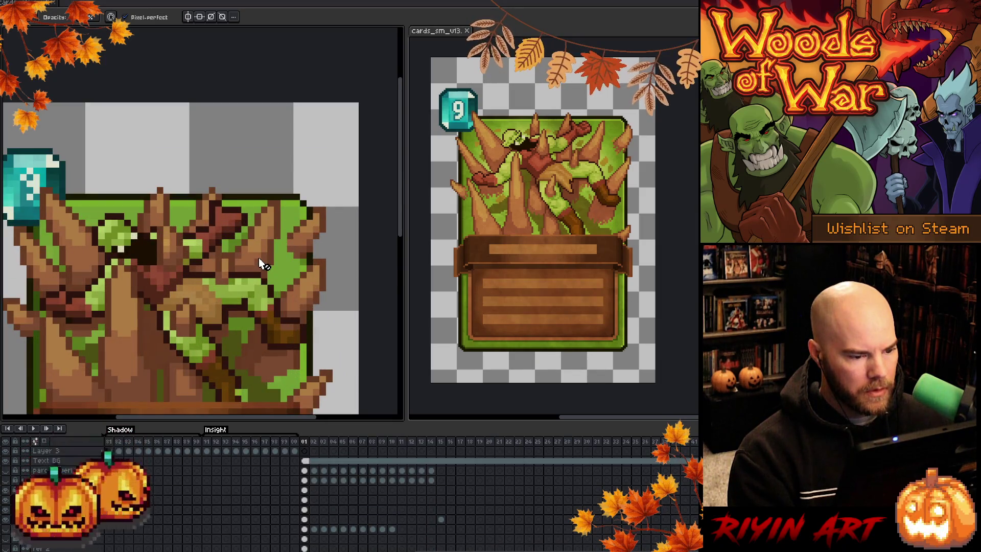
Step: Sample a colour from the card art with the eyedropper, then switch to a lower layer
key(i)
alt+click(312, 246)
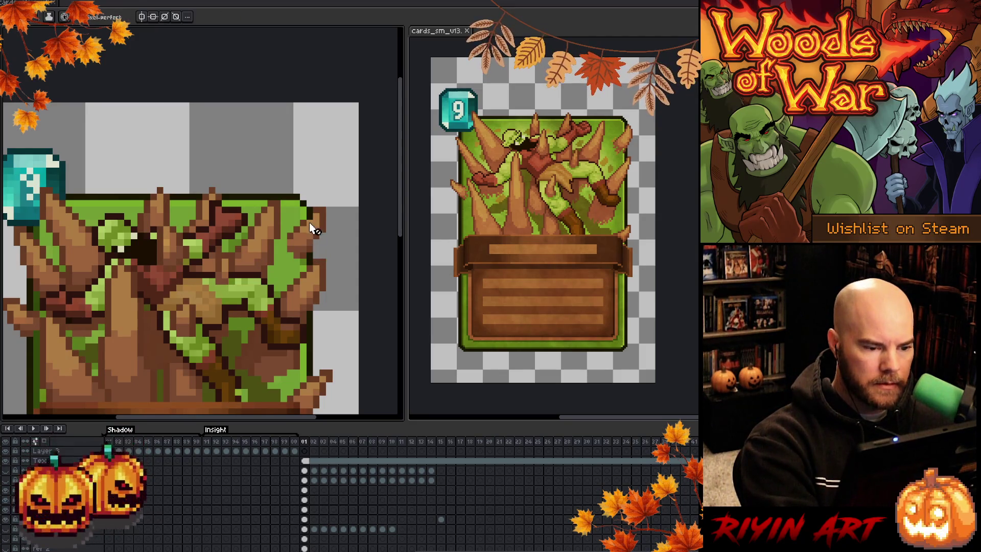
click(304, 489)
click(303, 509)
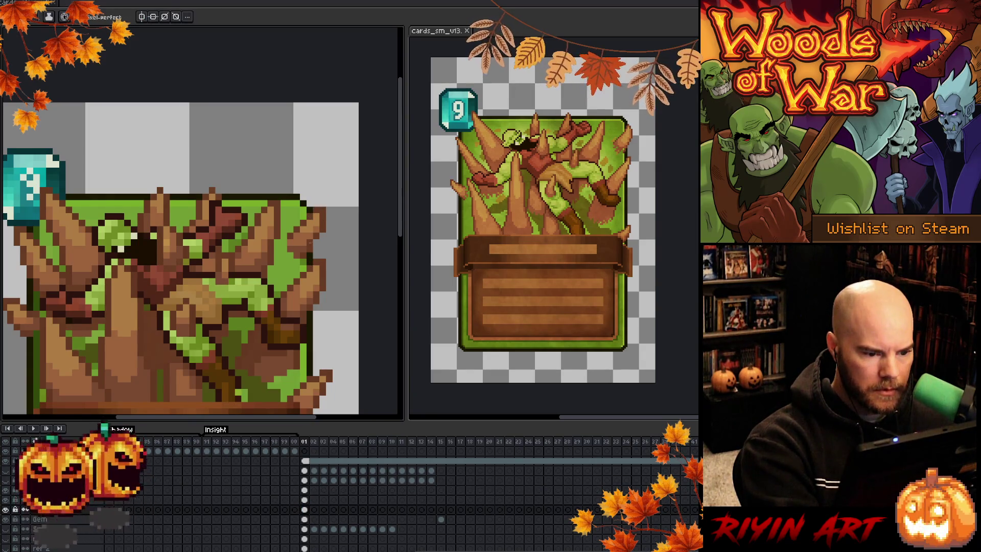
scroll(317, 178, down, 3)
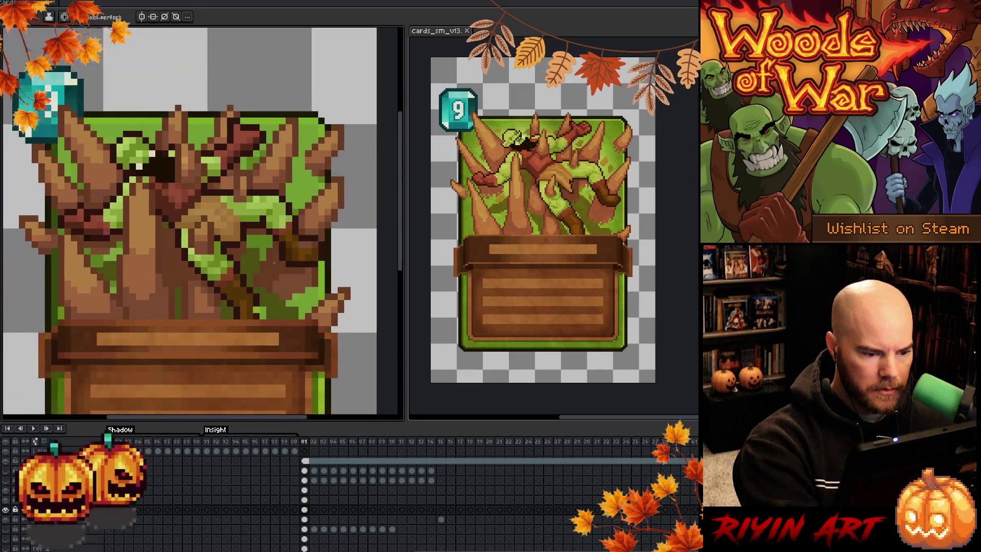
Step: Switch between the eyedropper and fill tools while examining the root card's layers
scroll(301, 163, down, 3)
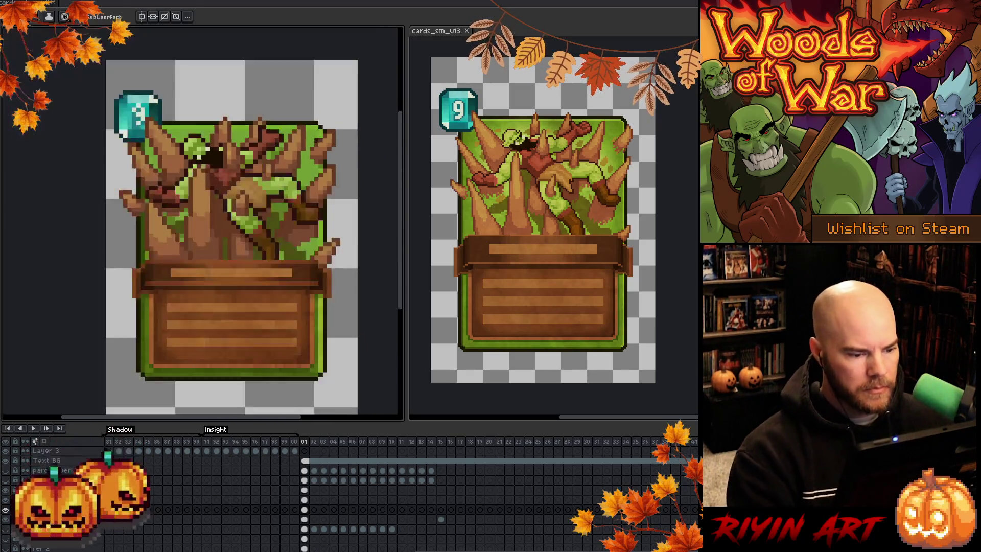
scroll(164, 499, down, 3)
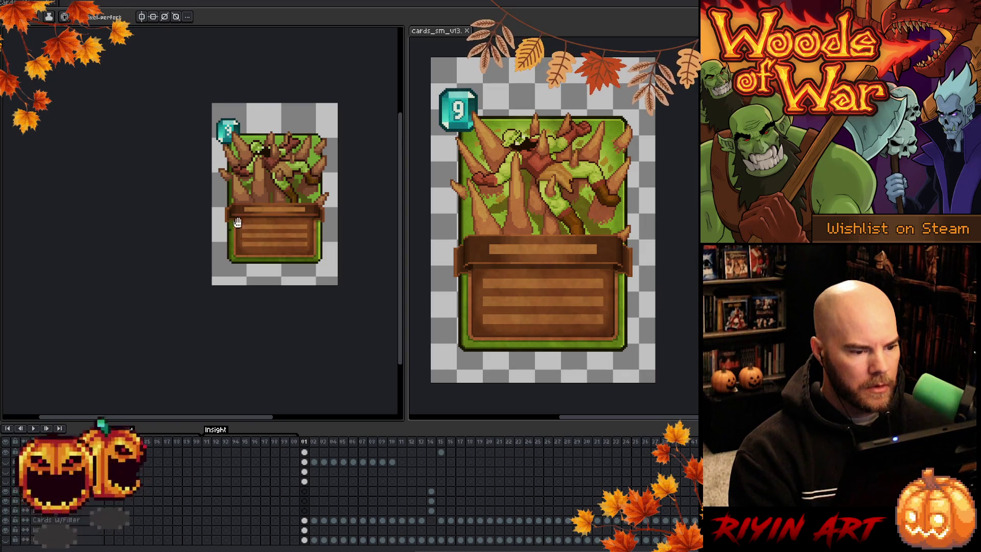
scroll(253, 266, up, 2)
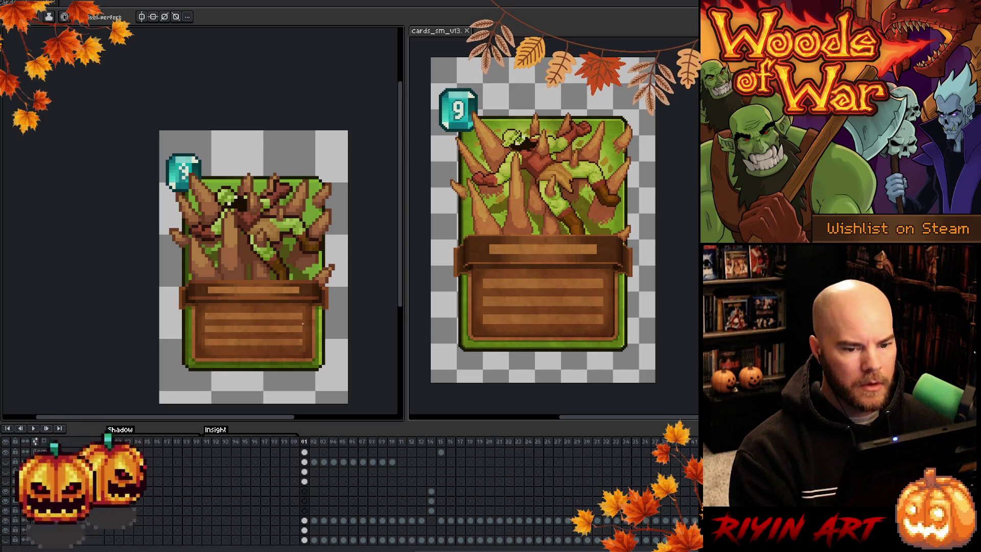
scroll(302, 323, up, 1)
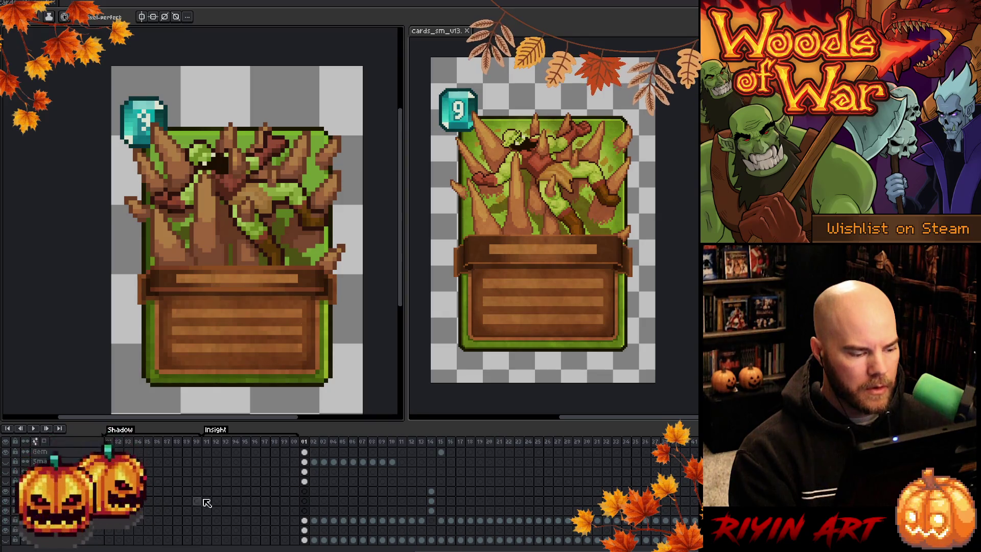
scroll(153, 494, up, 3)
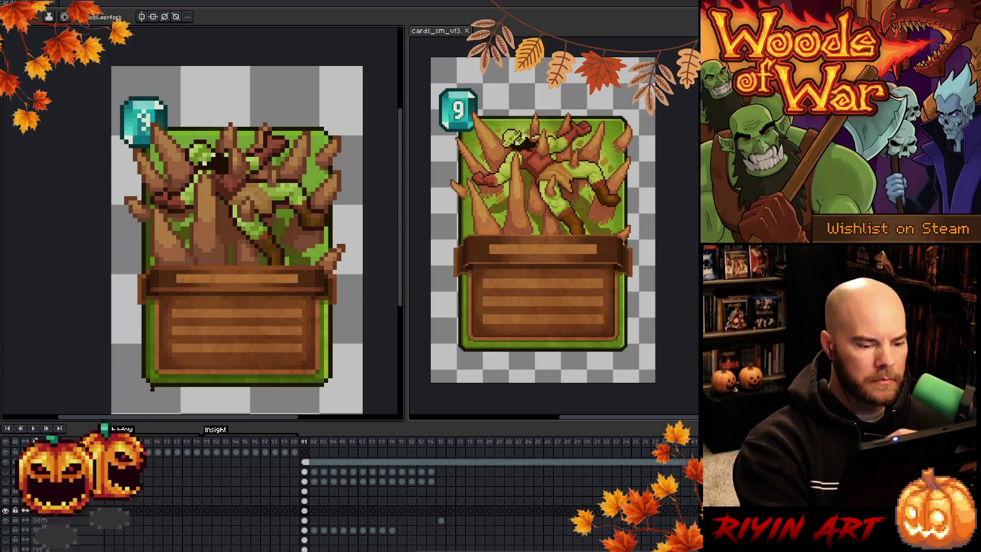
key(i)
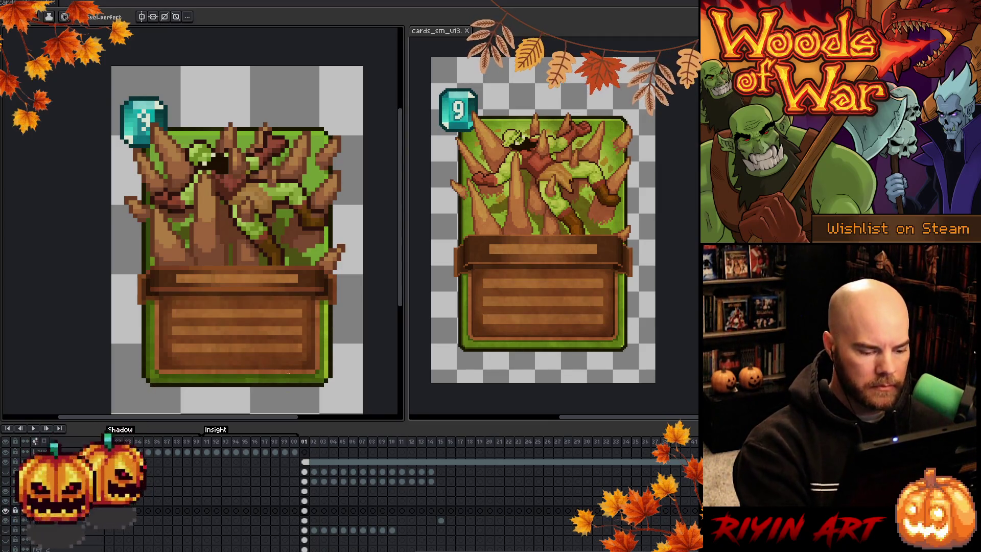
key(g)
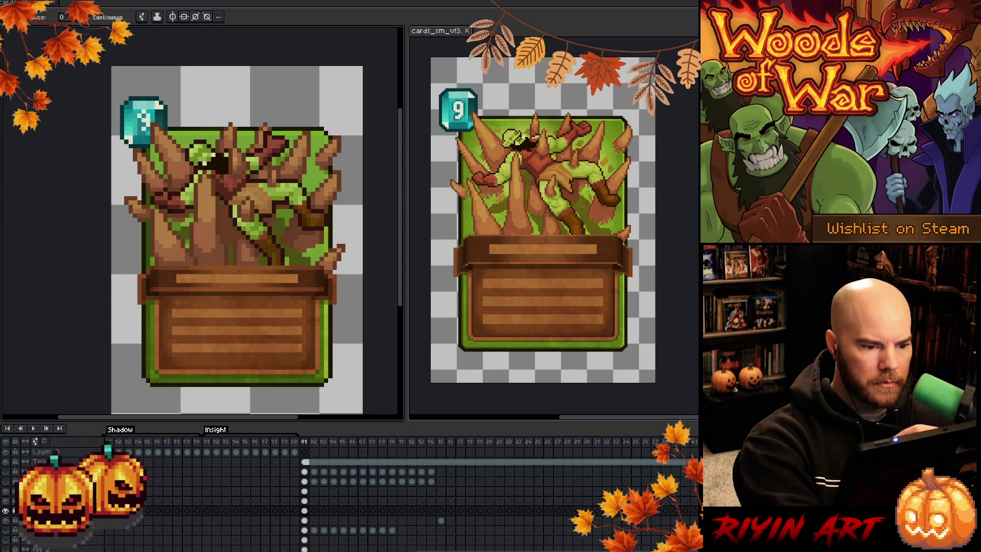
scroll(299, 325, down, 1)
key(i)
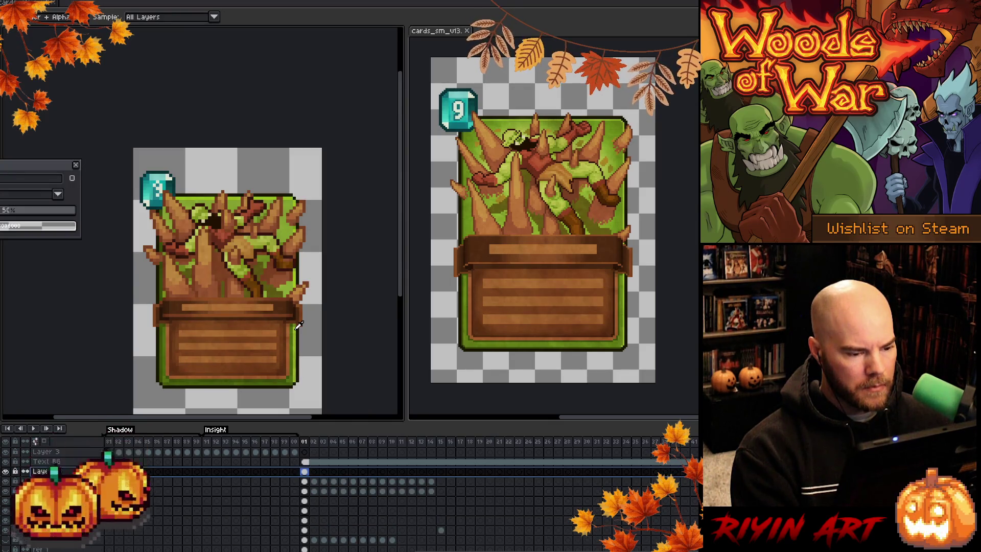
Step: Lower the root card layer's opacity to 39% in Layer Properties
click(2, 214)
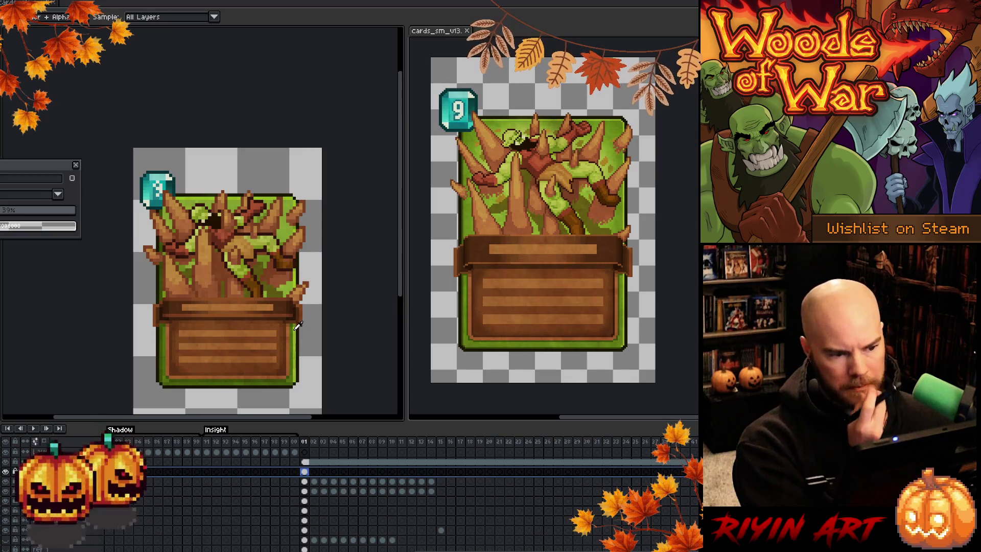
scroll(220, 299, down, 2)
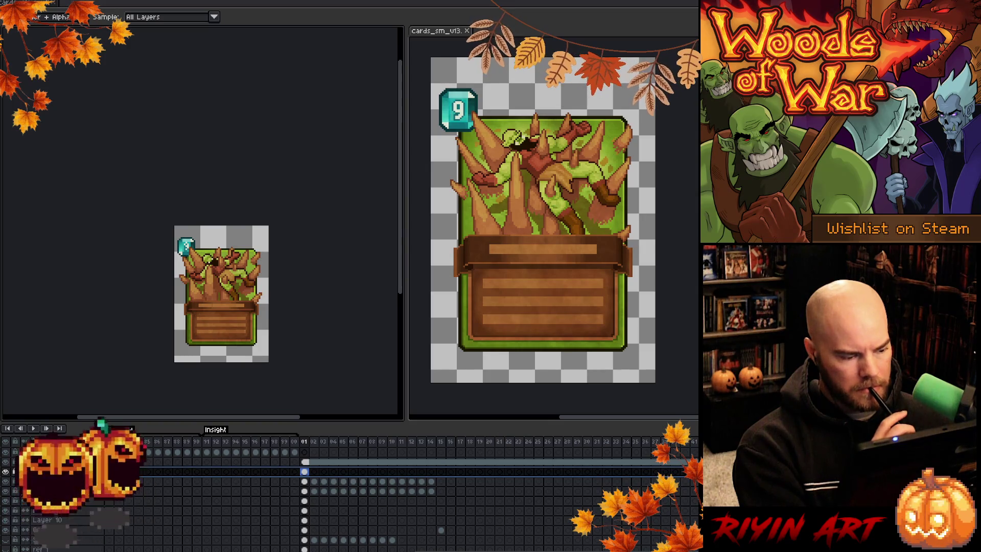
key(shift+p)
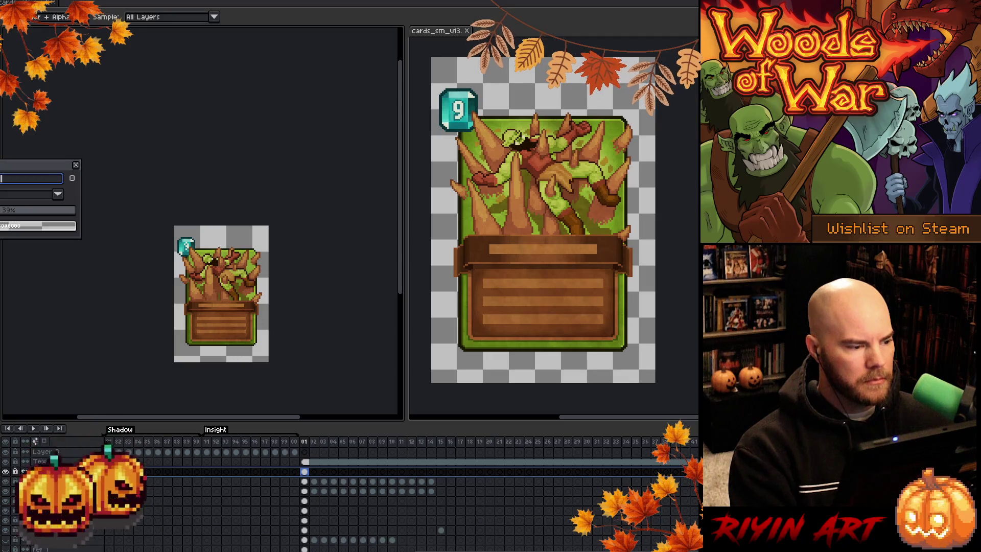
key(Return)
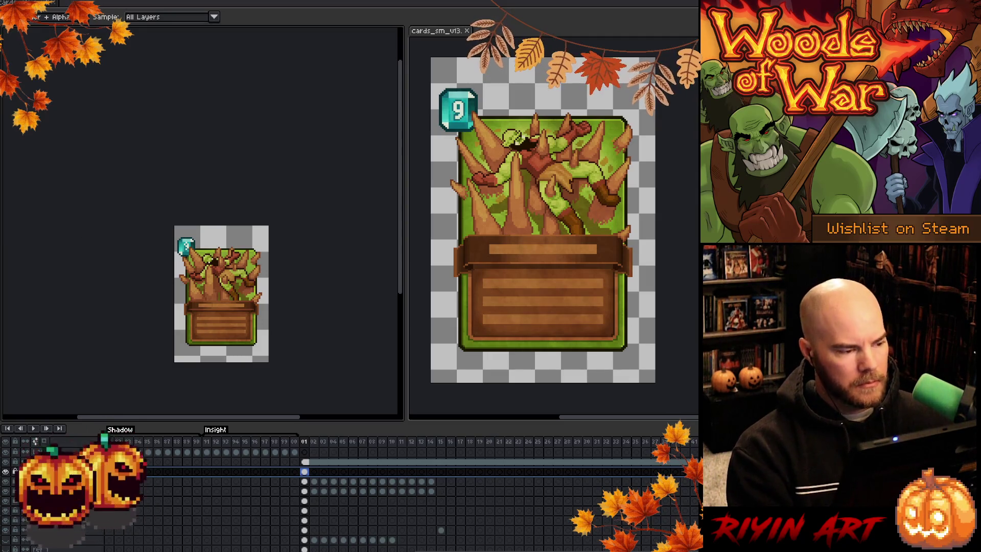
Step: Pan the enlarged card view and bring up the purple meteor card in frame 02
scroll(189, 218, down, 1)
scroll(190, 218, up, 2)
scroll(192, 216, up, 2)
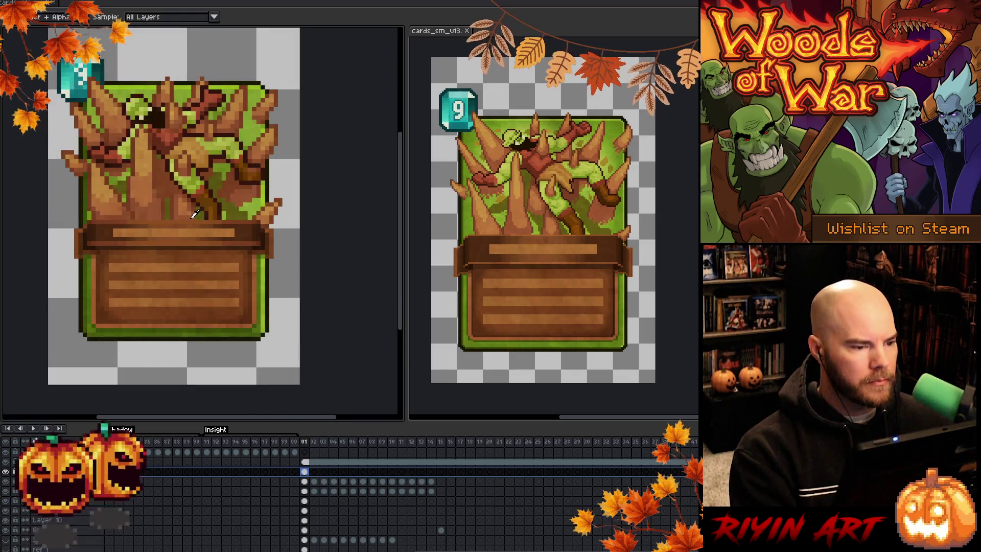
scroll(194, 214, down, 1)
key(v)
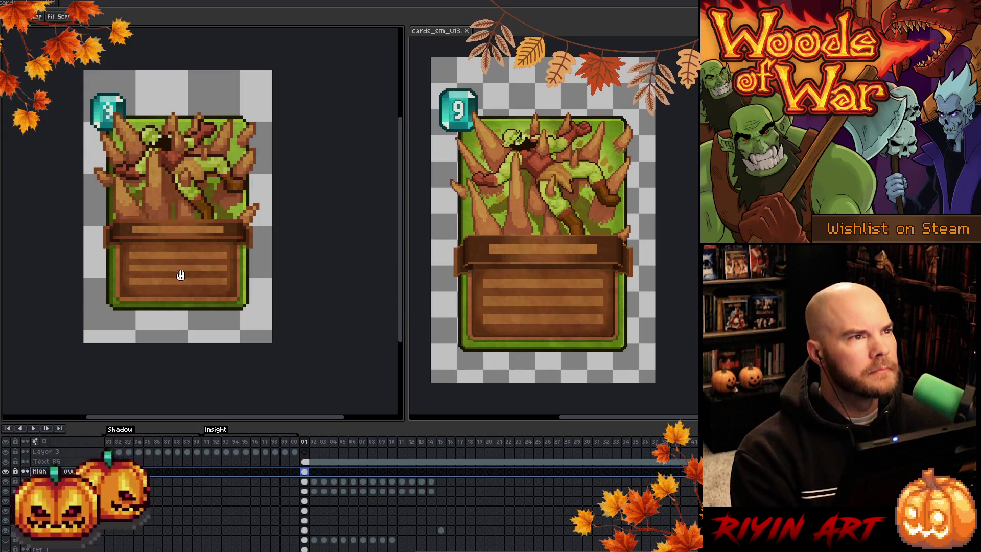
drag(177, 272, 179, 284)
scroll(177, 212, up, 1)
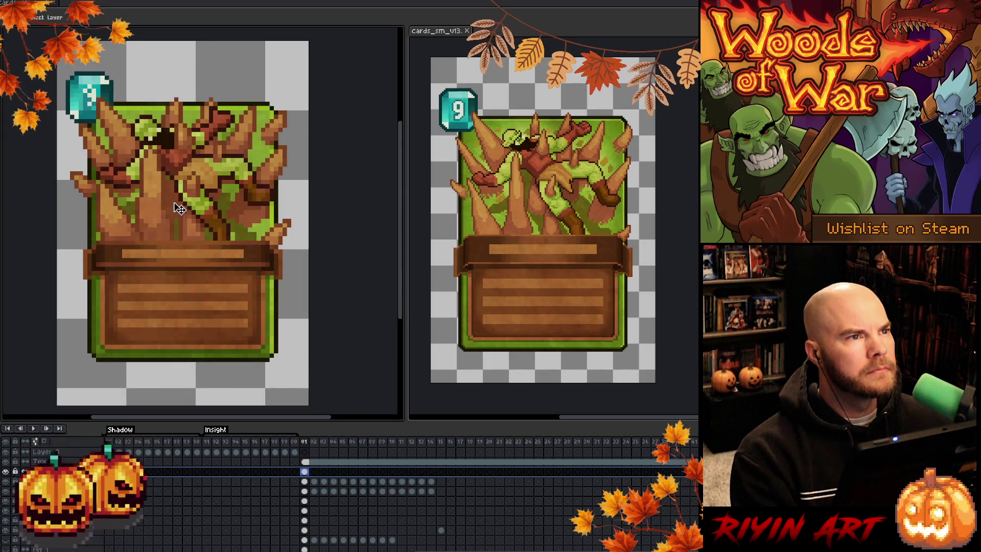
mouse_move(180, 218)
mouse_down()
mouse_move(197, 209)
mouse_move(180, 211)
mouse_up()
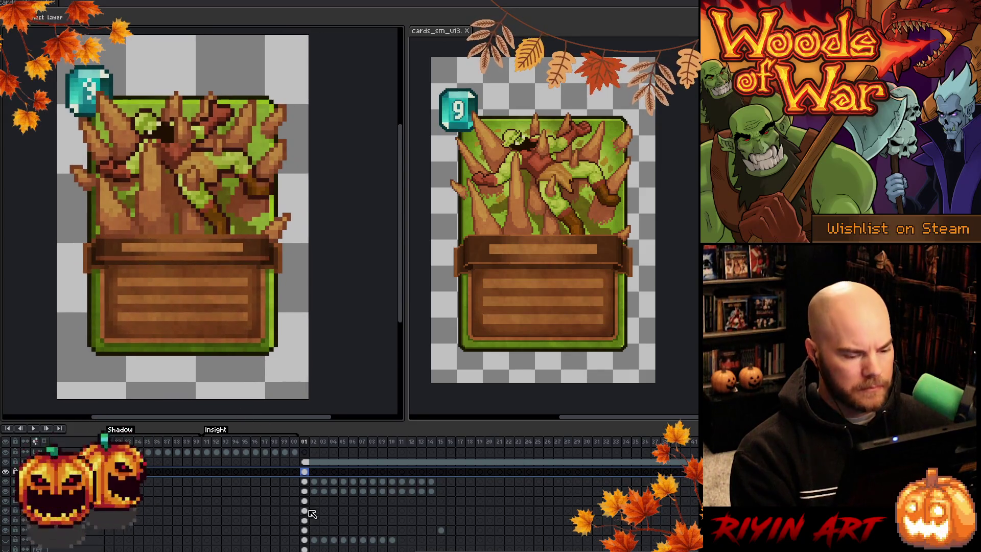
click(314, 482)
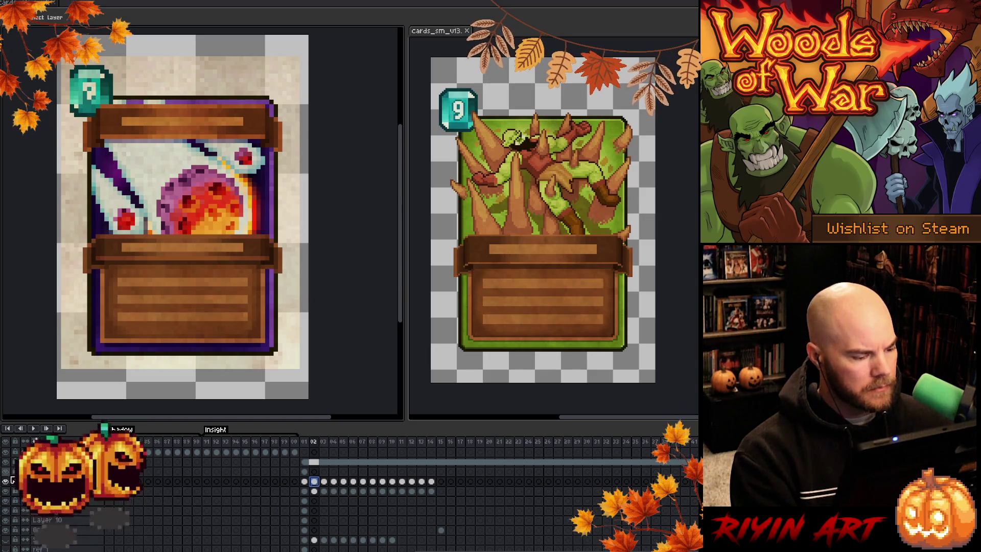
Step: Hide the parchment background layer behind the purple meteor card
click(7, 481)
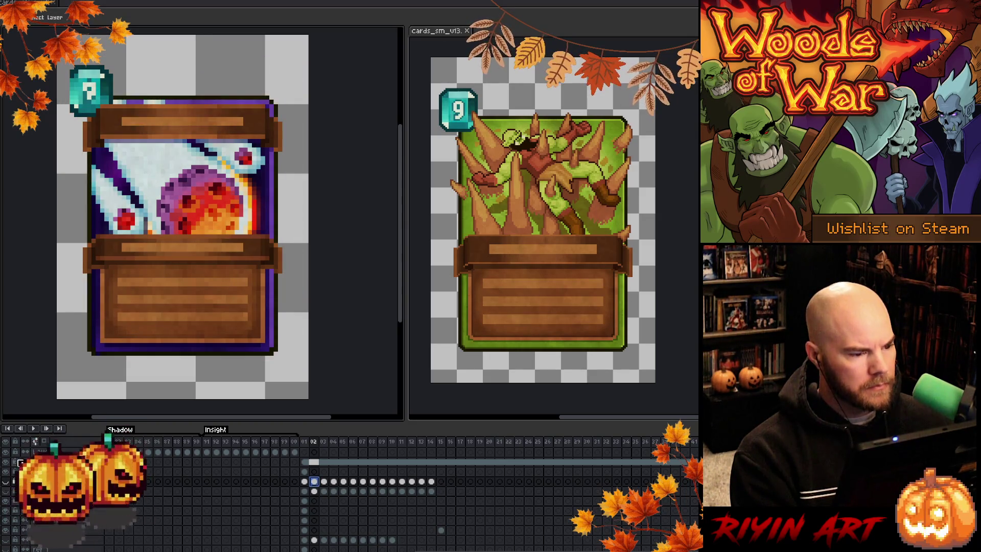
scroll(159, 221, down, 2)
scroll(160, 221, up, 1)
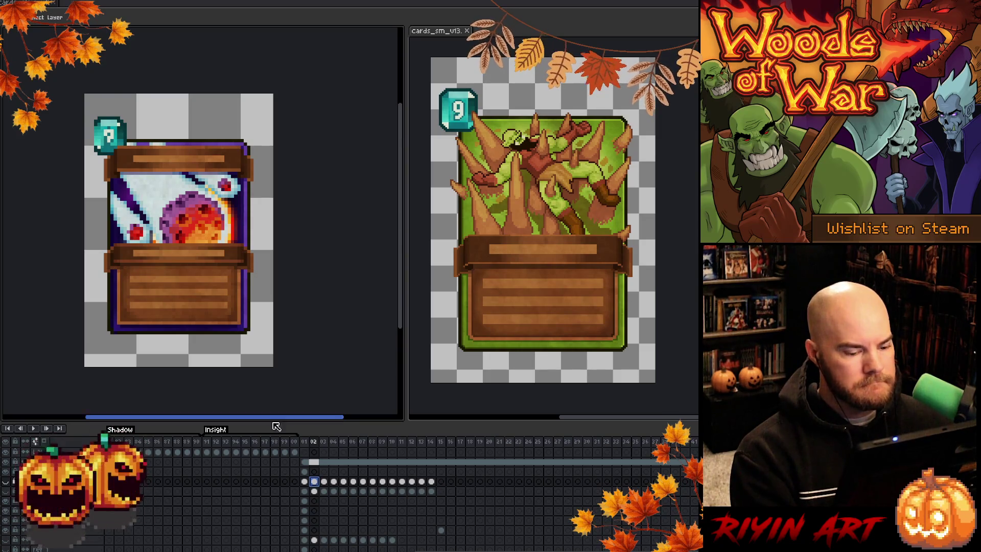
Step: Flip between frame 01 and frame 02 cels to compare the root and meteor cards
click(305, 472)
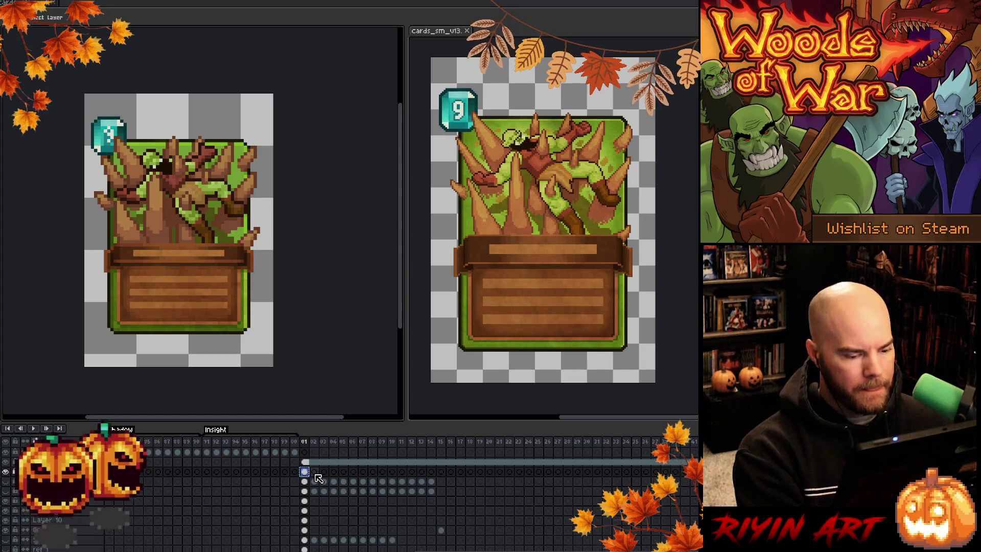
click(314, 472)
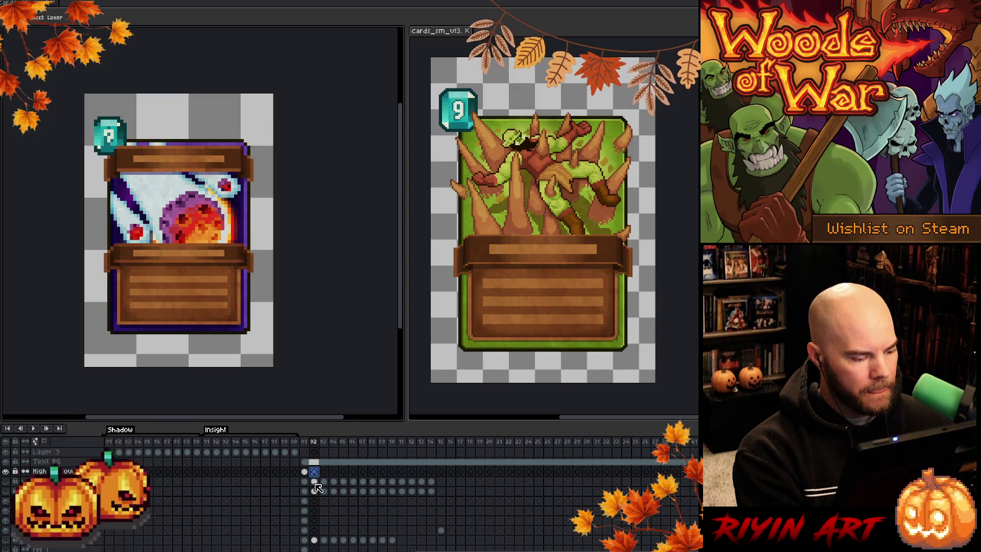
click(305, 531)
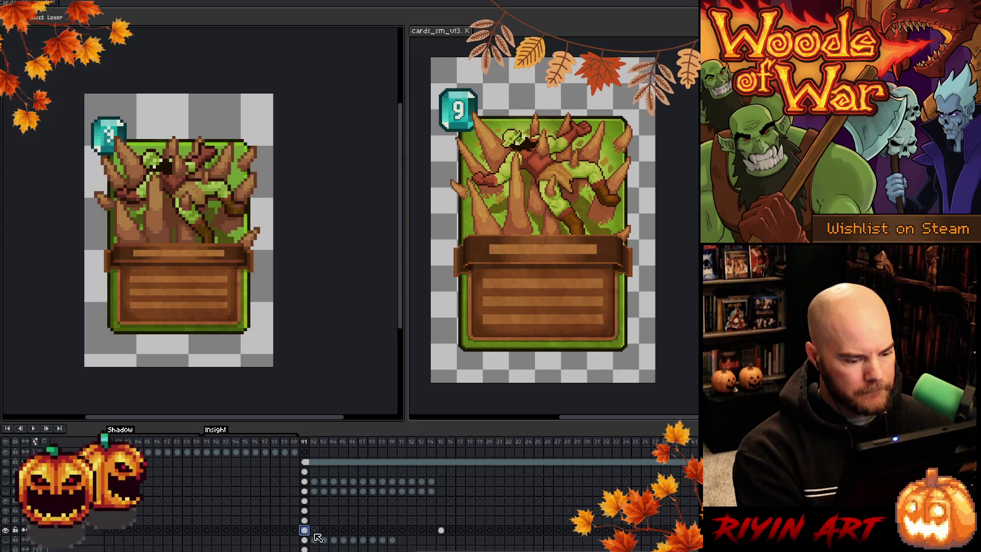
click(315, 531)
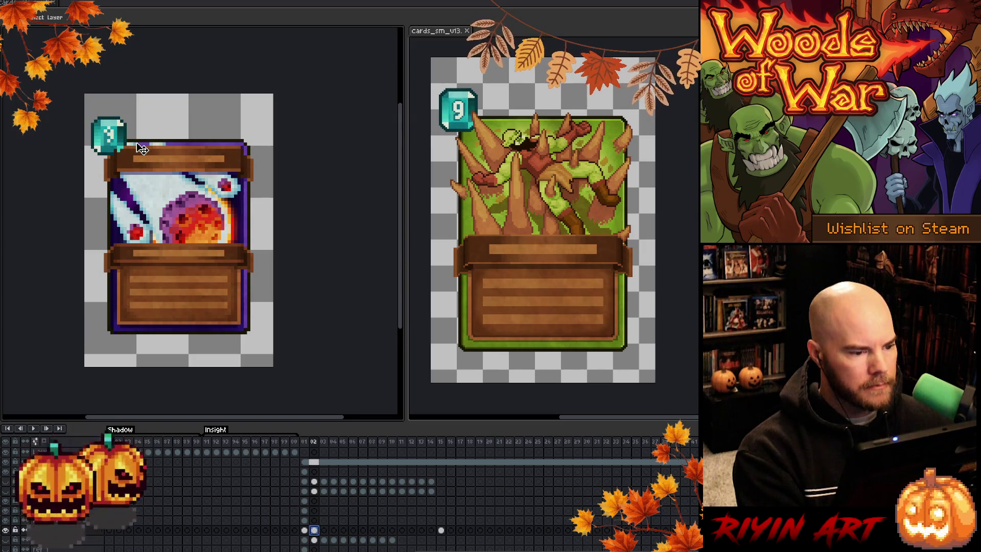
scroll(143, 149, up, 1)
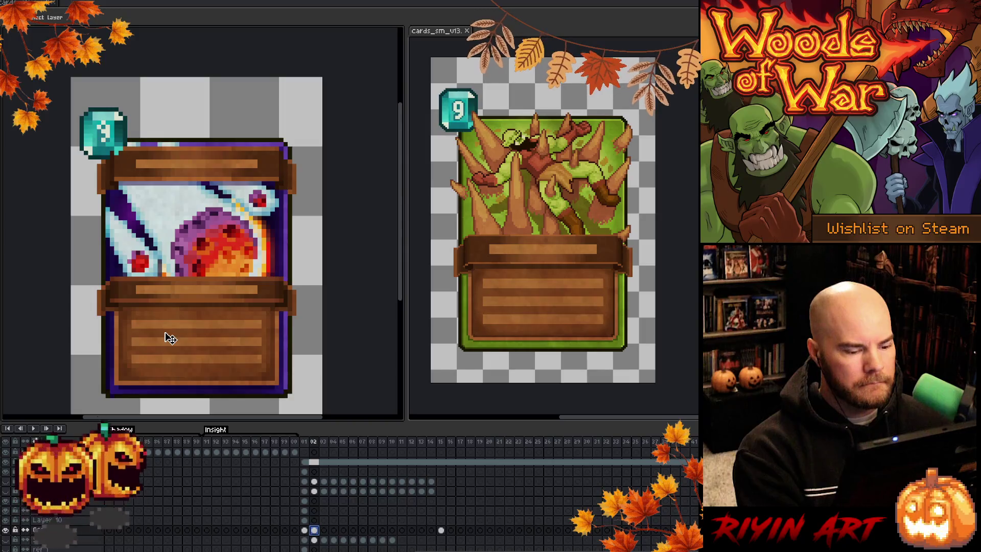
scroll(311, 533, down, 2)
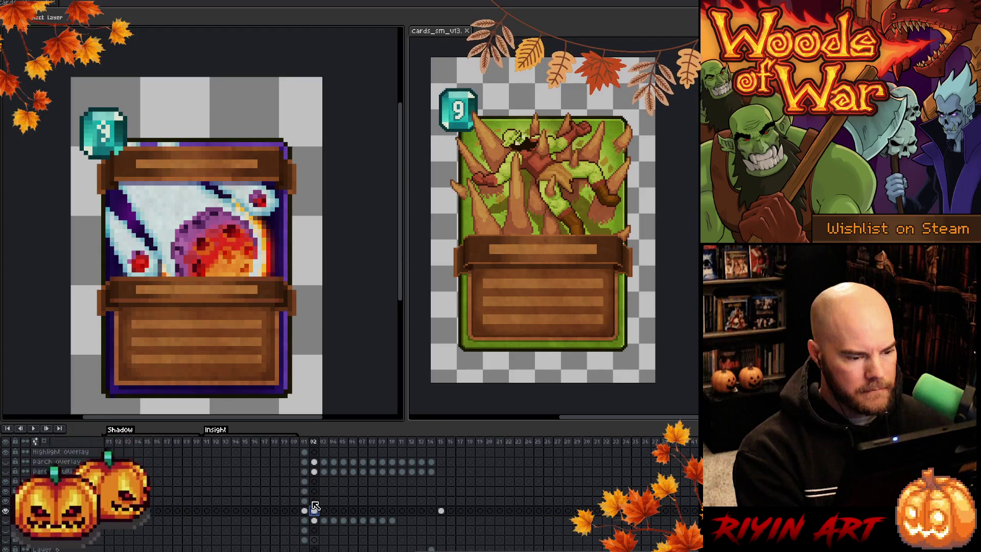
scroll(310, 491, up, 3)
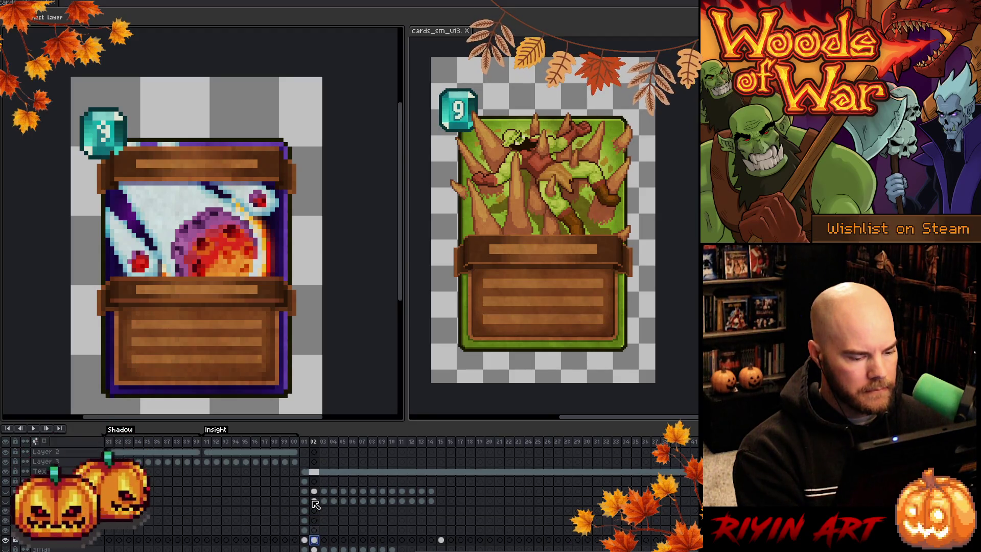
right_click(314, 472)
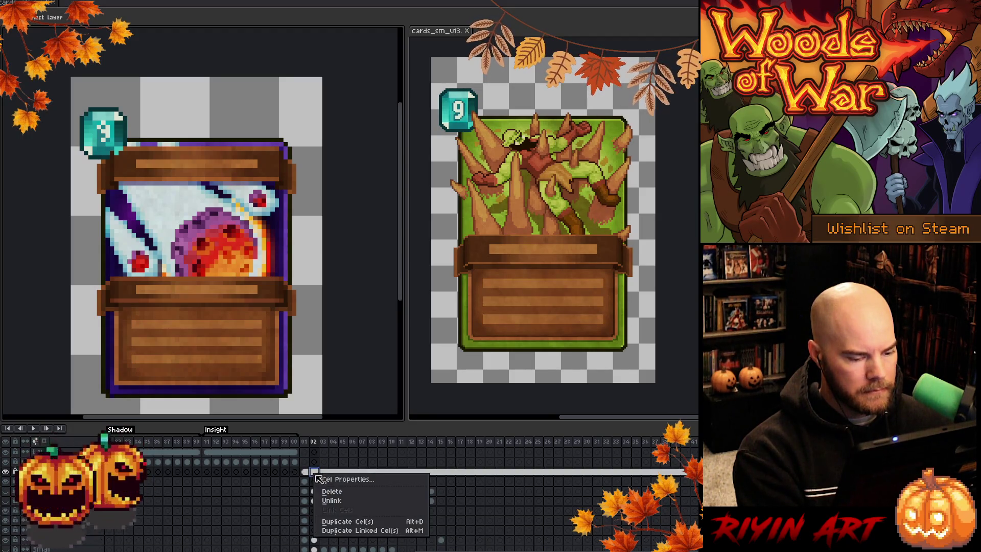
Step: Unlink the meteor card's banner cel and toggle the middle banner to compare the art beneath
click(331, 500)
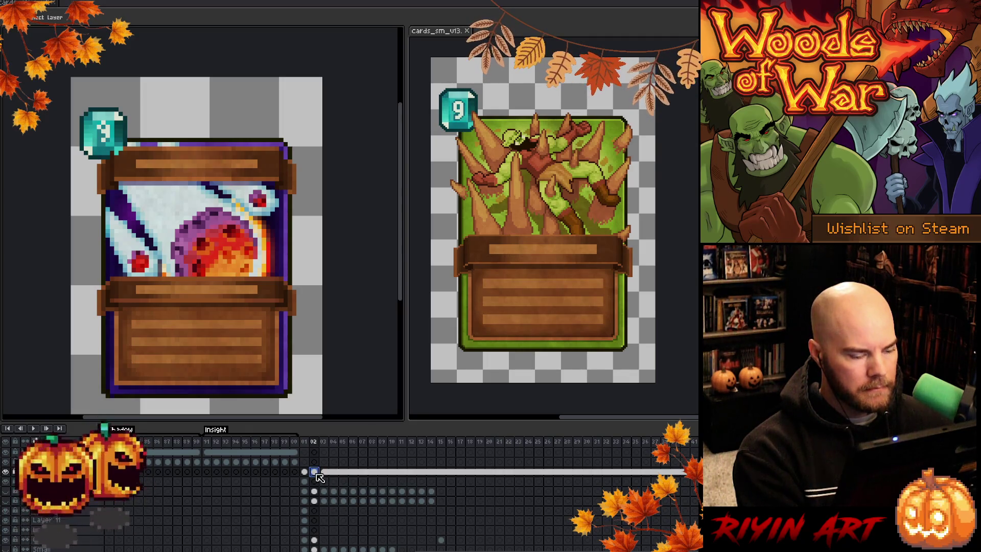
click(7, 472)
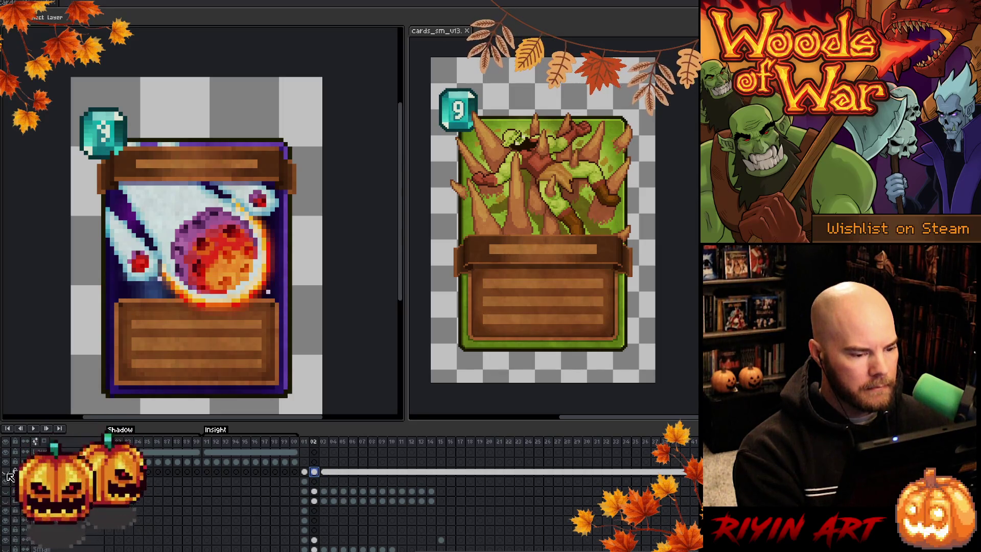
click(8, 473)
click(8, 473)
click(8, 472)
click(7, 473)
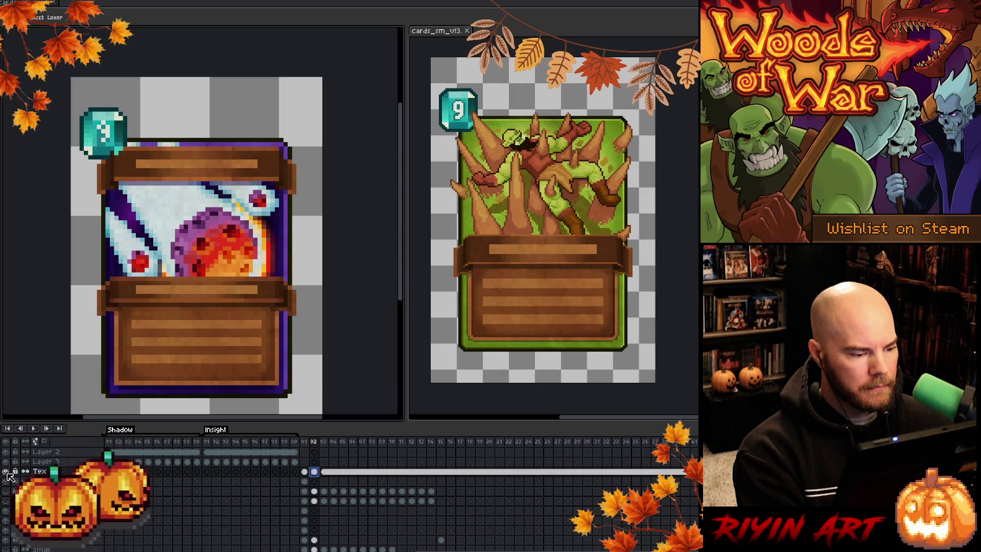
click(8, 472)
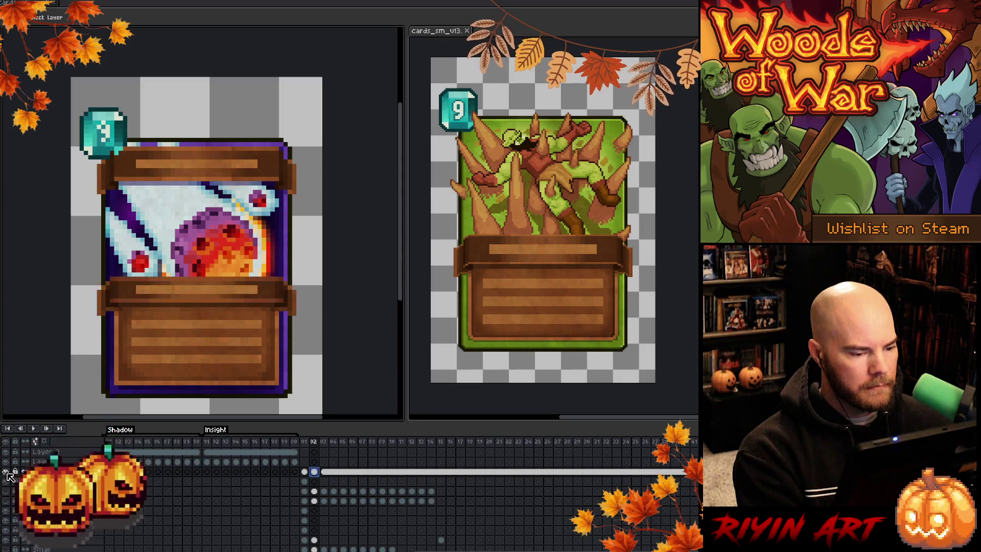
click(8, 473)
click(8, 473)
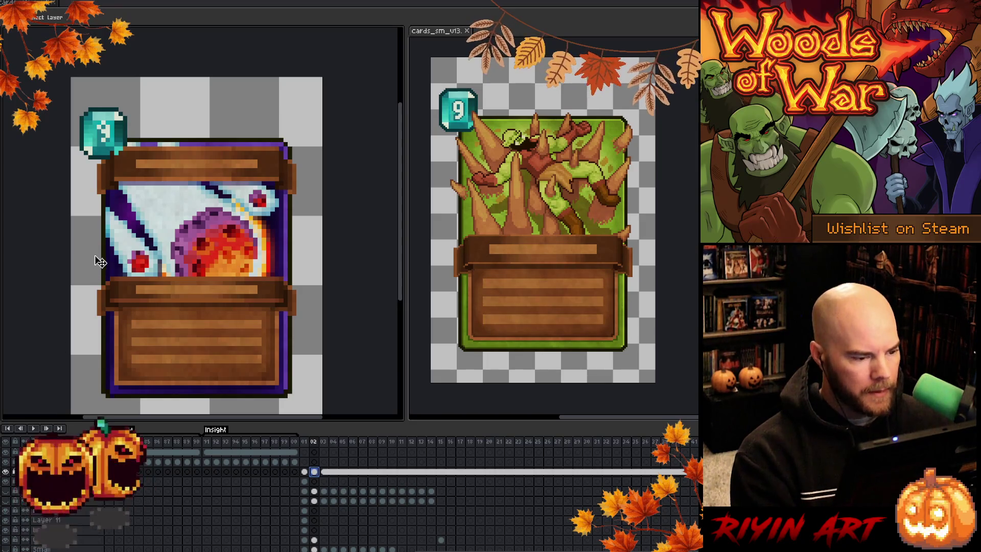
Step: Marquee-select the middle wooden banner strip and nudge it upward
key(m)
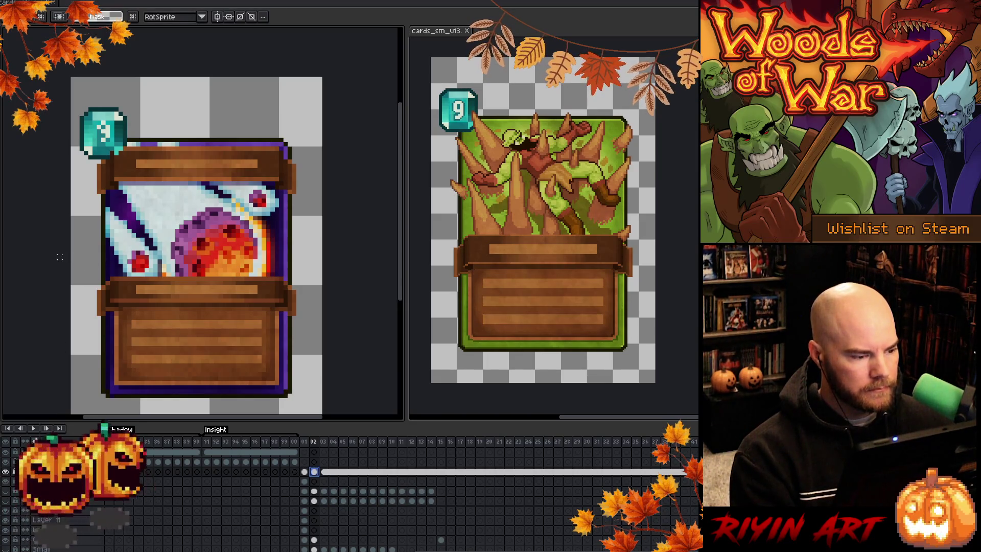
mouse_move(80, 265)
mouse_down()
mouse_move(295, 294)
mouse_move(299, 305)
mouse_up()
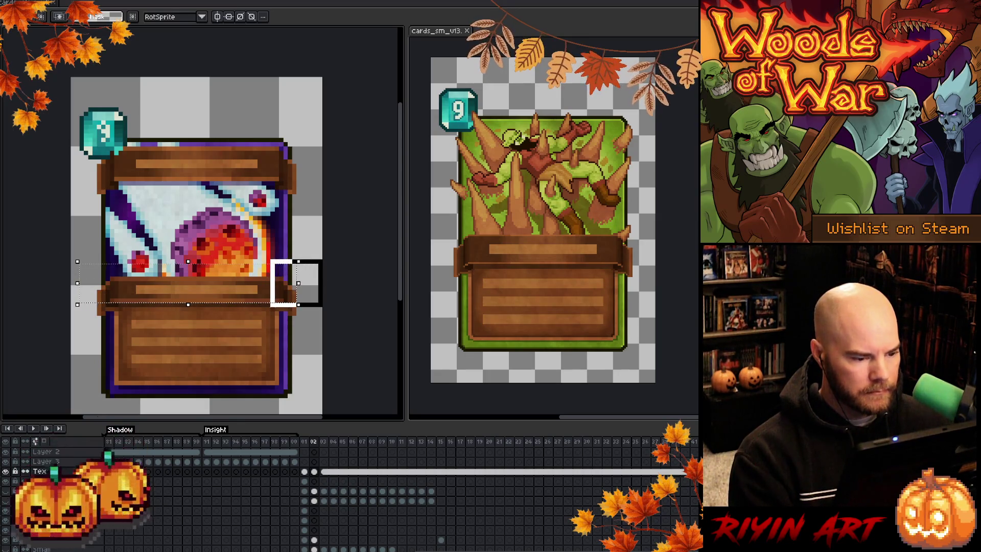
drag(298, 283, 324, 285)
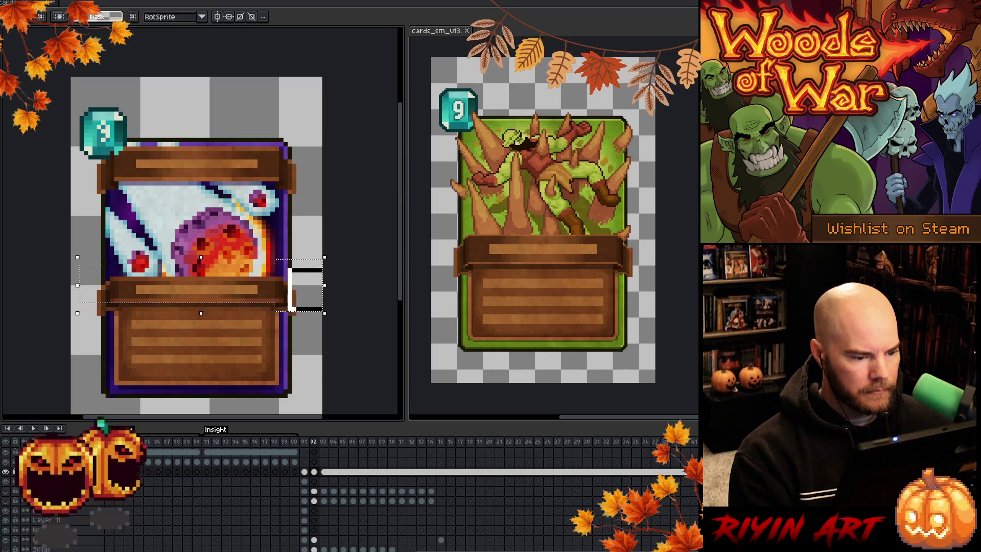
drag(325, 314, 324, 318)
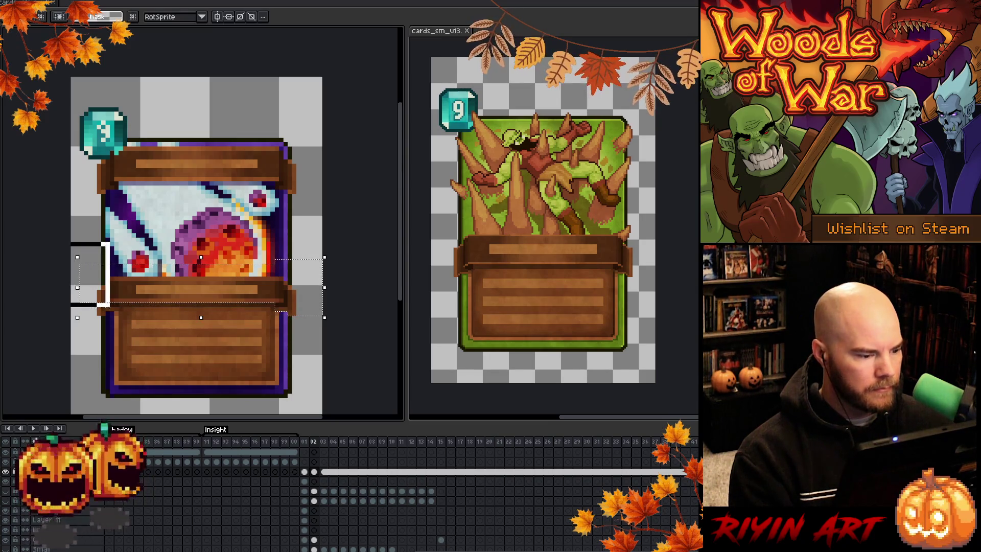
drag(78, 257, 69, 226)
key(Up)
key(Up)
key(Up)
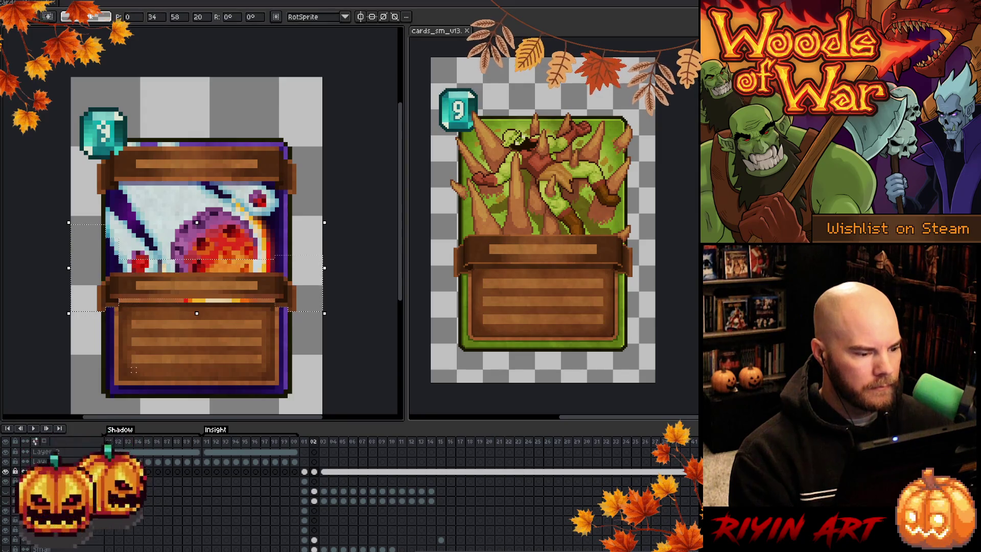
Step: Move the middle banner further up to the card's top edge and commit it
key(Up)
key(Up)
key(Up)
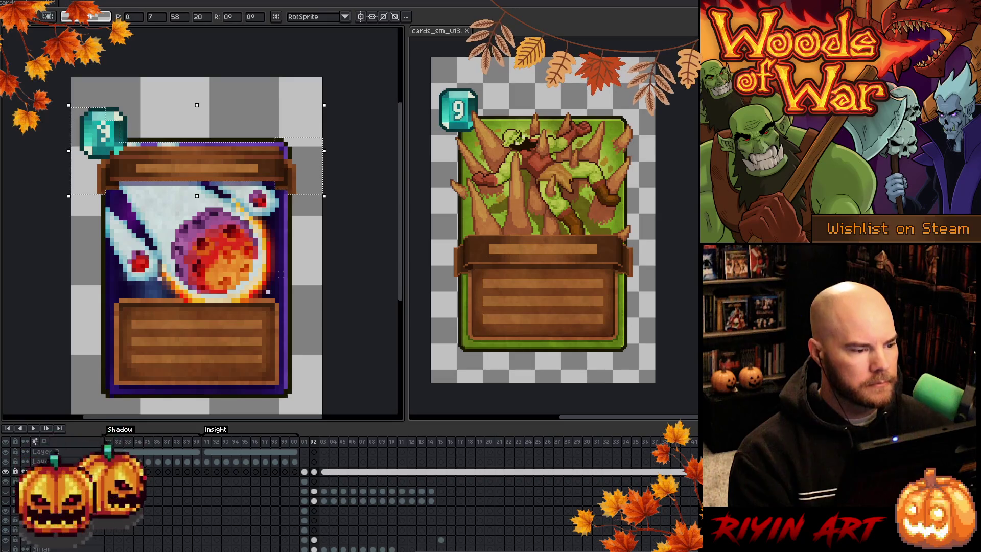
key(Up)
key(Up)
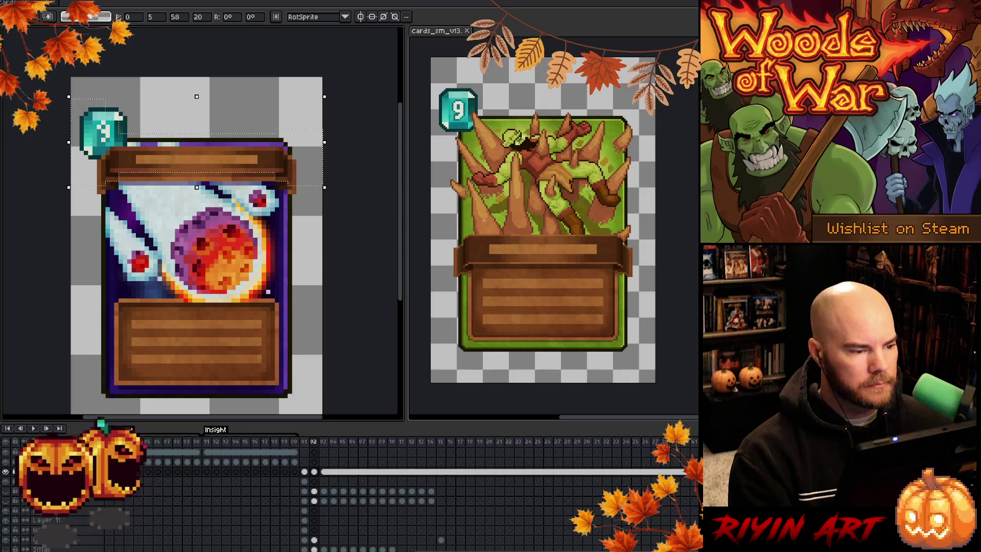
key(ctrl+d)
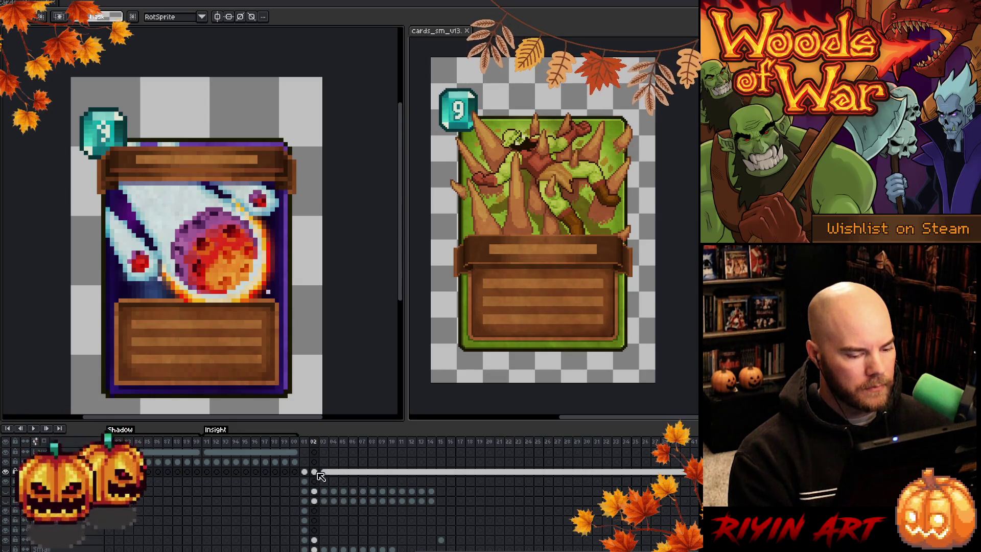
Step: Select the header banner and nudge it down one pixel
mouse_move(71, 100)
mouse_down()
mouse_move(226, 192)
mouse_move(321, 210)
mouse_up()
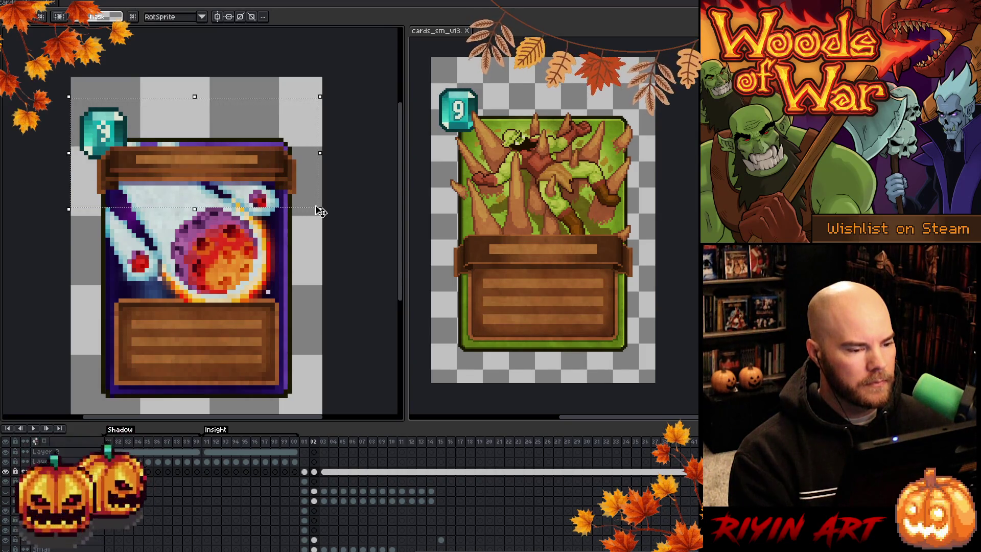
key(Down)
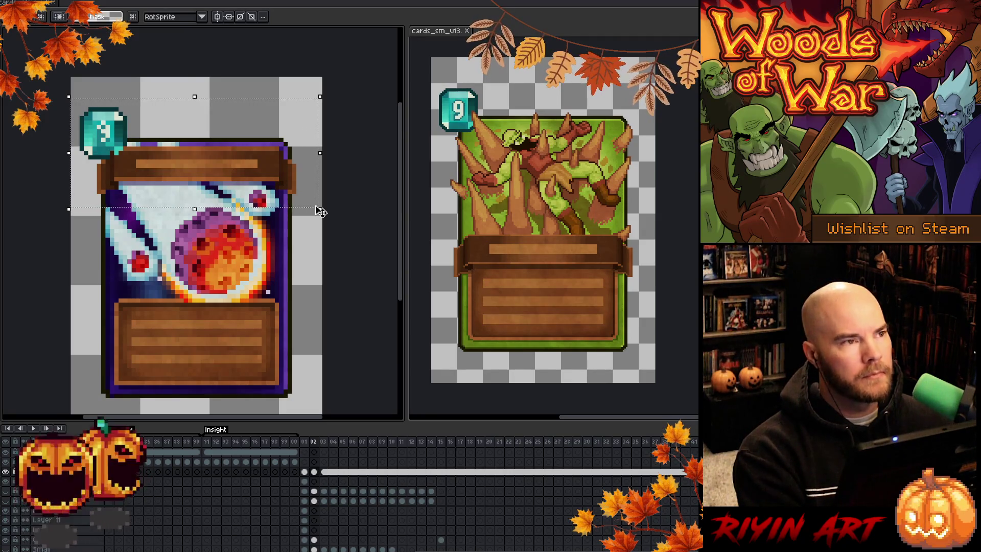
key(Up)
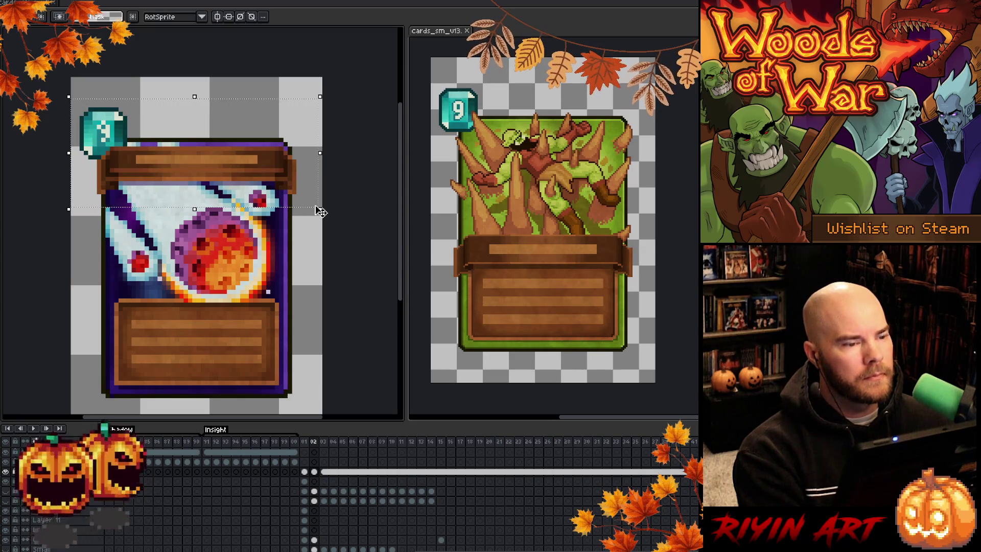
key(Down)
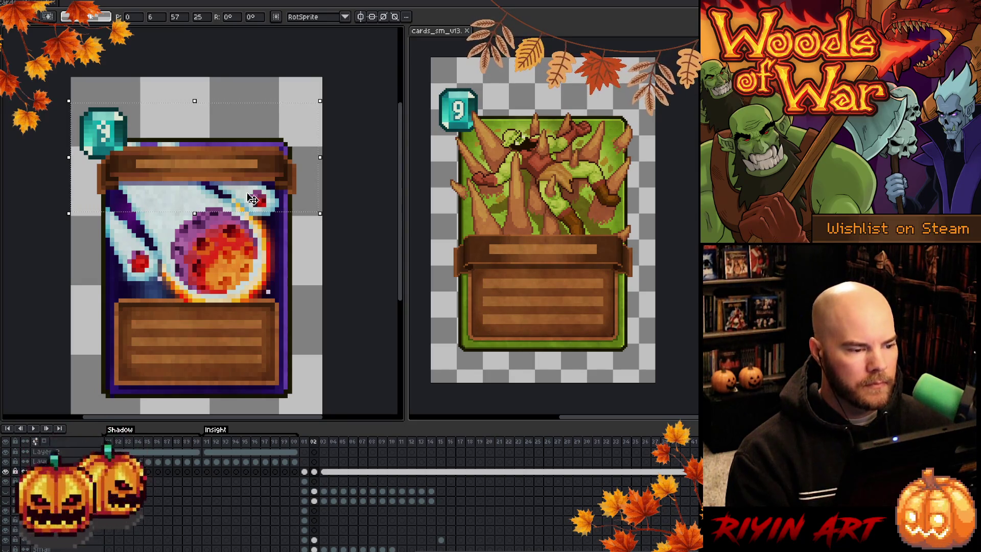
click(333, 261)
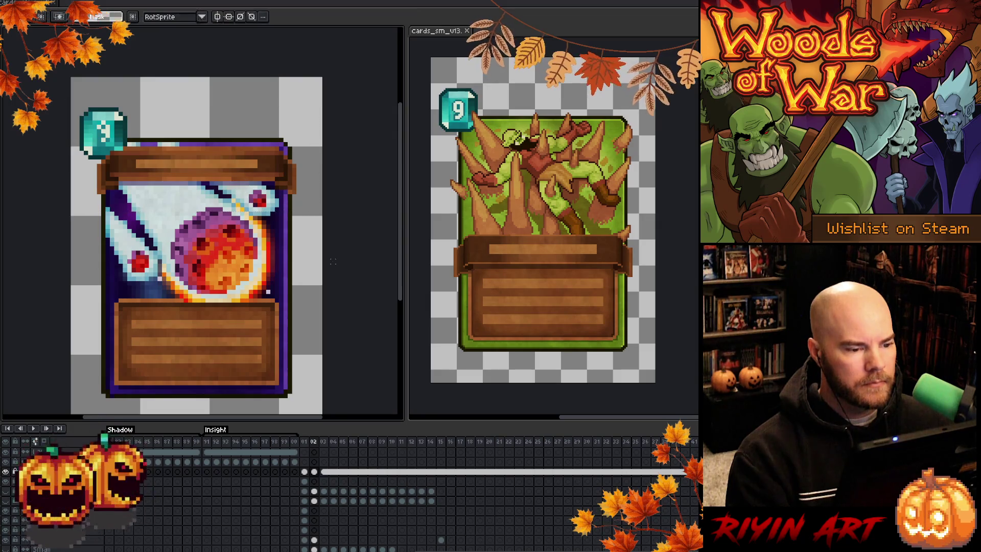
Step: Toggle the lower art layers to show the blue-tinted starry orb variant
click(318, 540)
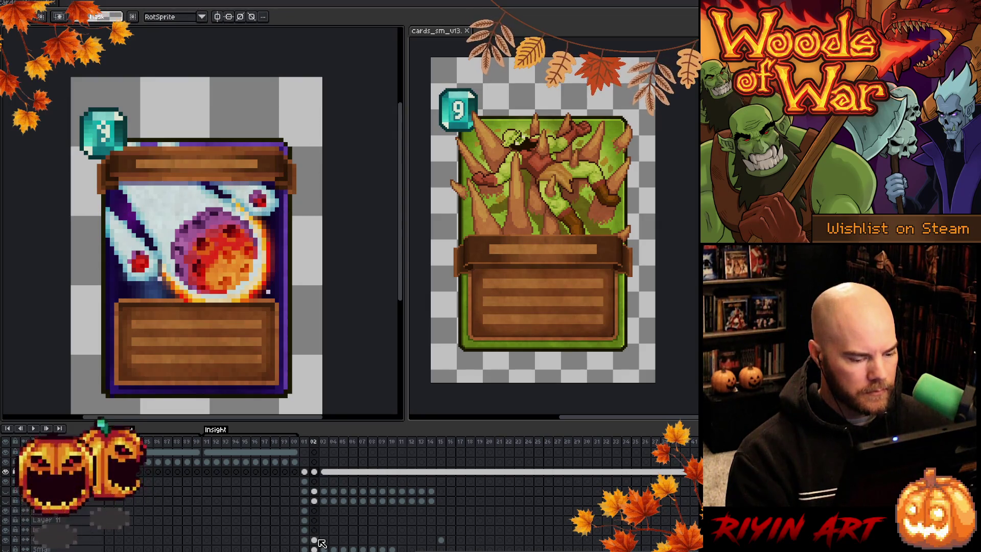
scroll(321, 542, down, 2)
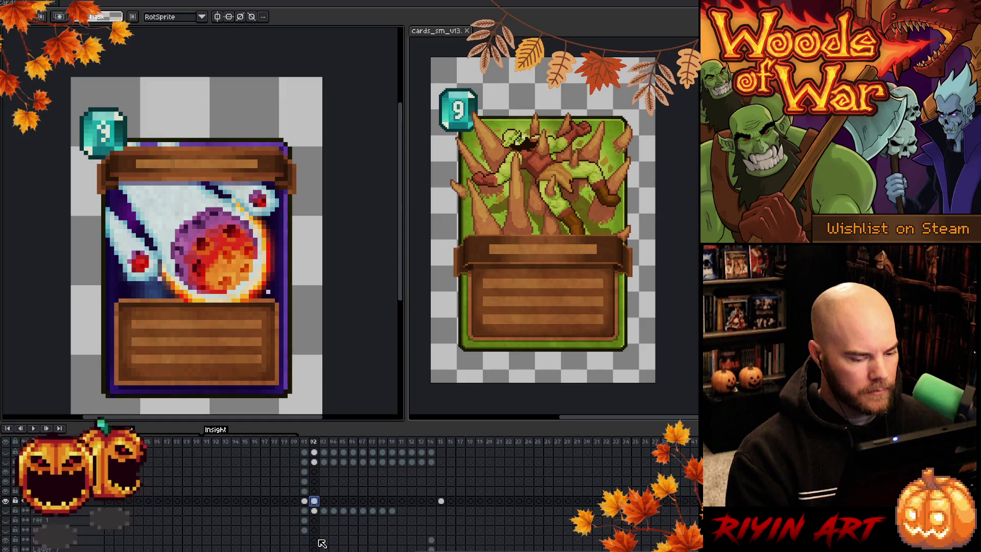
click(315, 511)
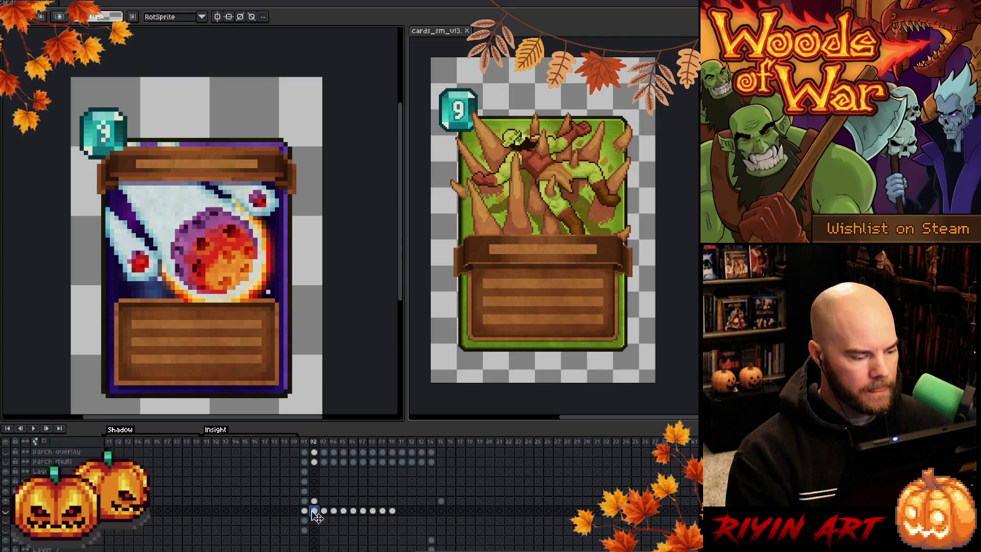
click(7, 511)
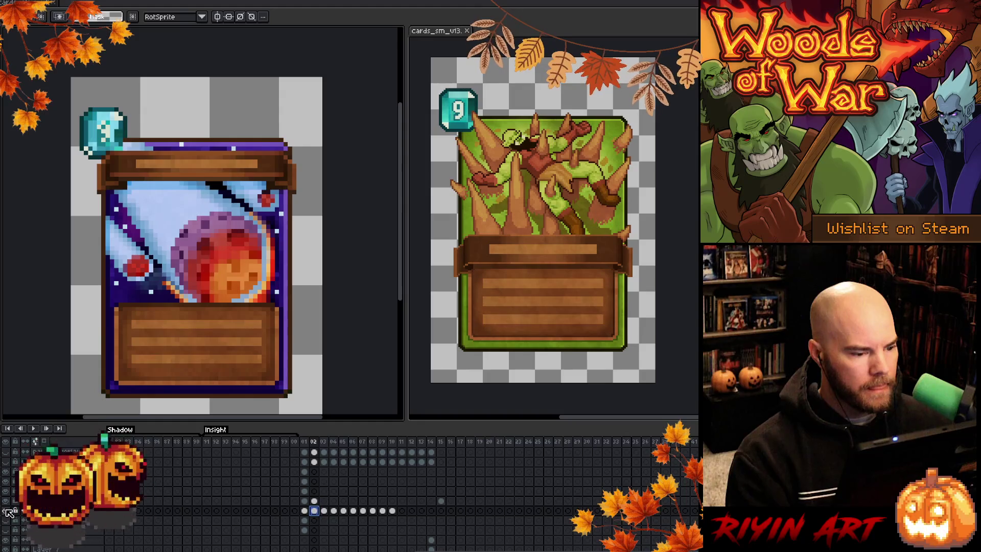
click(8, 512)
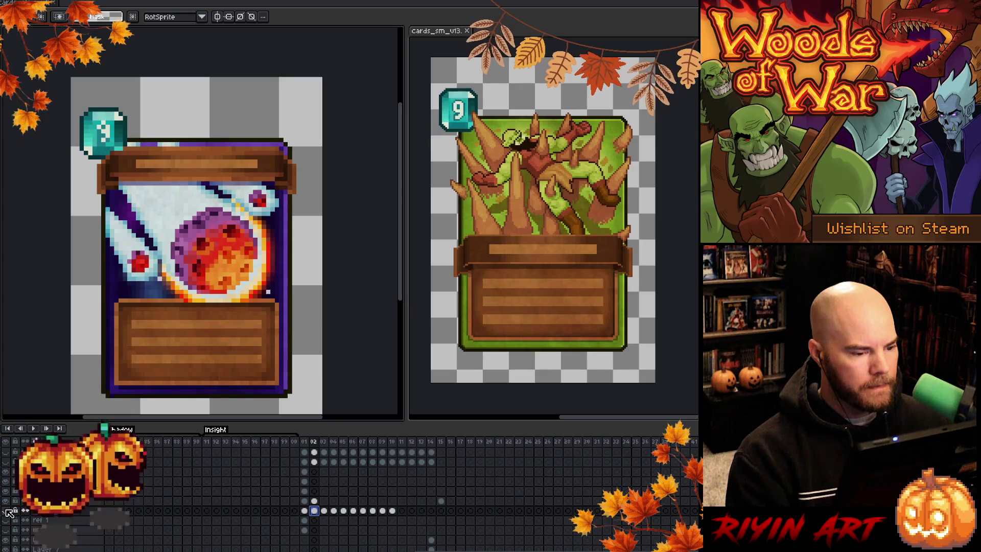
click(7, 511)
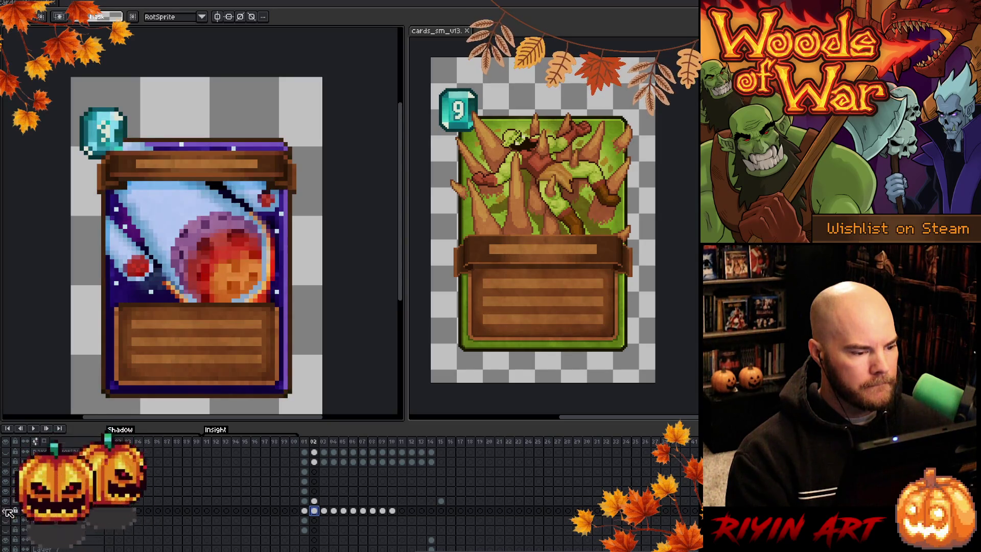
click(5, 511)
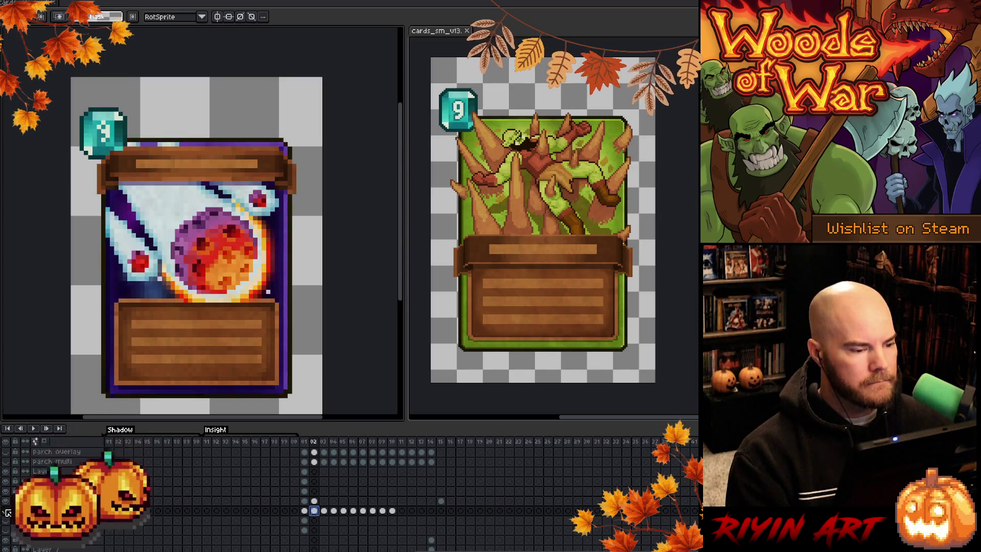
click(7, 512)
click(8, 512)
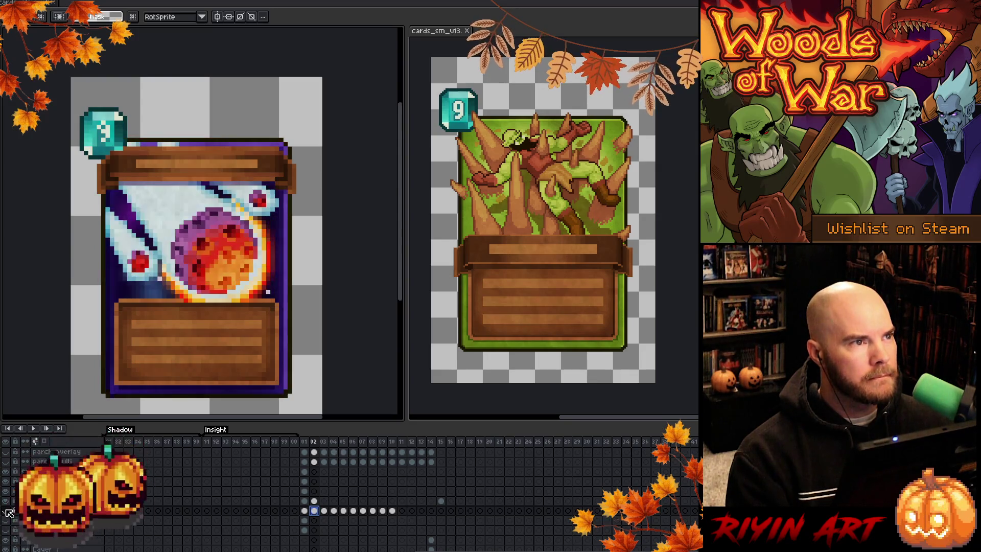
click(7, 511)
click(7, 511)
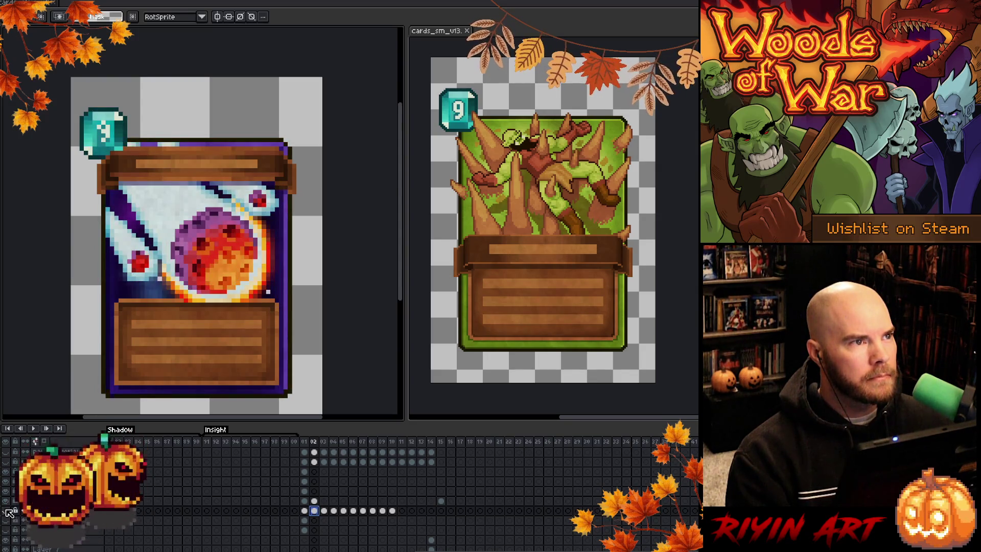
click(8, 512)
click(8, 511)
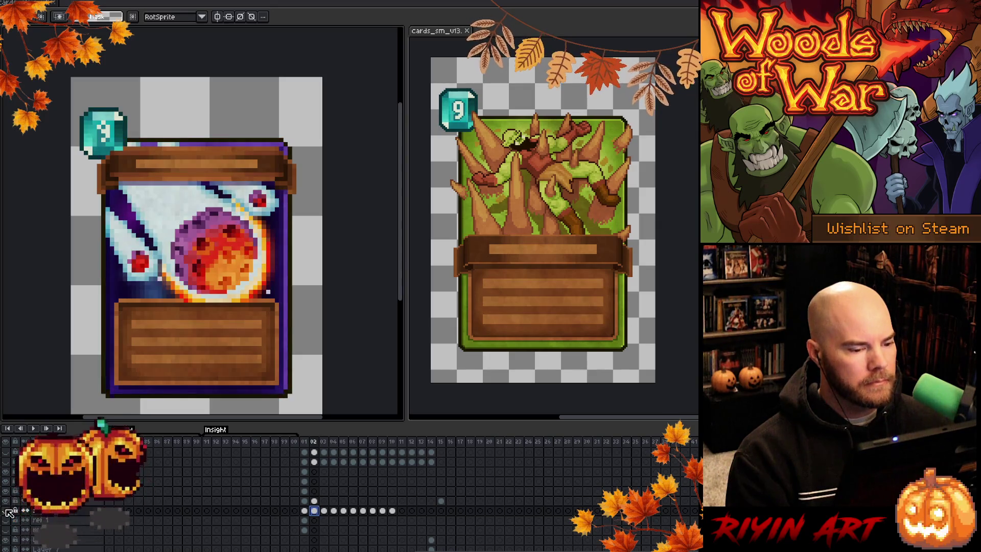
click(7, 512)
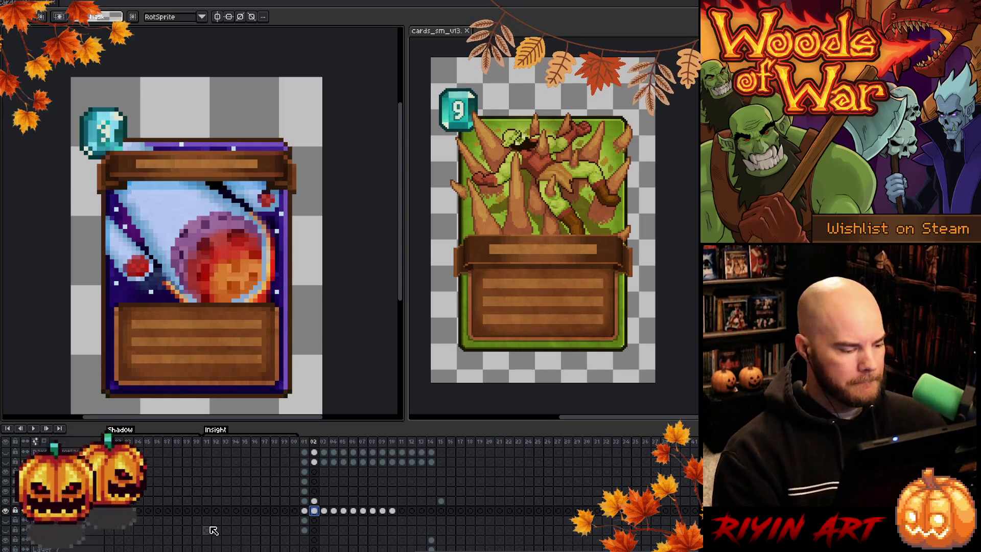
scroll(286, 508, up, 3)
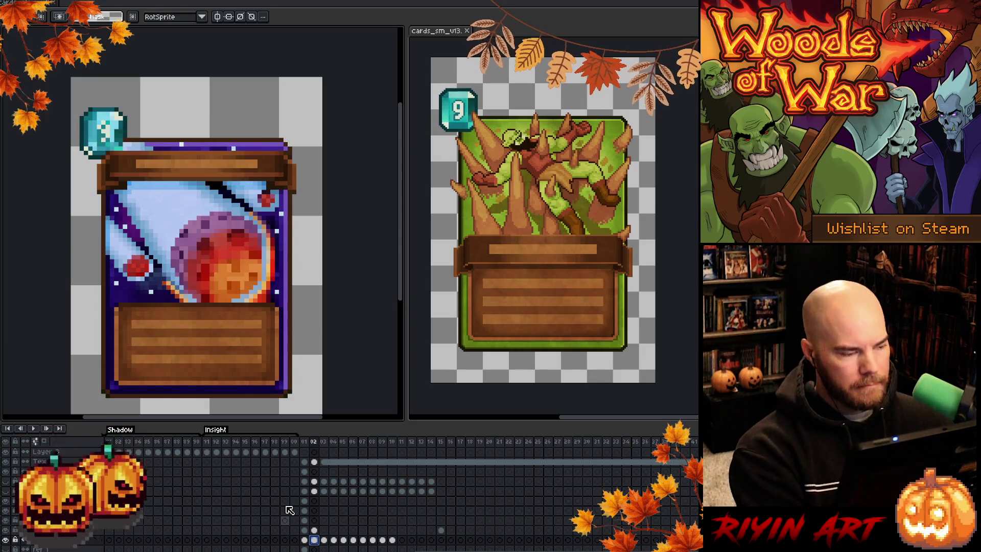
scroll(307, 532, down, 4)
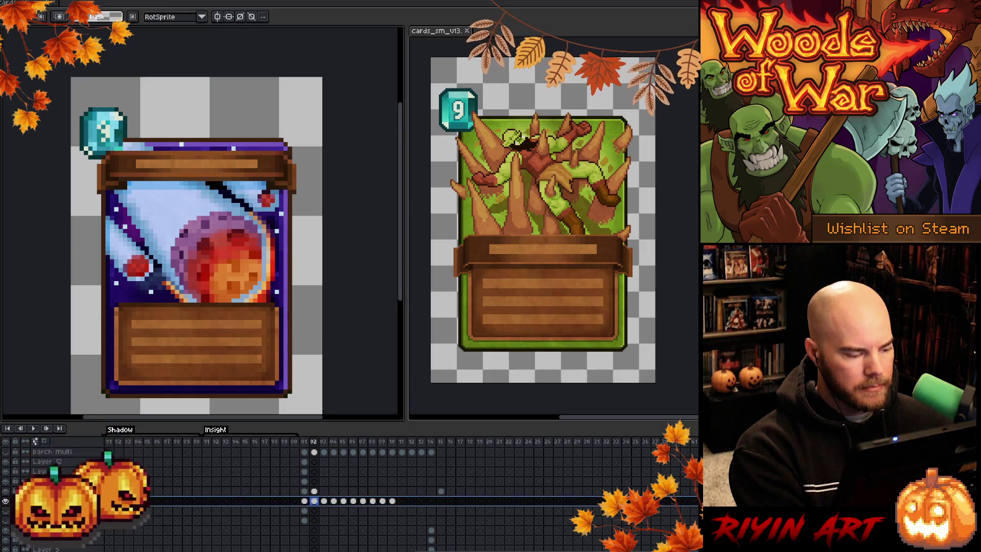
drag(317, 503, 317, 513)
Step: Inspect the moved cel and toggle the layer above to confirm the gem lost its number
click(316, 511)
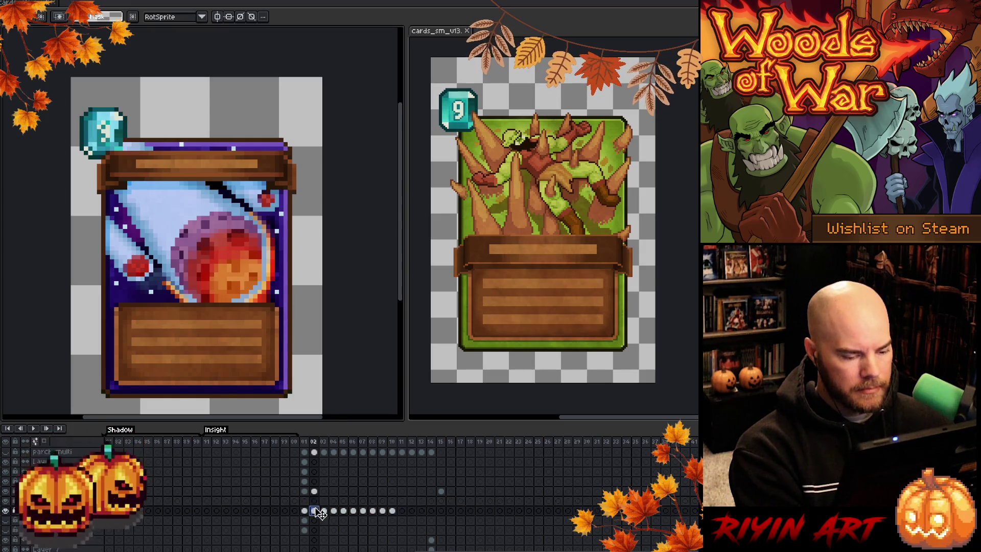
click(315, 502)
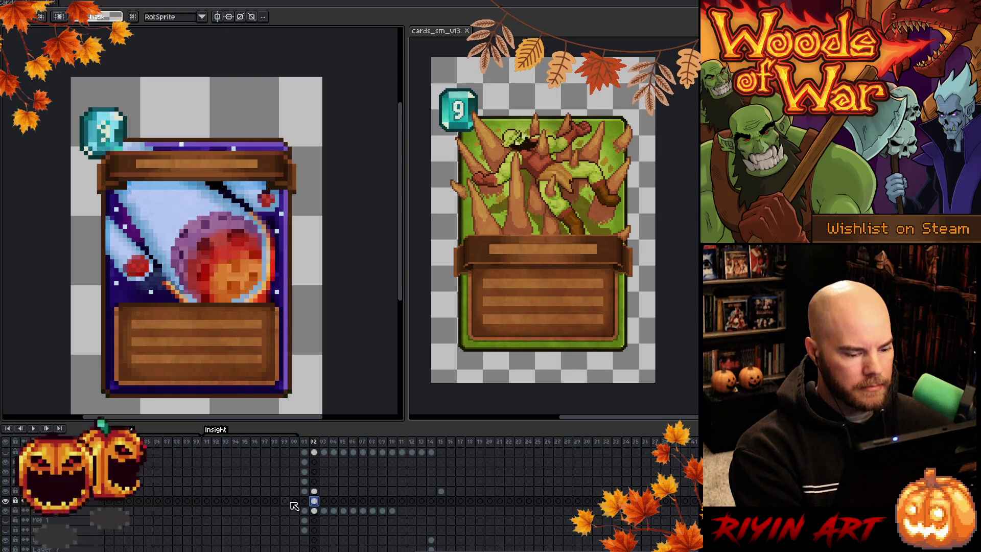
click(5, 501)
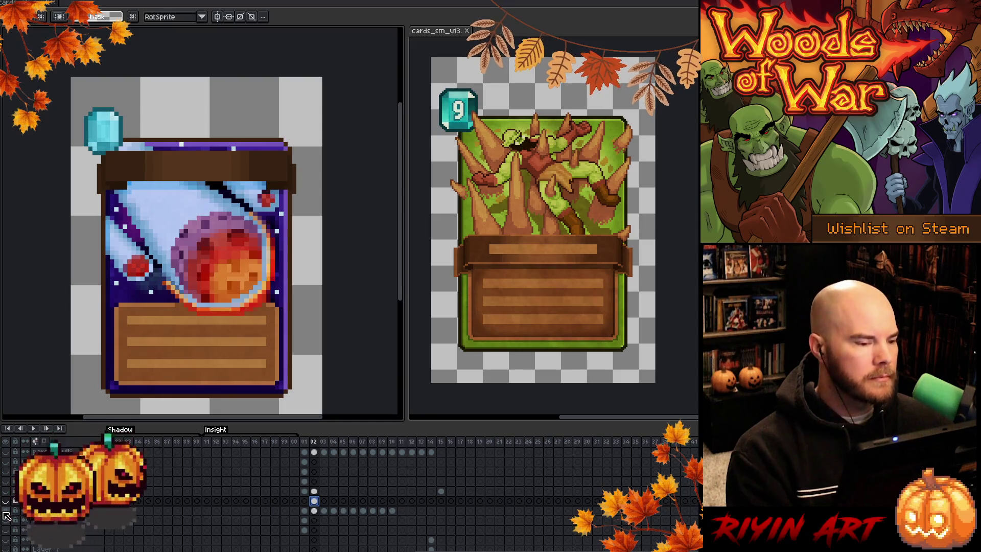
click(5, 515)
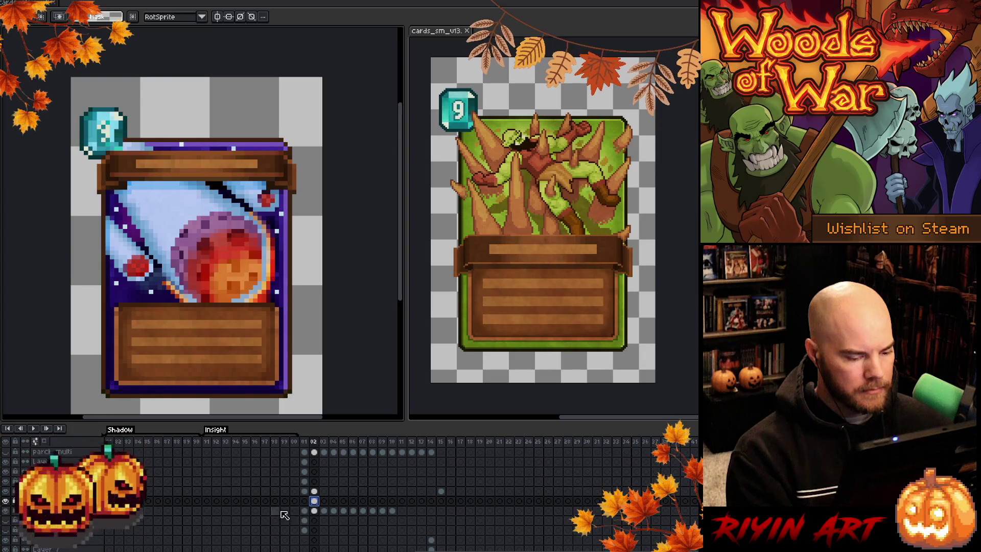
click(77, 501)
scroll(69, 522, up, 2)
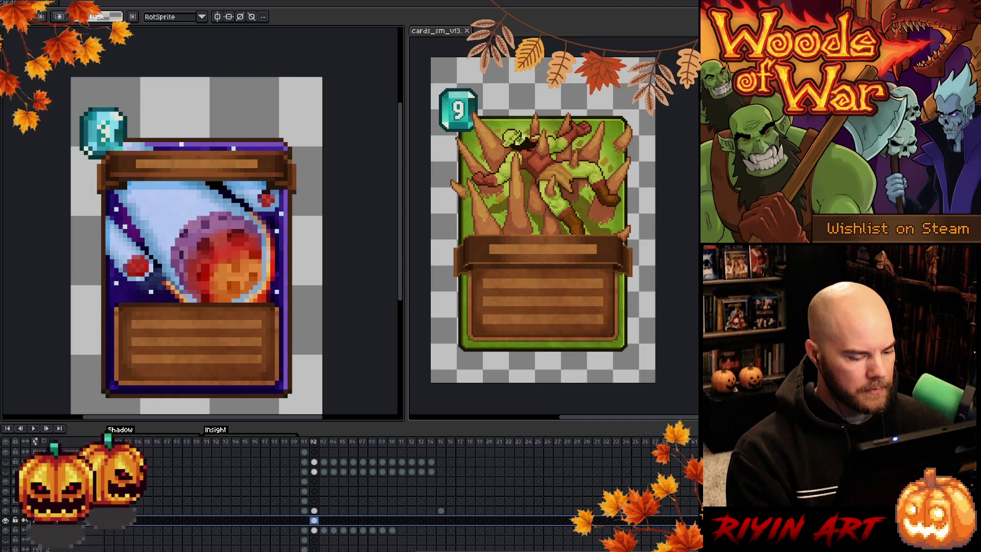
Step: Select the frame 02 cels on both layers and open the layer's properties
click(315, 501)
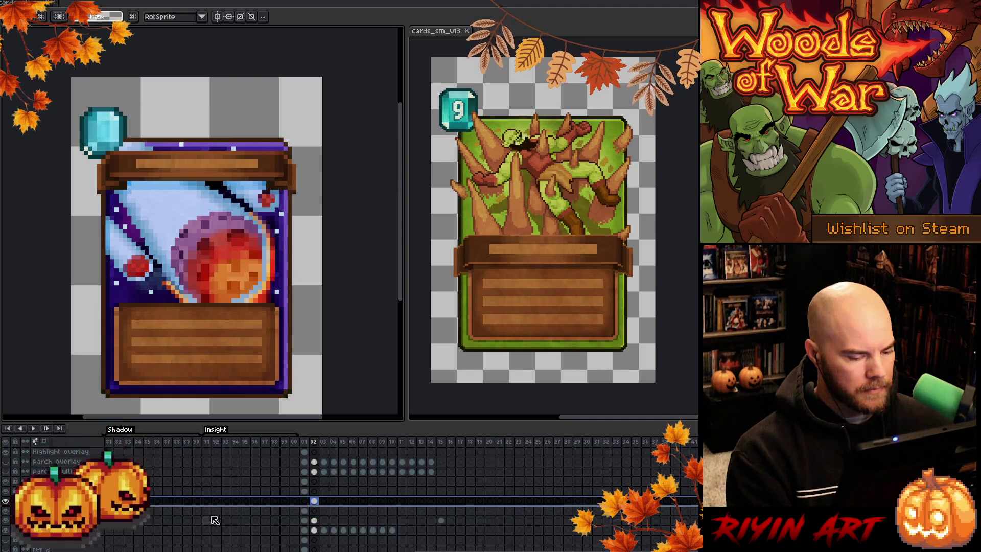
click(315, 511)
click(316, 501)
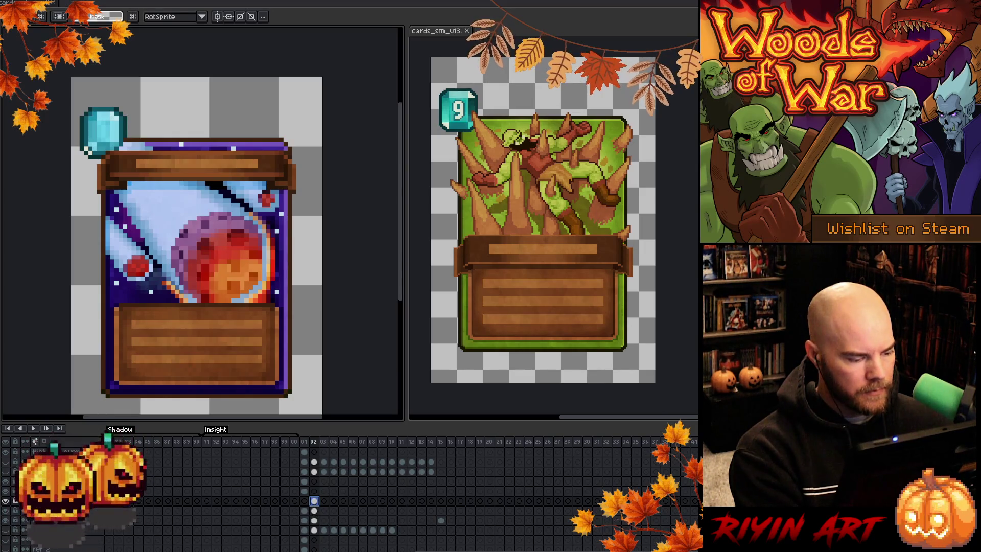
double_click(56, 510)
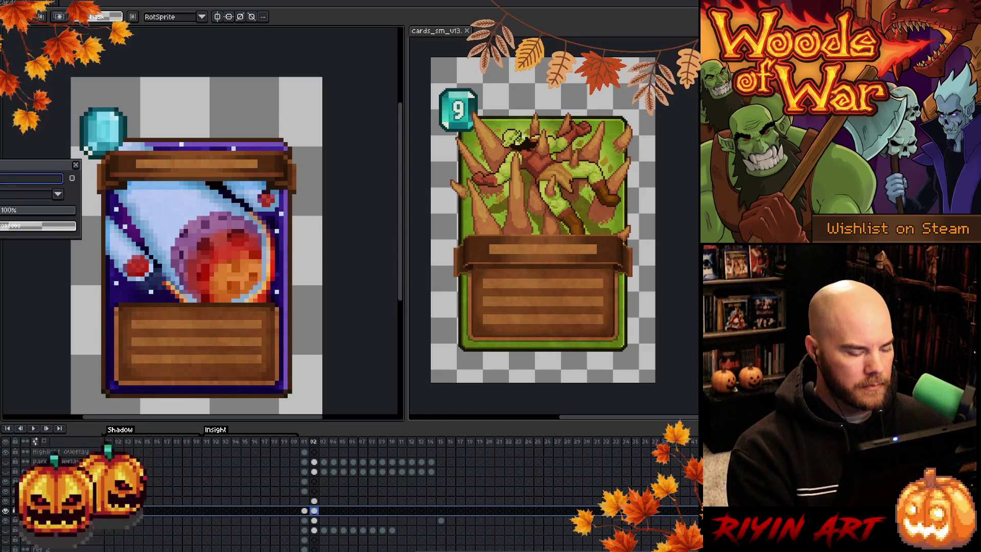
Step: Move up one layer and reopen Layer Properties for the overlay layer
key(Return)
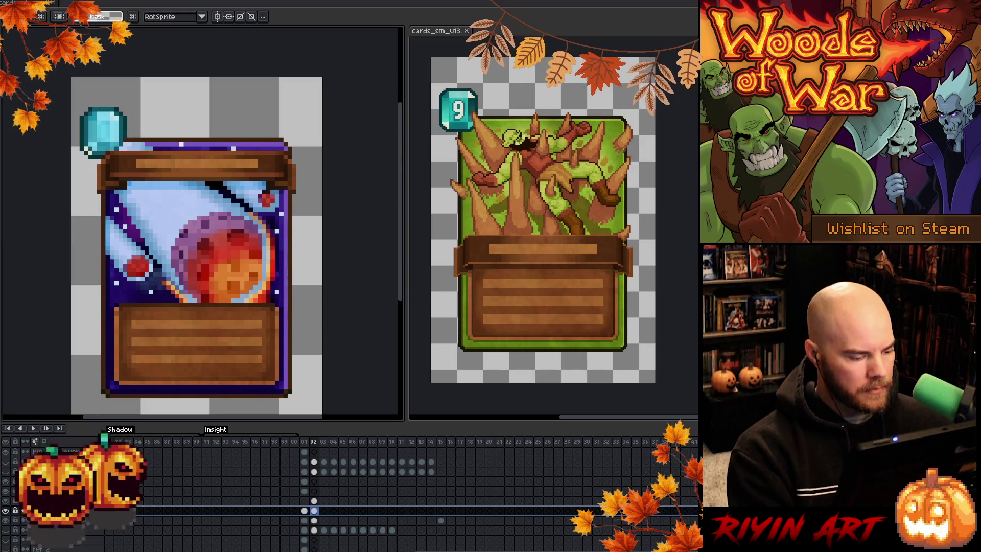
key(Up)
key(shift+p)
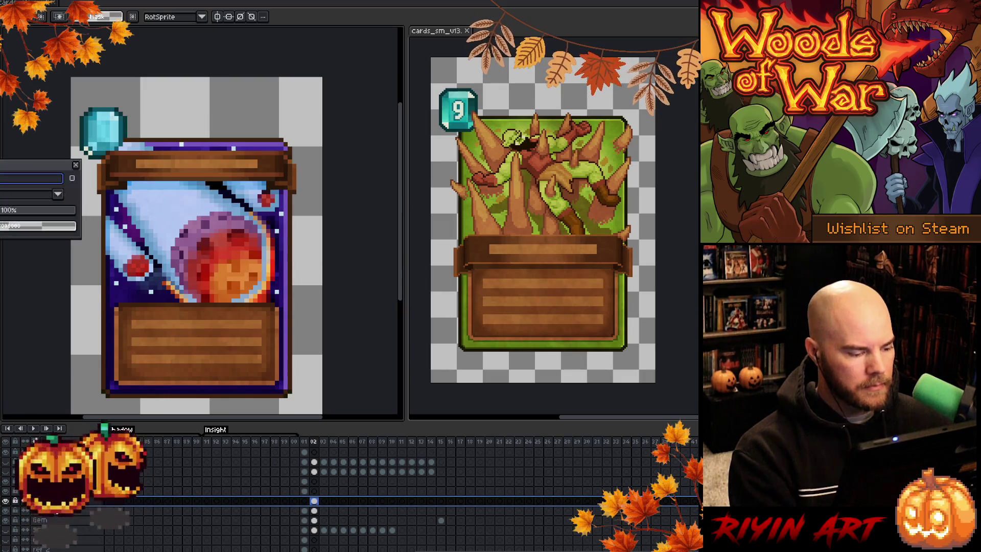
key(Return)
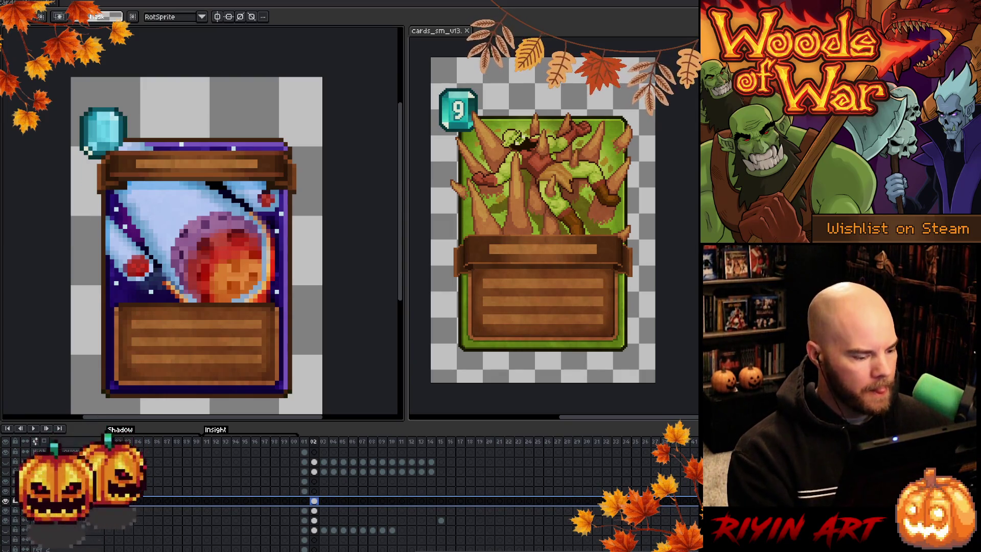
key(shift+p)
Step: Preview blend modes from the Mode list, keep one, and set the overlay opacity to 38%
click(18, 195)
key(Down)
key(Return)
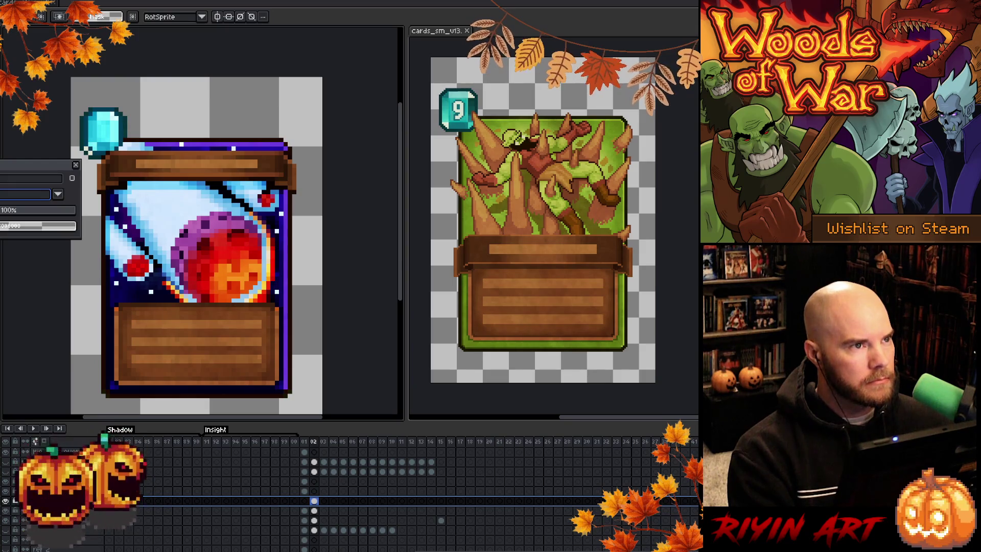
key(space)
key(Return)
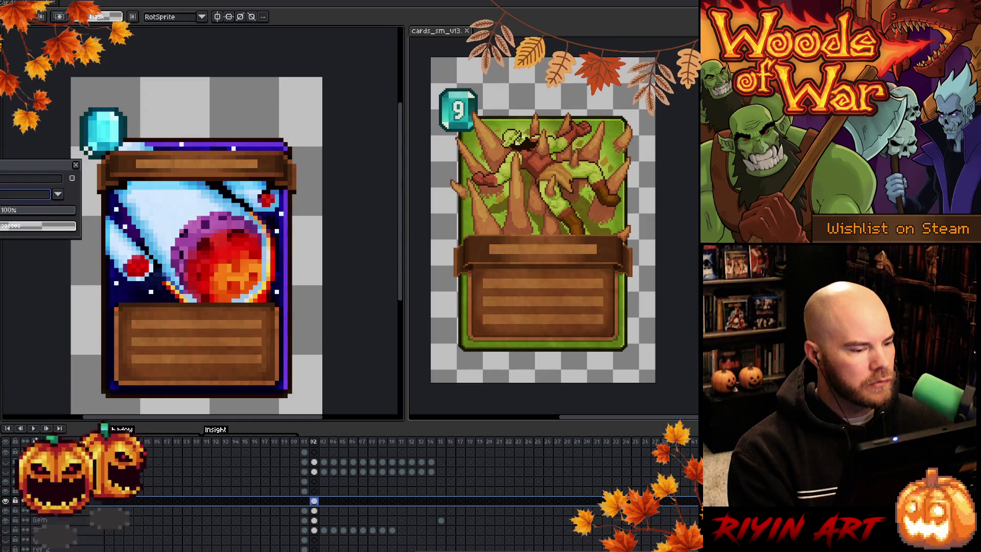
key(space)
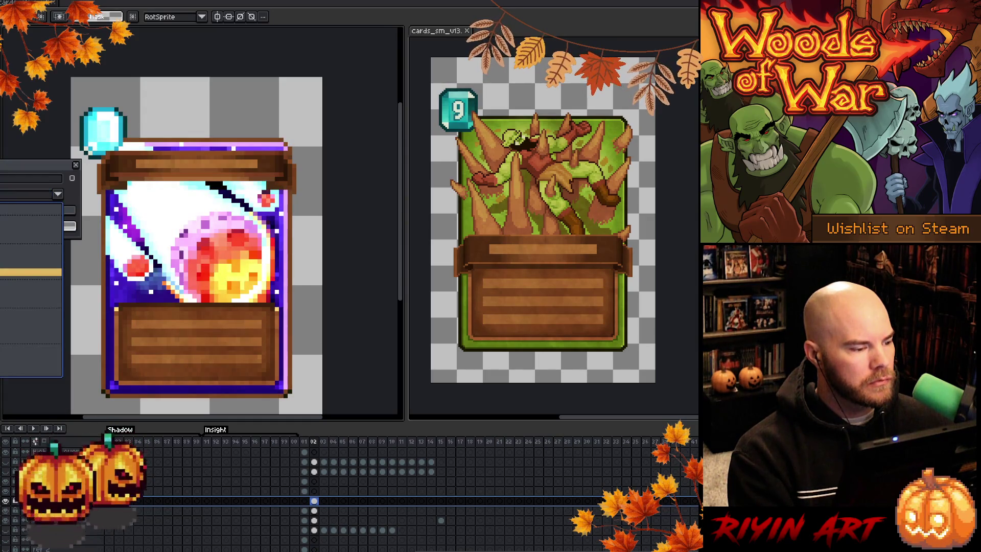
key(Up)
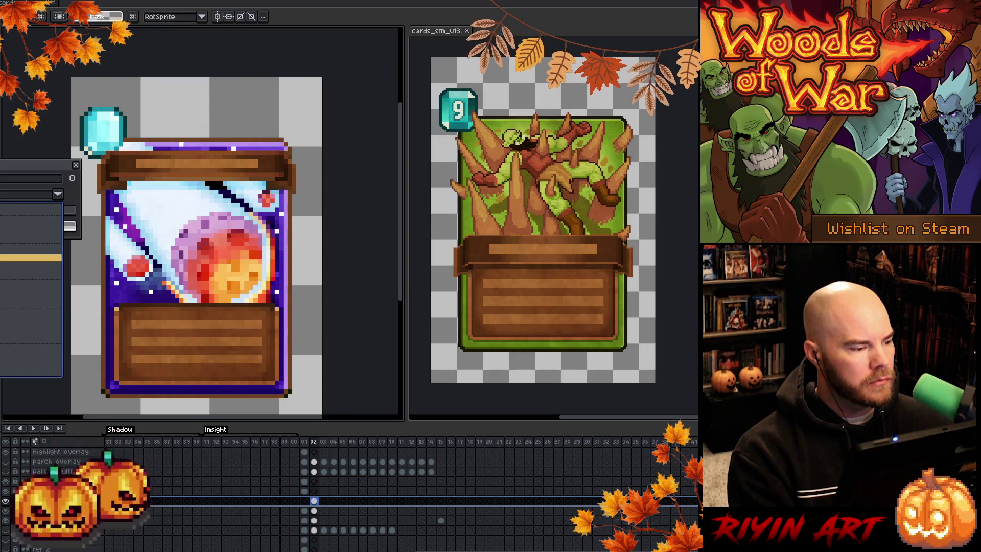
key(Down)
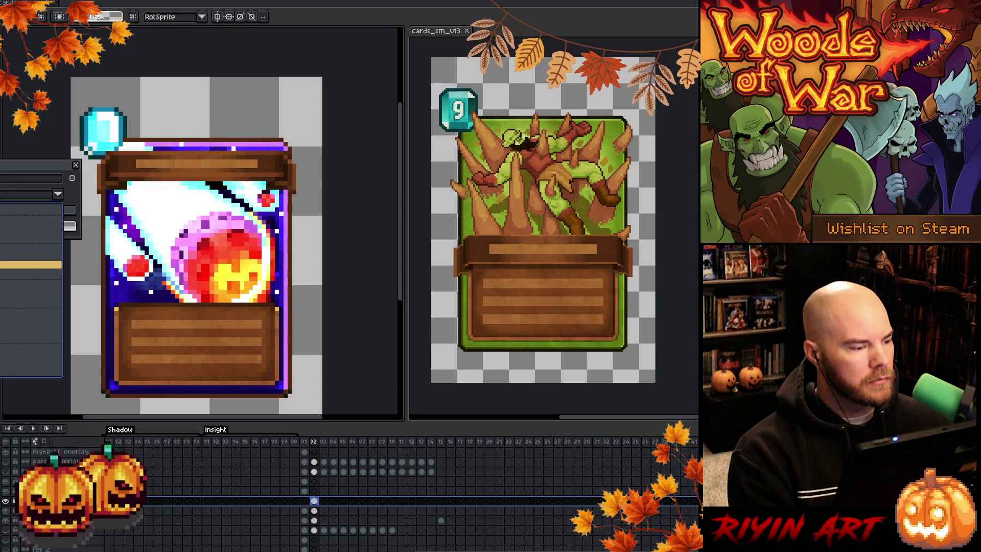
key(Escape)
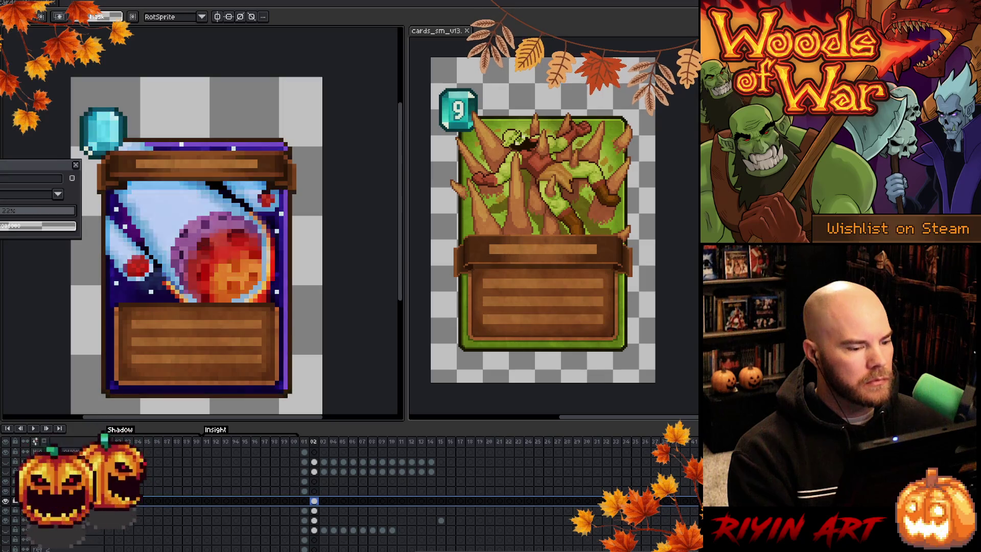
drag(1, 211, 9, 218)
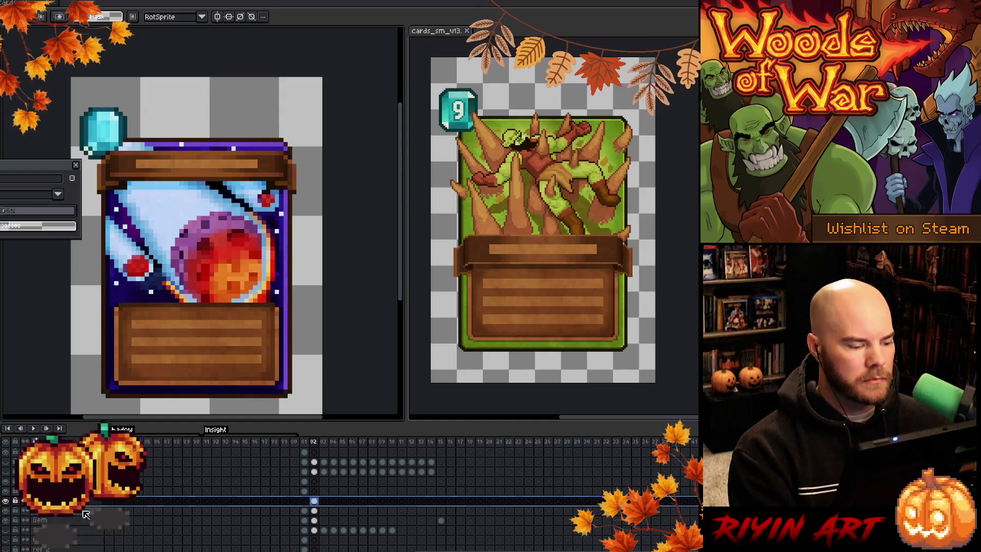
click(8, 502)
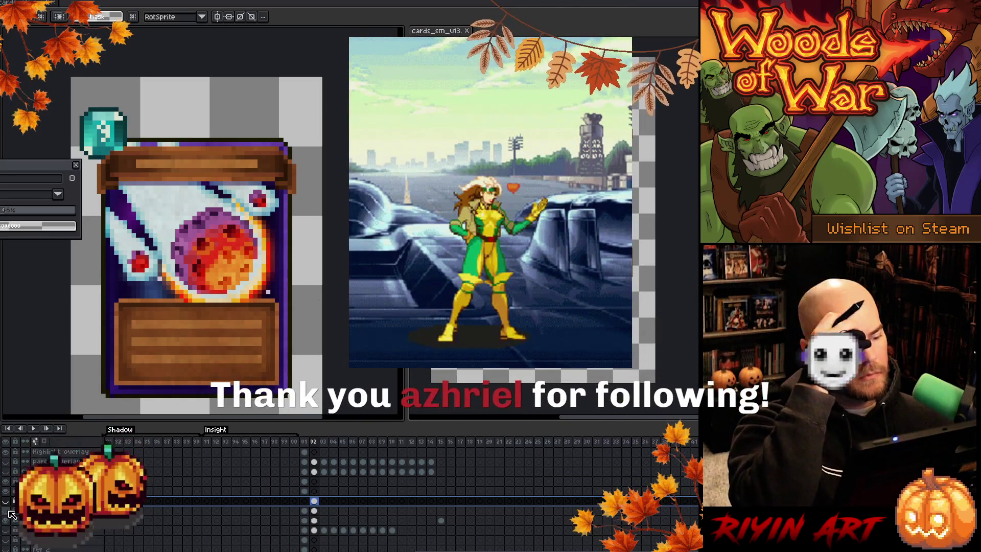
Step: Compare the numbered-gem and space-art layer versions, then view the meteor card in cards_sm_v13
click(6, 502)
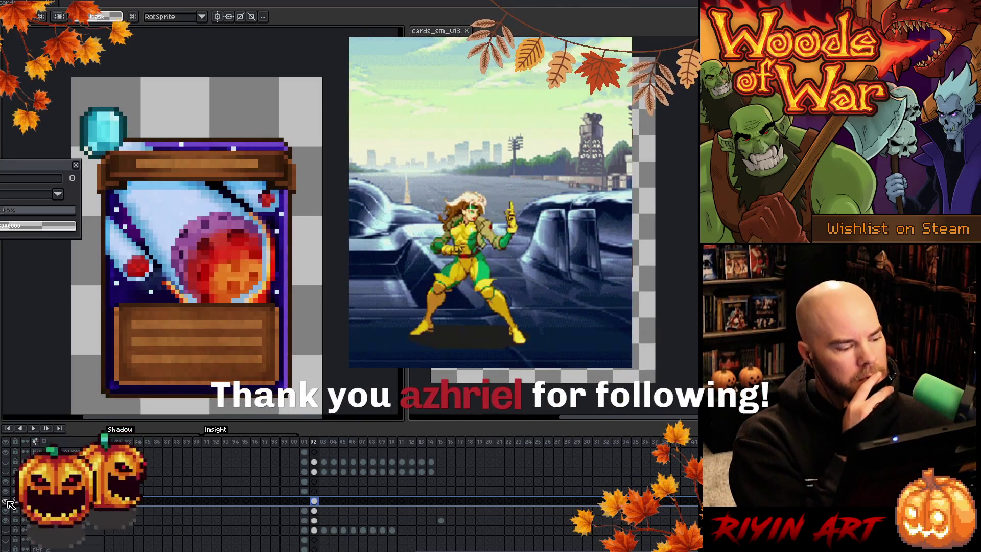
click(10, 510)
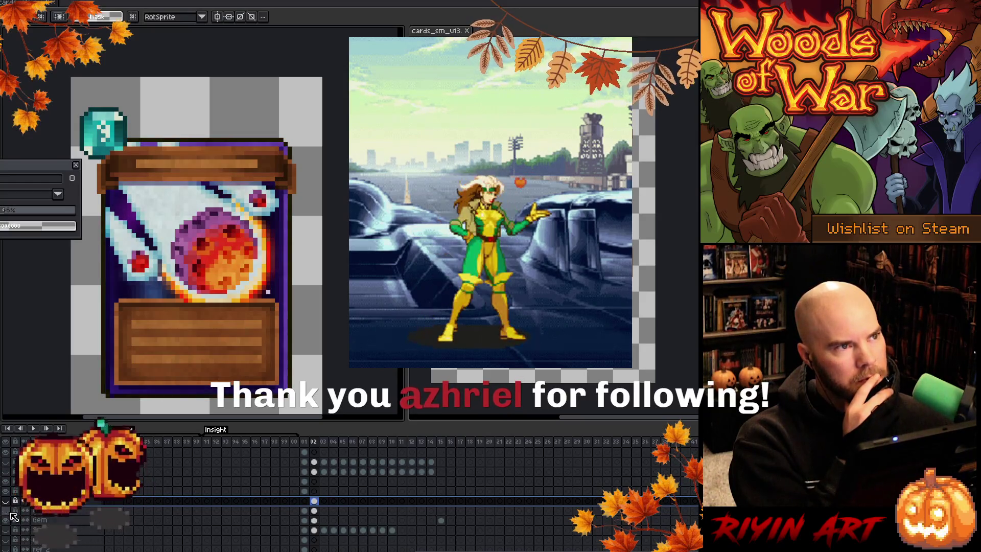
click(8, 501)
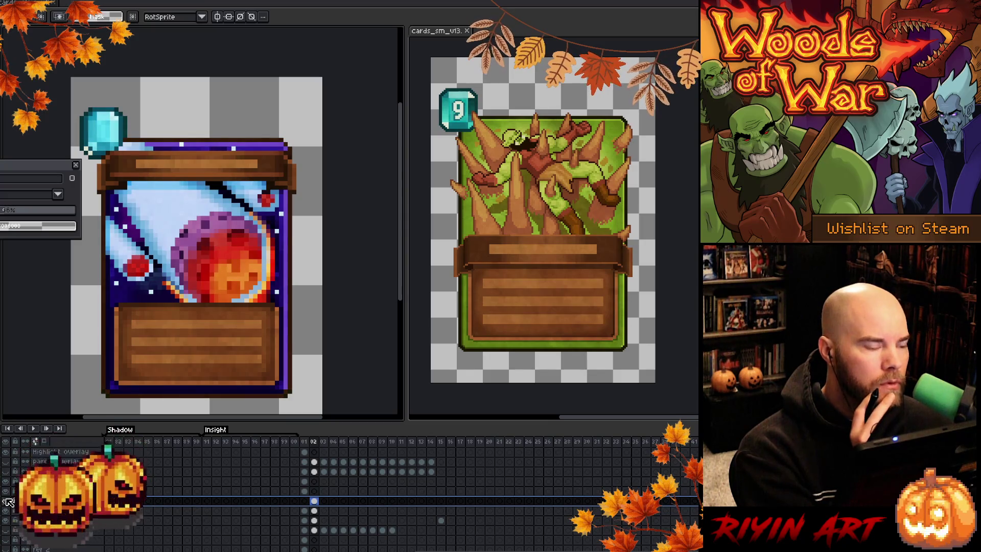
click(7, 510)
click(5, 504)
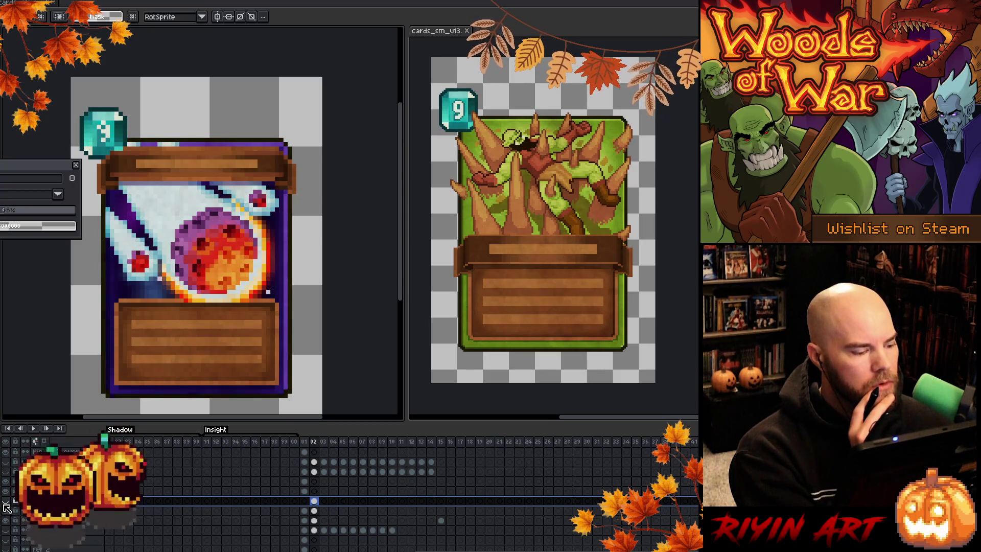
click(438, 33)
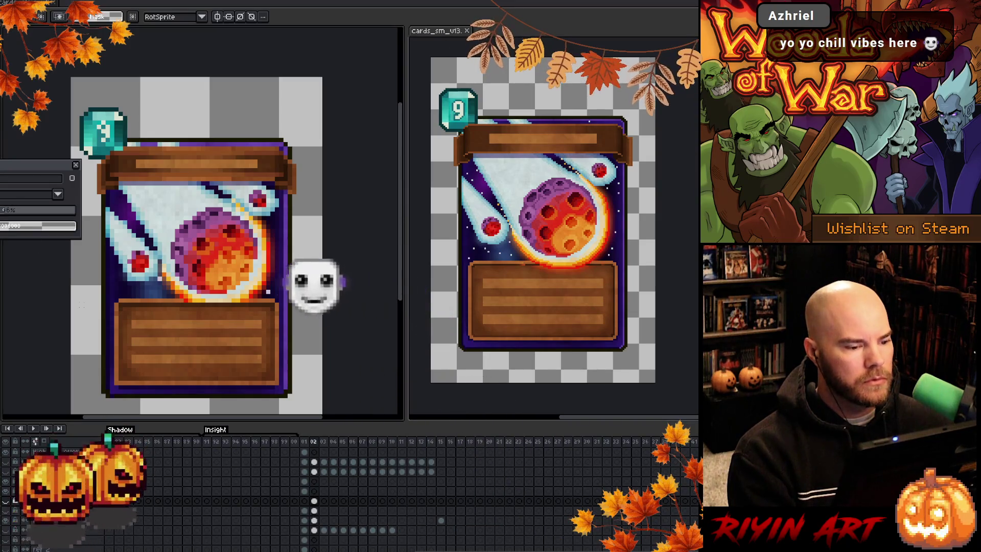
Step: Make the cleaned layer below visible at 100% opacity and close Layer Properties
click(6, 508)
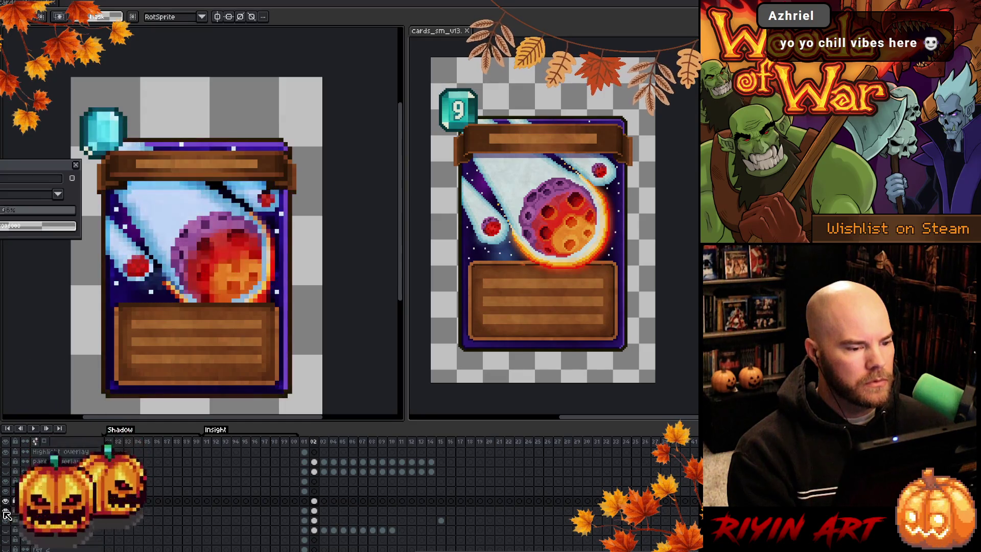
click(6, 510)
click(6, 500)
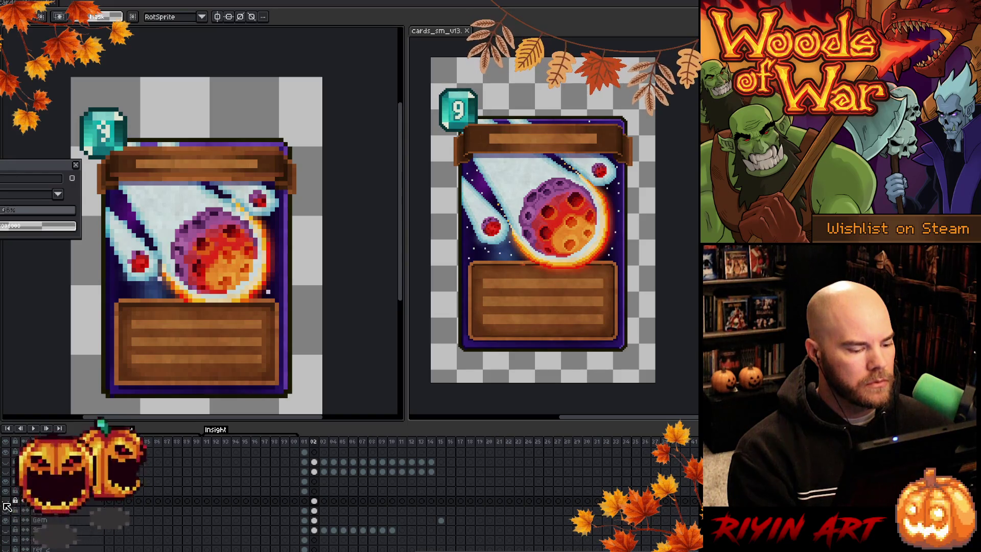
click(316, 510)
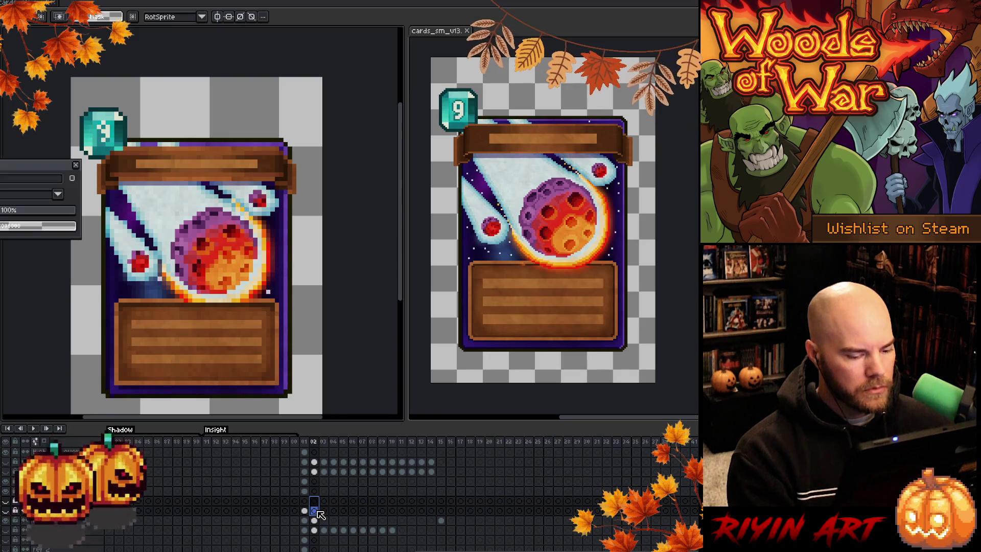
click(5, 511)
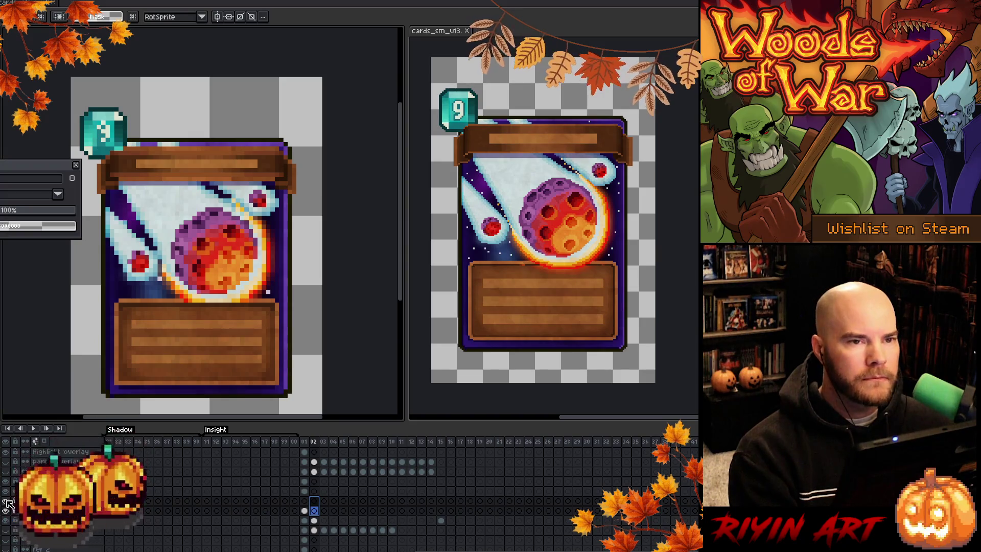
drag(531, 236, 531, 256)
drag(206, 248, 211, 223)
key(m)
mouse_move(22, 163)
mouse_down()
mouse_move(447, 16)
mouse_move(407, 25)
mouse_up()
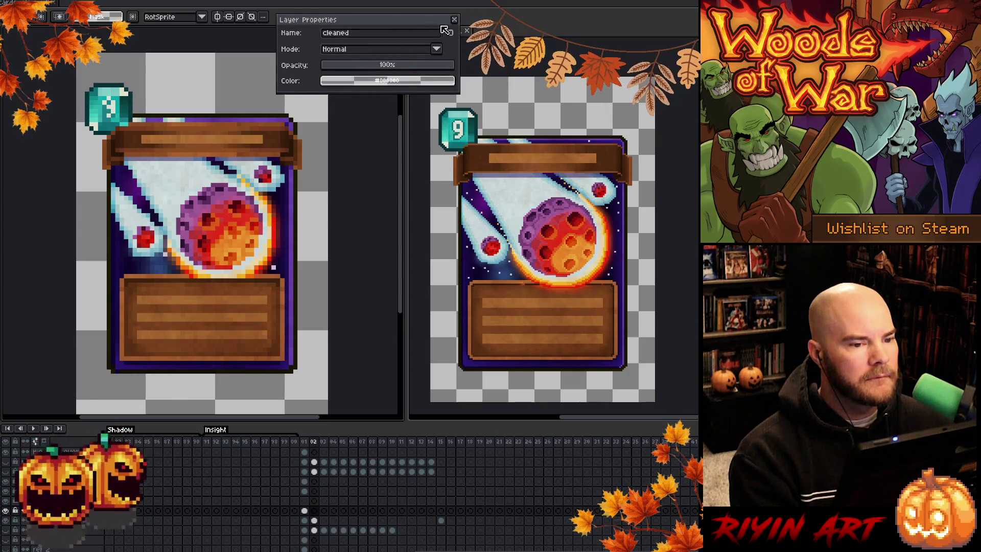
click(455, 20)
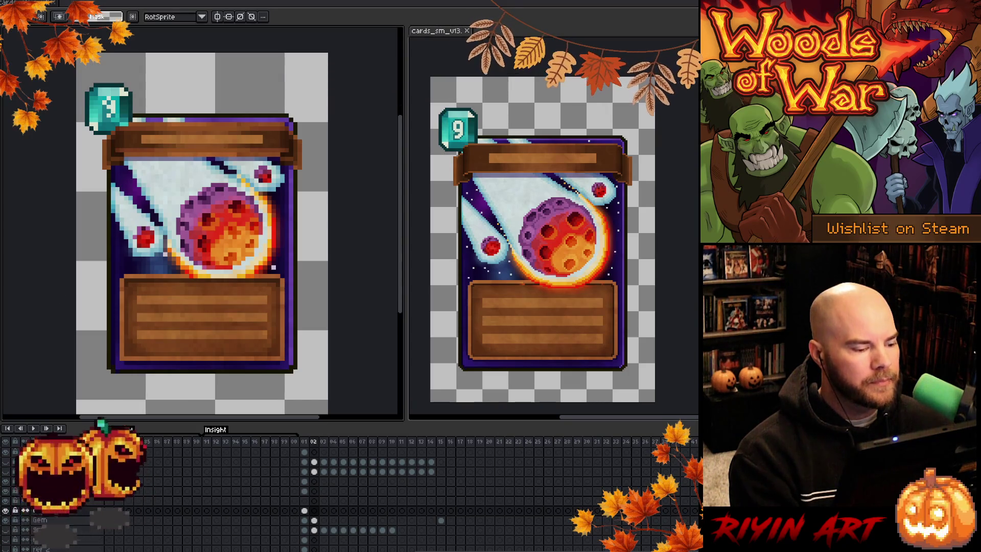
Step: Dismiss the cleaned layer's Layer Properties window and select the meteor card's frame 02 cel
double_click(56, 512)
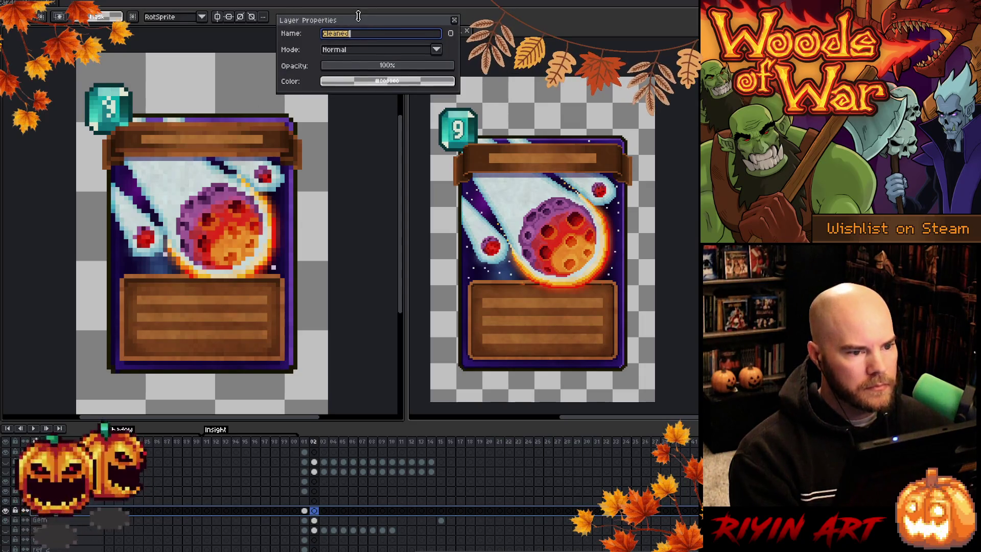
drag(361, 20, 400, 66)
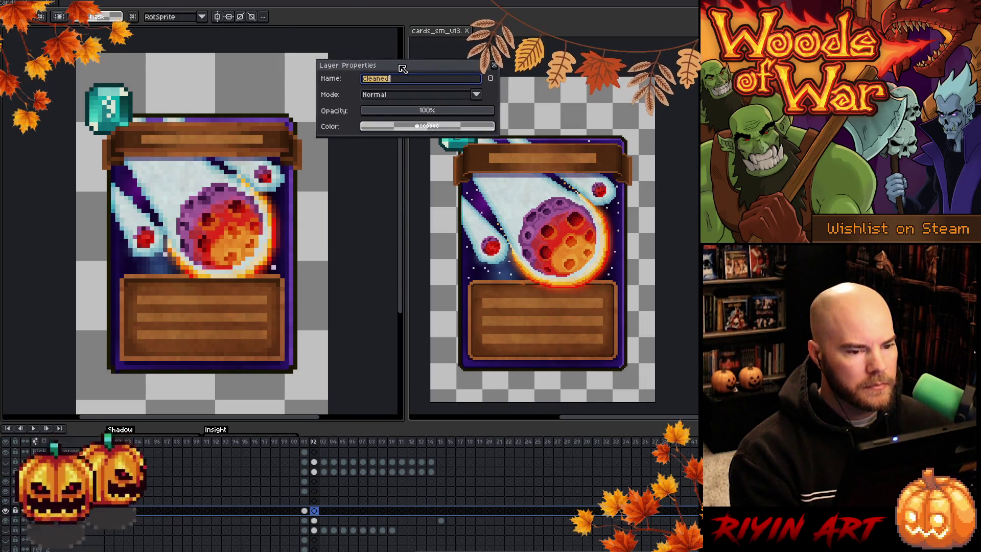
click(494, 66)
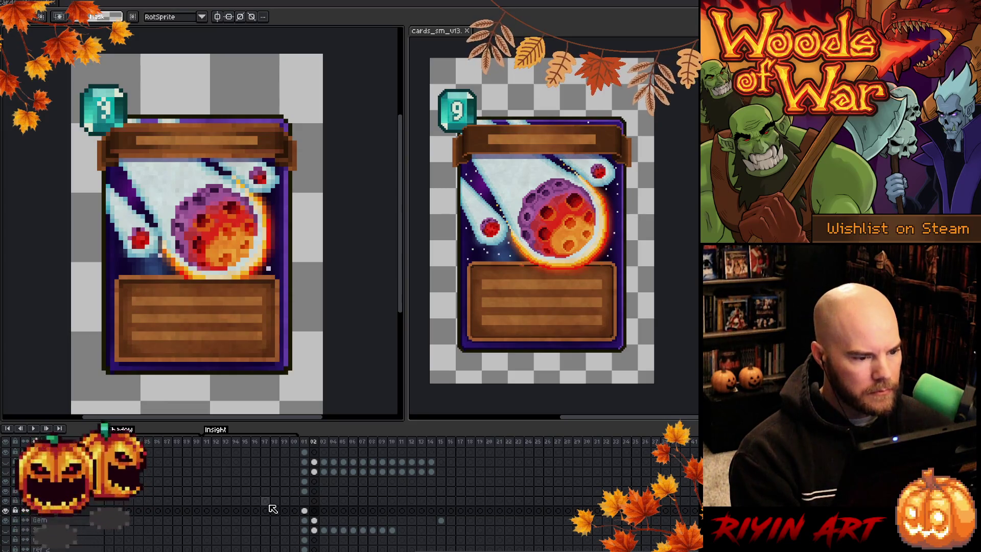
scroll(303, 509, down, 2)
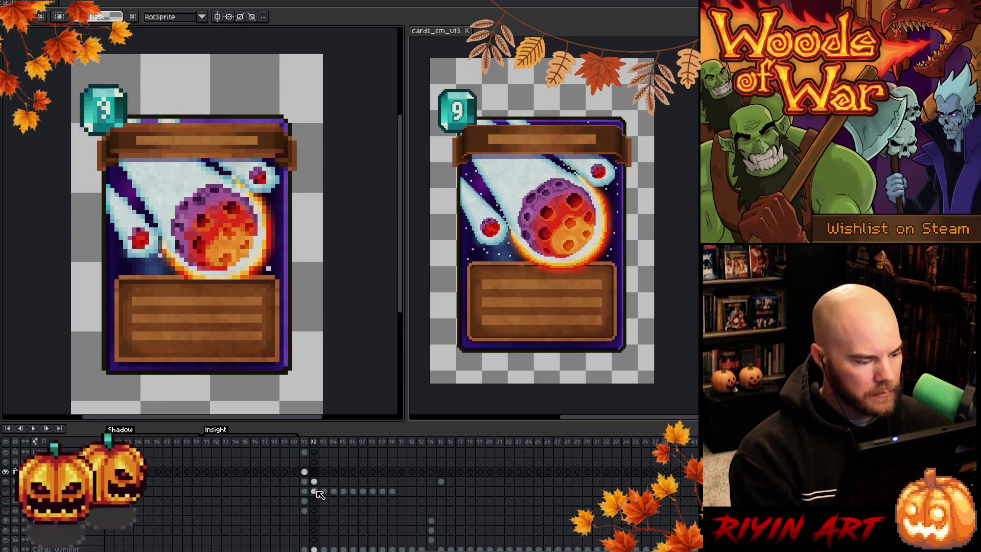
scroll(317, 498, up, 2)
click(314, 521)
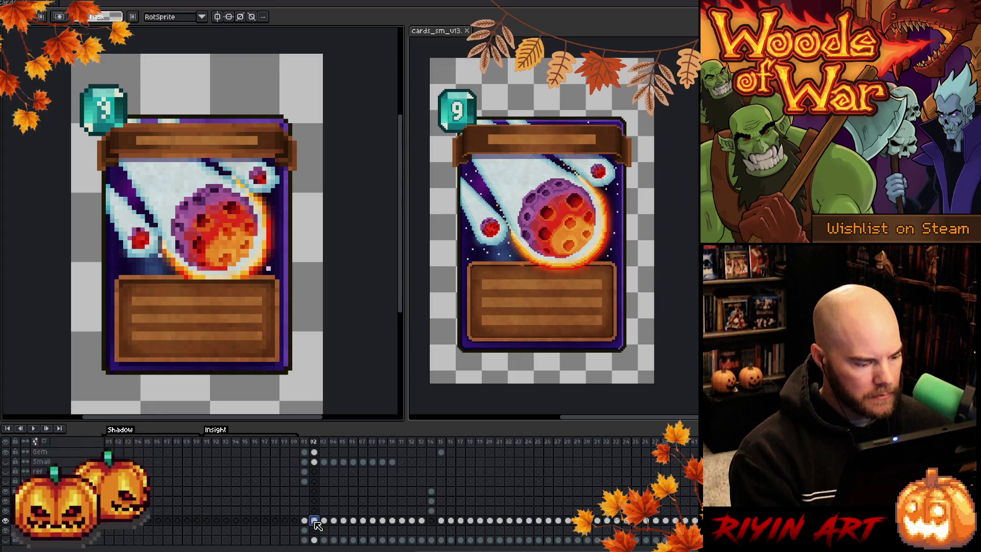
scroll(320, 526, up, 3)
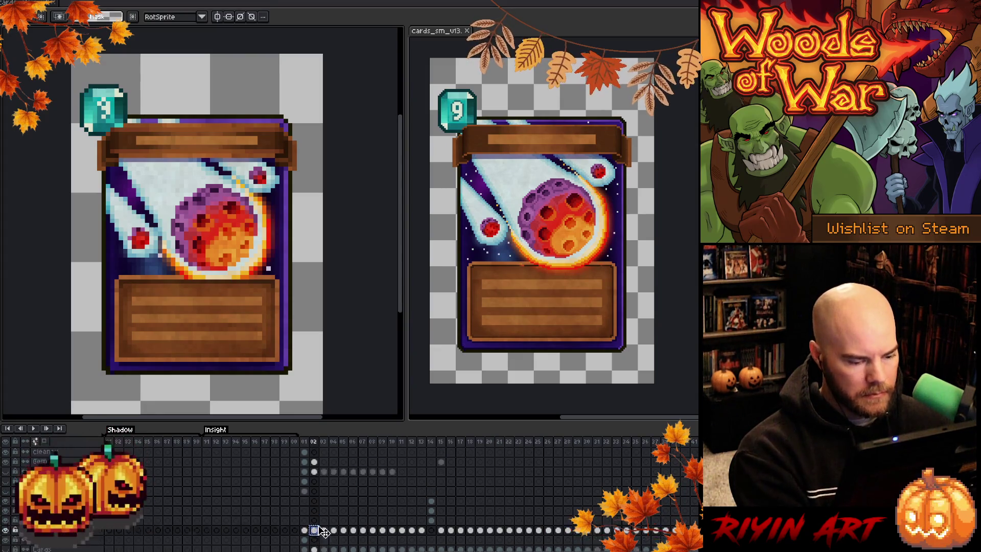
Step: Select the Gem layer's frame 02 cel and marquee the gem at the card's top-left
click(315, 491)
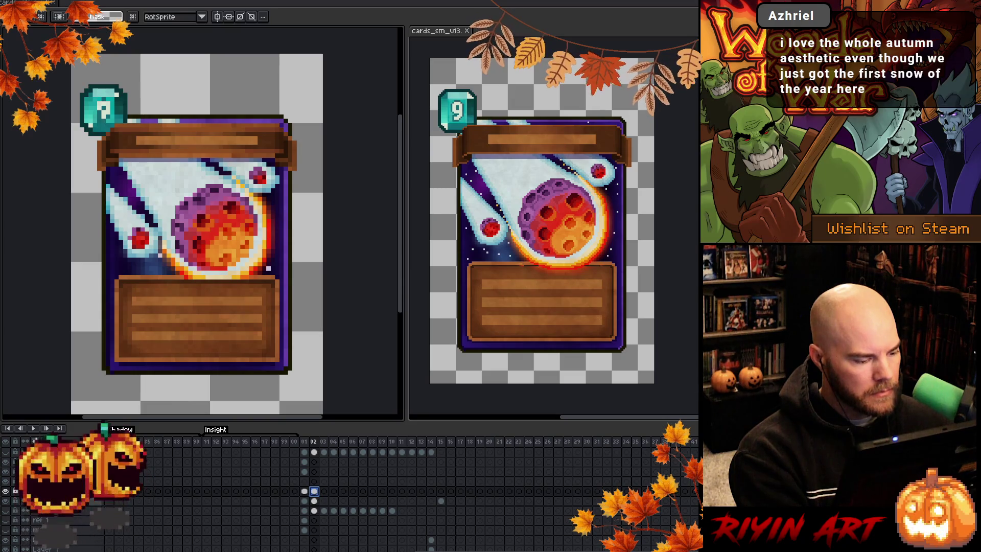
key(Down)
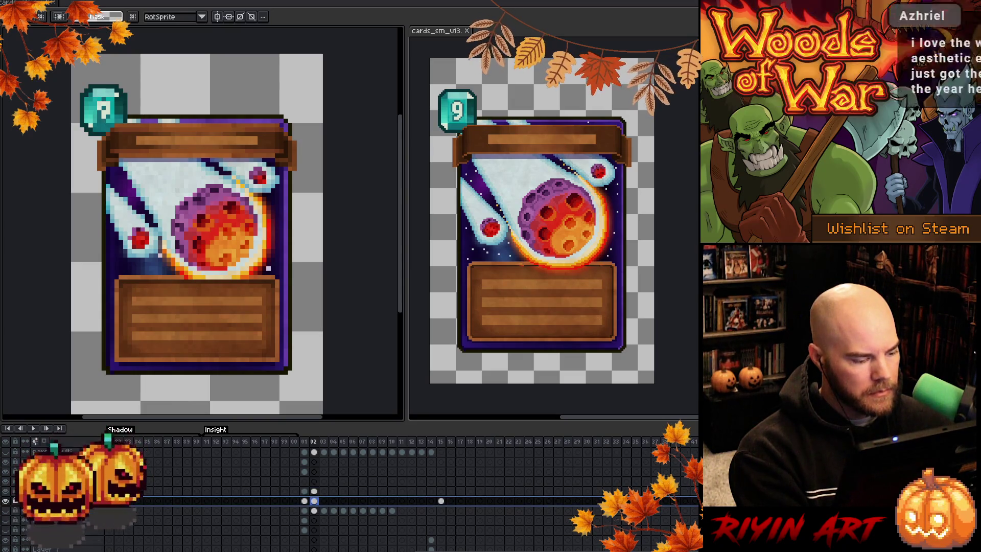
click(313, 501)
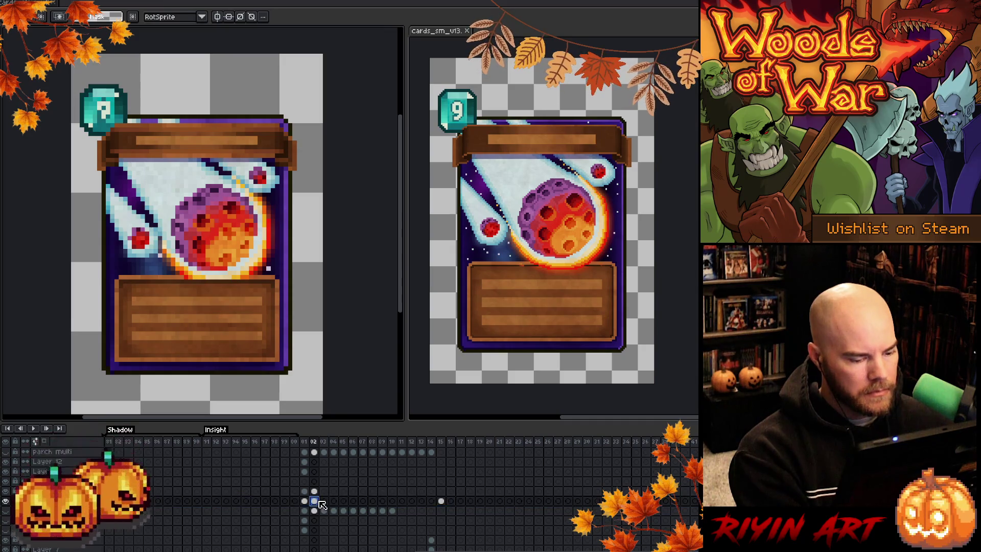
scroll(97, 535, down, 3)
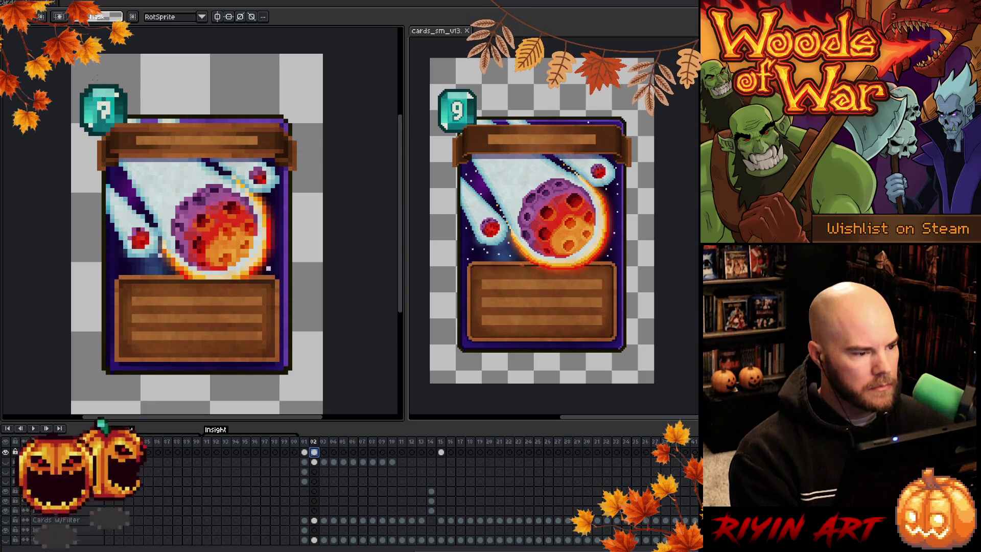
mouse_move(71, 71)
mouse_down()
mouse_move(127, 139)
mouse_move(115, 127)
mouse_move(256, 131)
mouse_move(119, 129)
mouse_move(127, 122)
mouse_up()
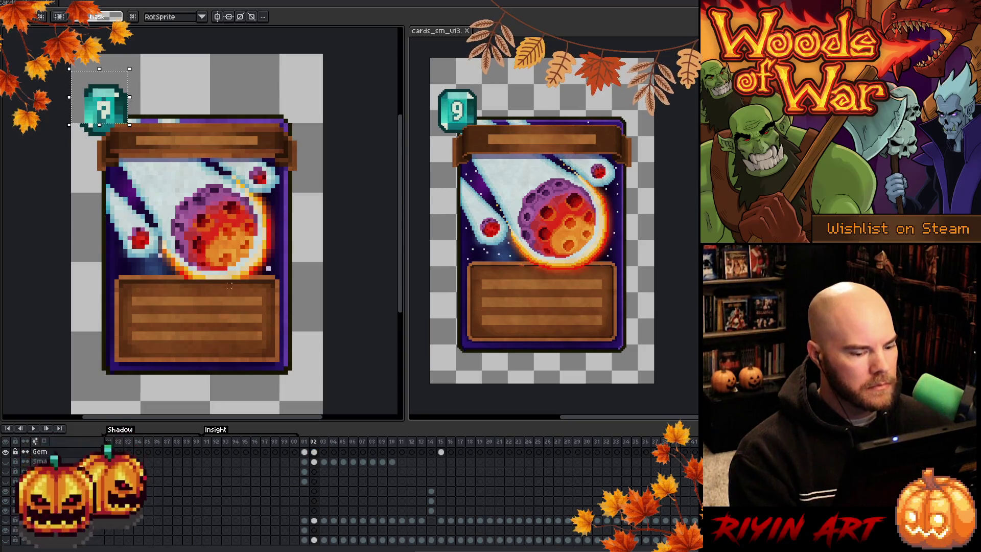
scroll(273, 485, up, 1)
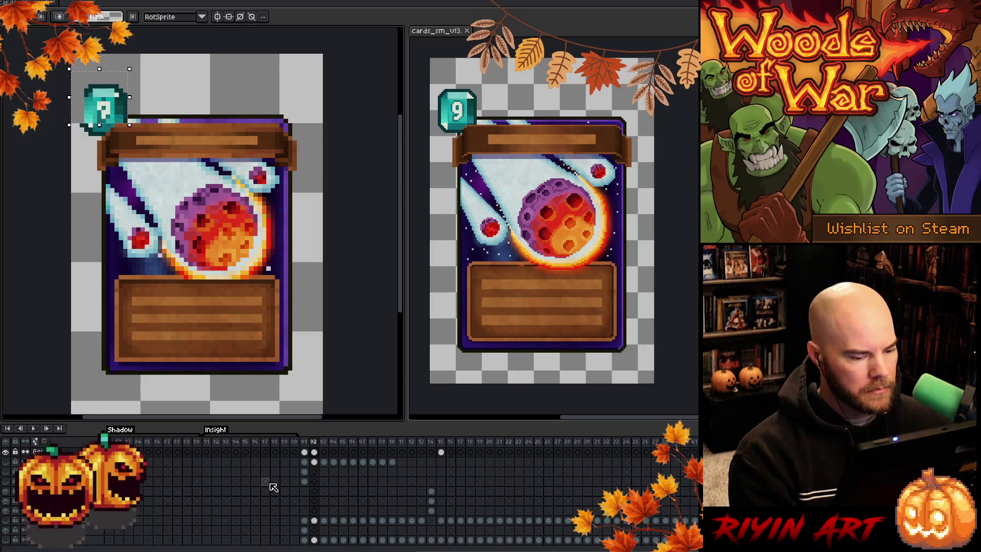
scroll(312, 483, up, 1)
click(314, 481)
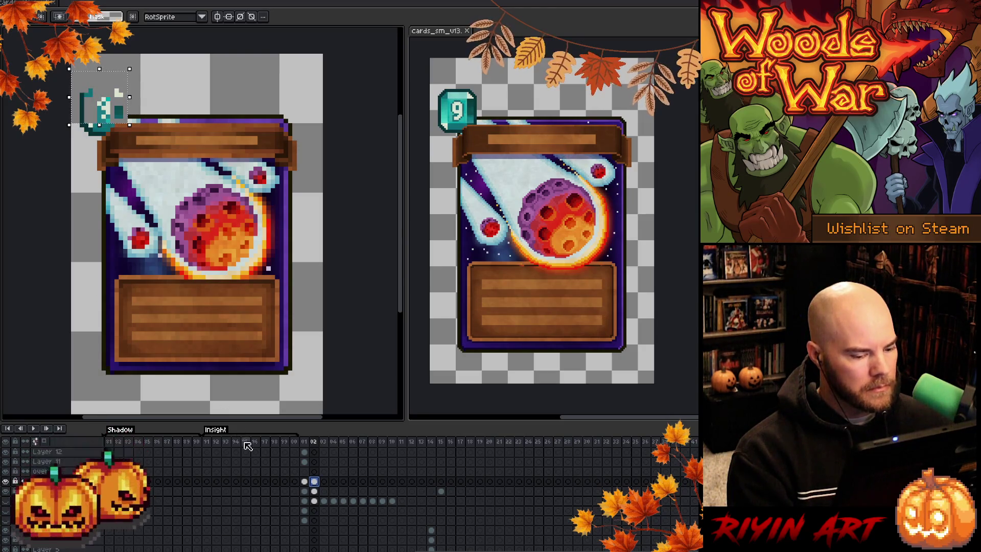
Step: Deselect and compare frames 01 and 02, toggling the layer's visibility, ending on frame 02
click(305, 492)
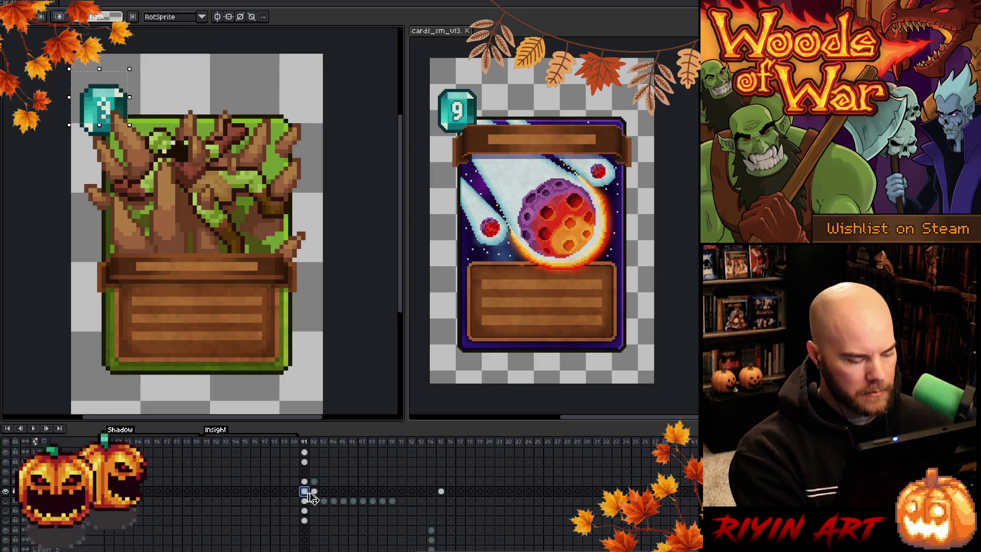
key(ctrl+d)
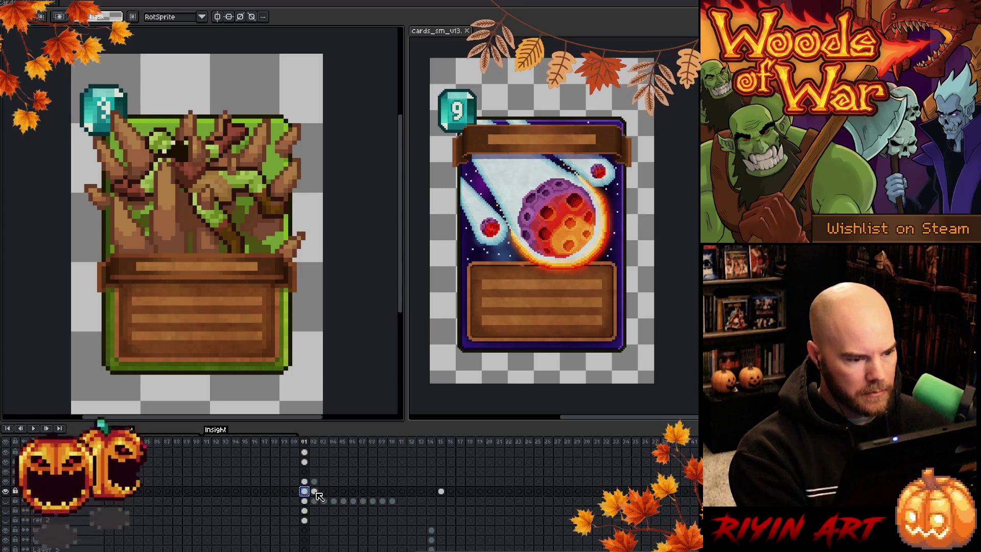
click(314, 491)
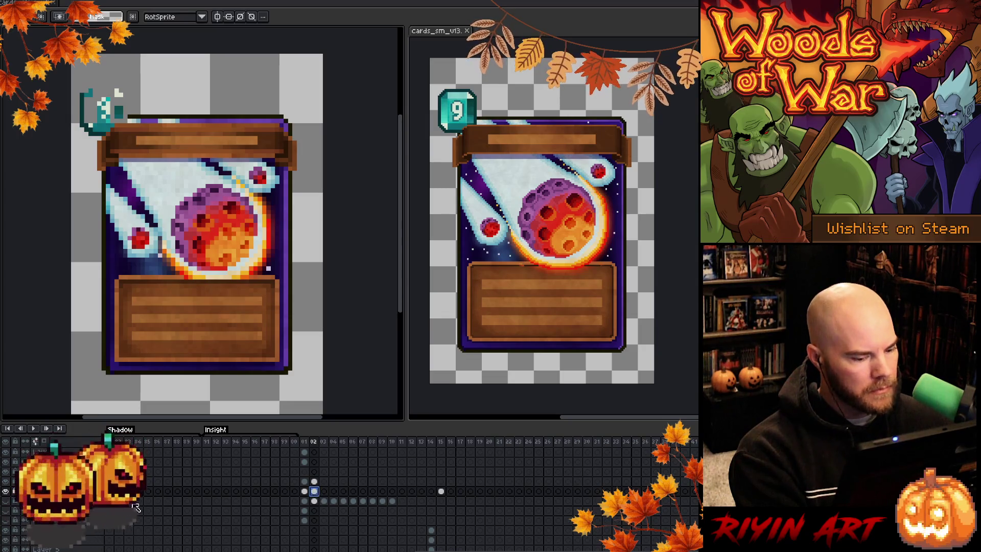
click(7, 491)
click(7, 491)
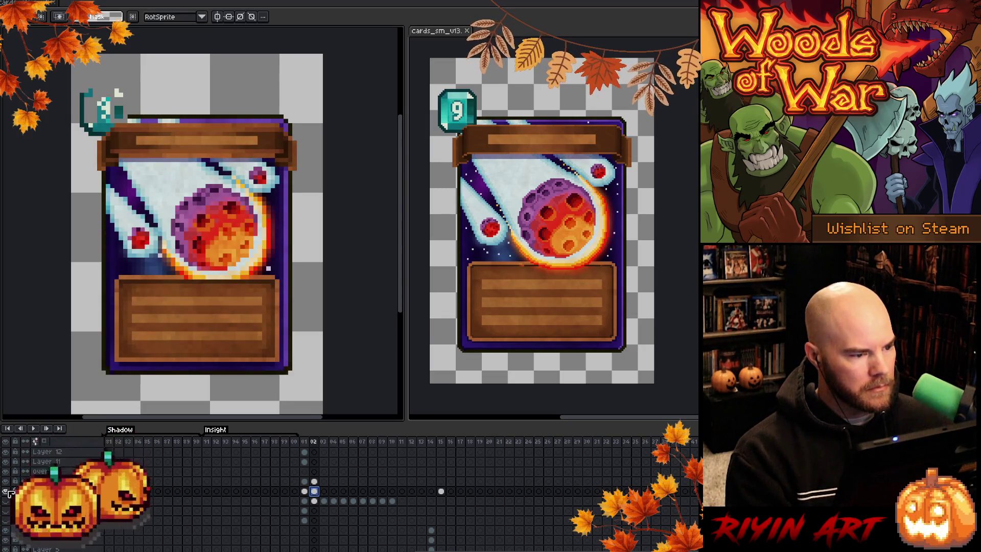
click(305, 491)
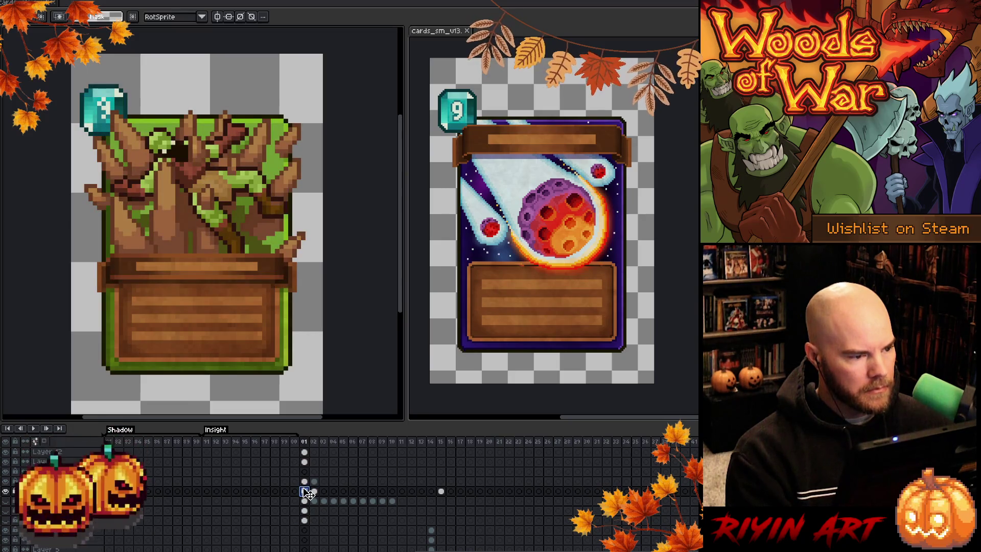
scroll(305, 493, down, 4)
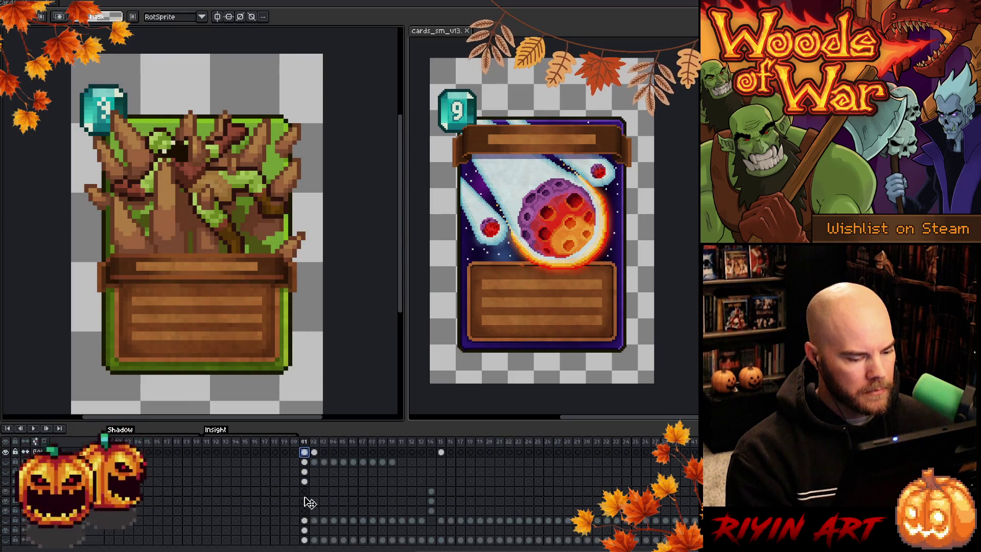
click(315, 520)
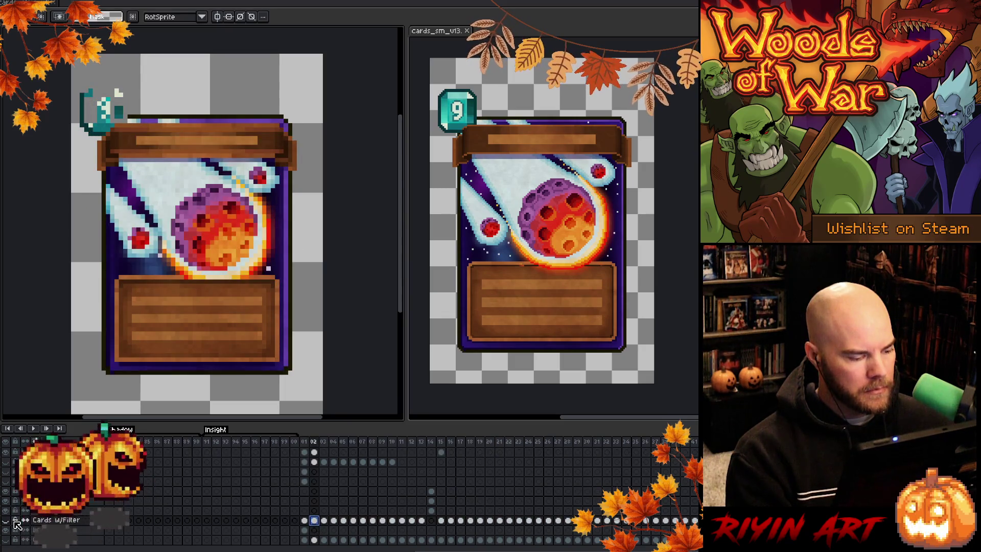
Step: Go to the root creature frame and toggle the tree artwork to check the gem
click(304, 530)
click(6, 530)
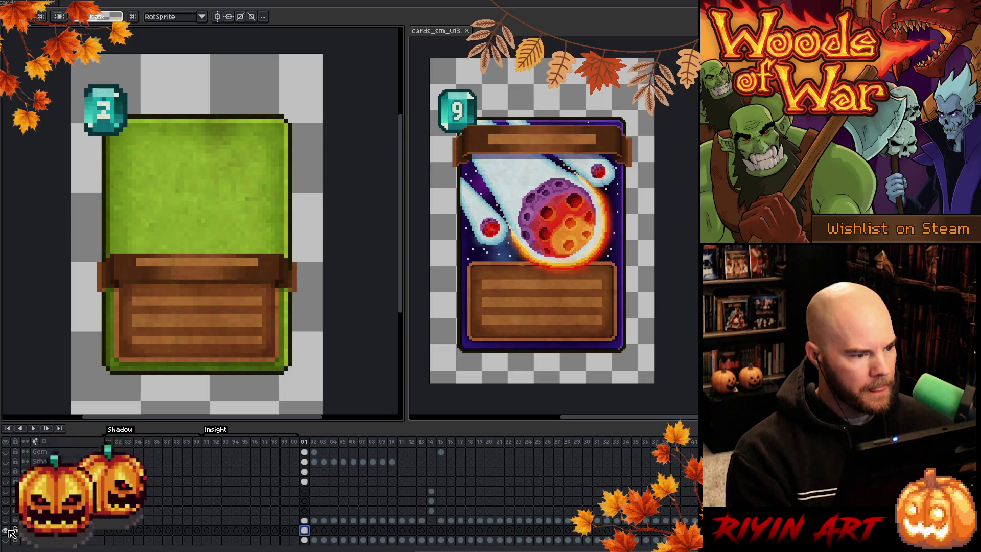
click(7, 530)
click(8, 529)
click(8, 530)
scroll(306, 485, up, 1)
scroll(299, 503, up, 2)
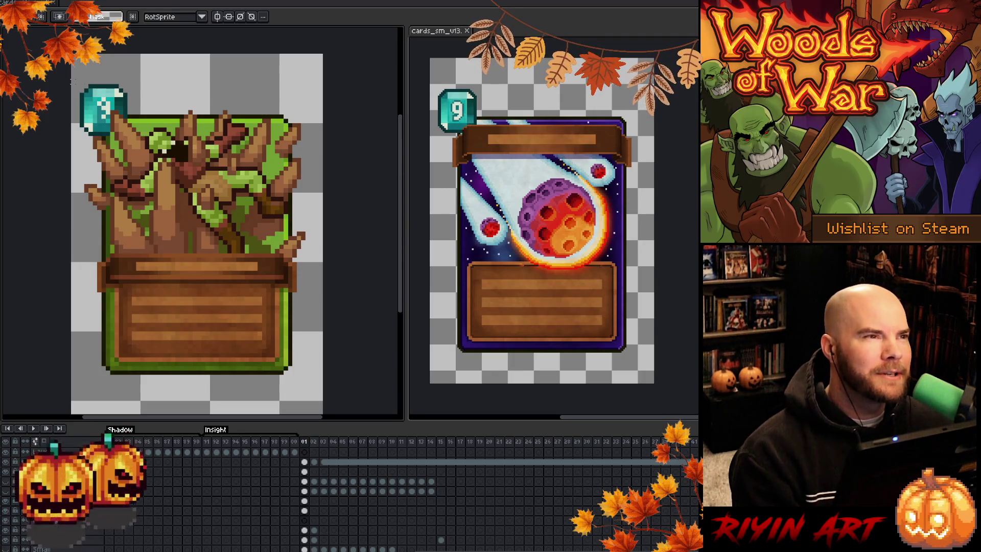
Step: Marquee the root card's gem, drag it toward the top-left corner, then deselect
drag(77, 82, 127, 109)
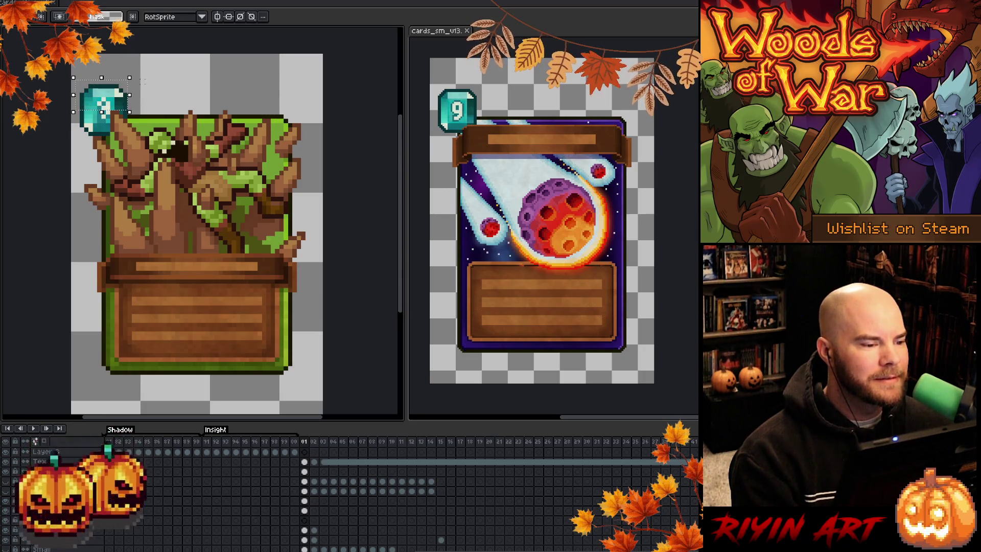
drag(74, 78, 69, 60)
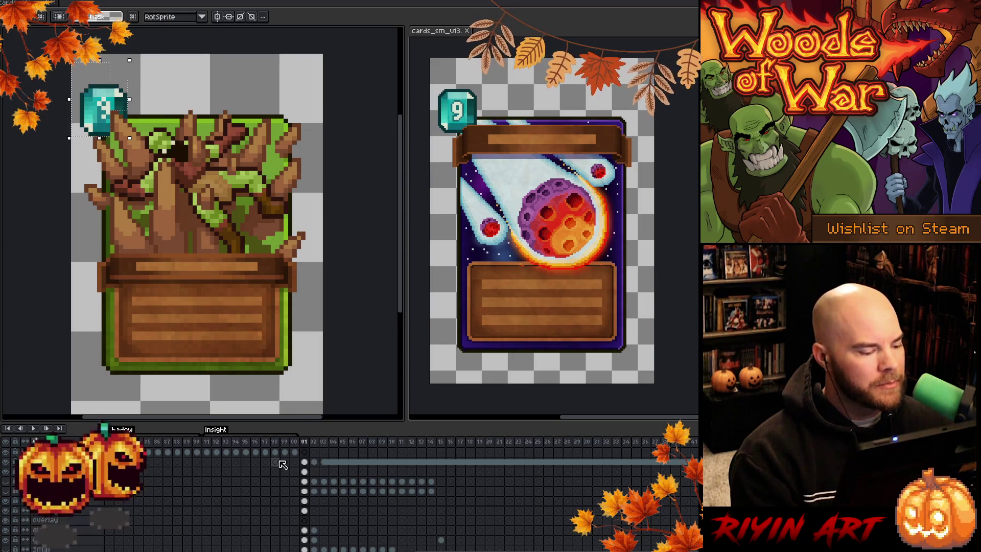
scroll(301, 512, down, 2)
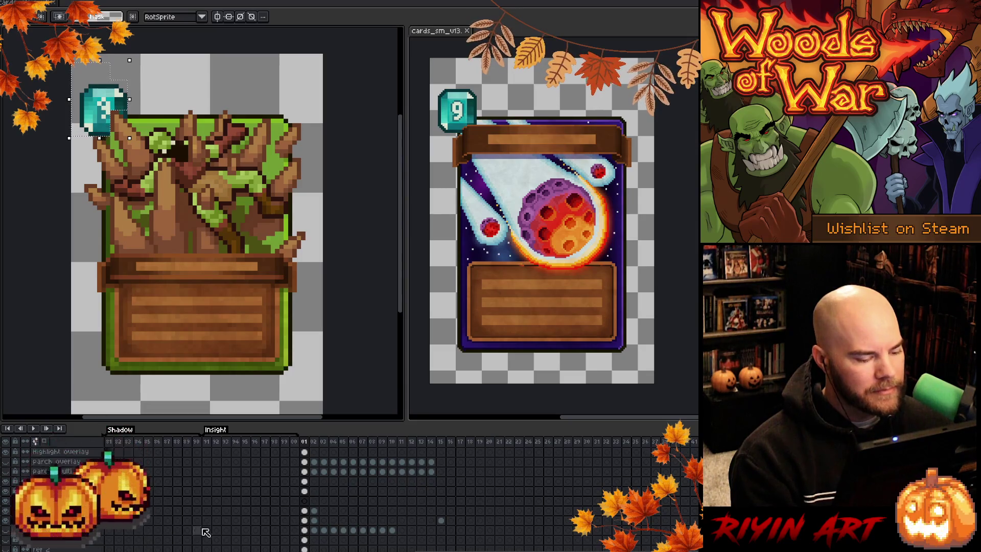
click(305, 520)
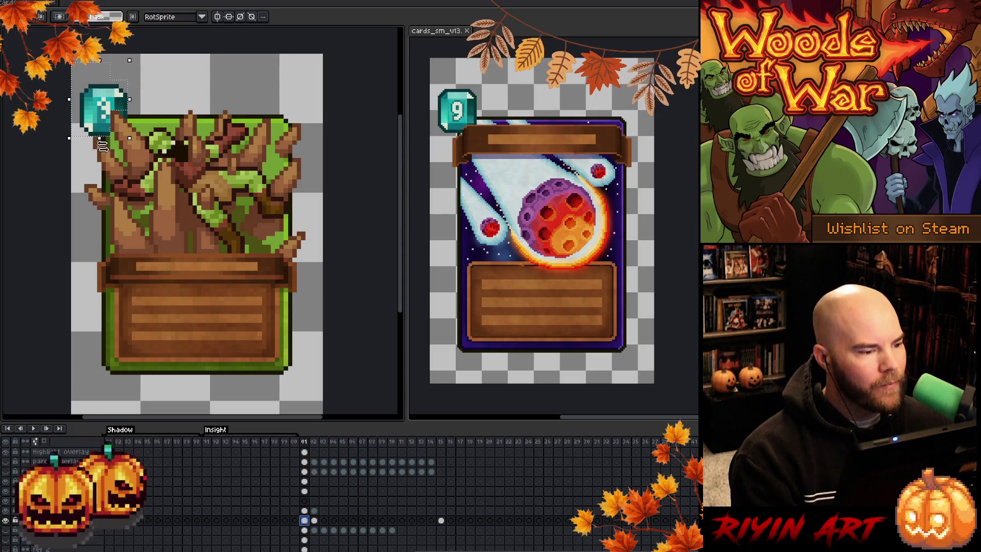
scroll(100, 136, up, 2)
key(ctrl+d)
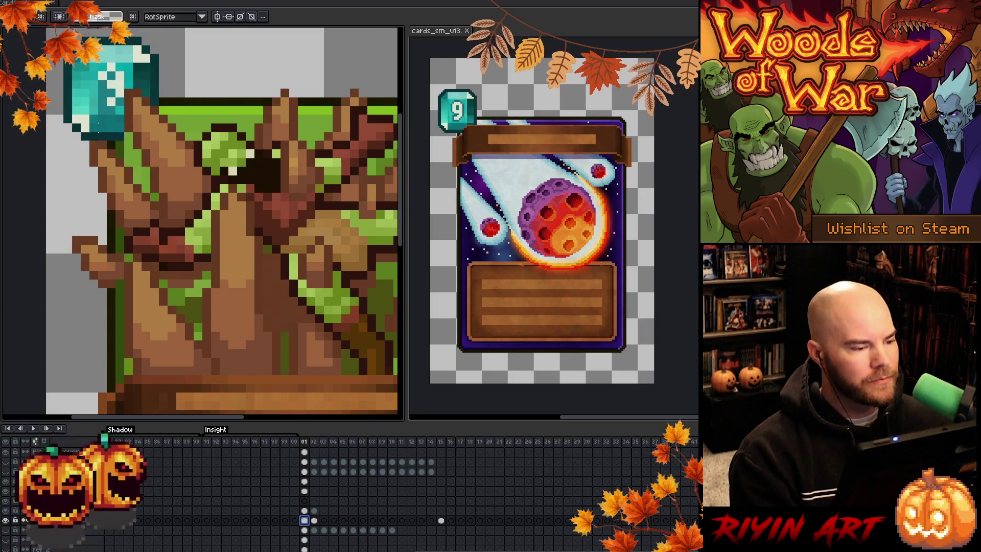
Step: Pick the tree artwork's layer from the canvas, then return to the Pencil
key(v)
click(134, 143)
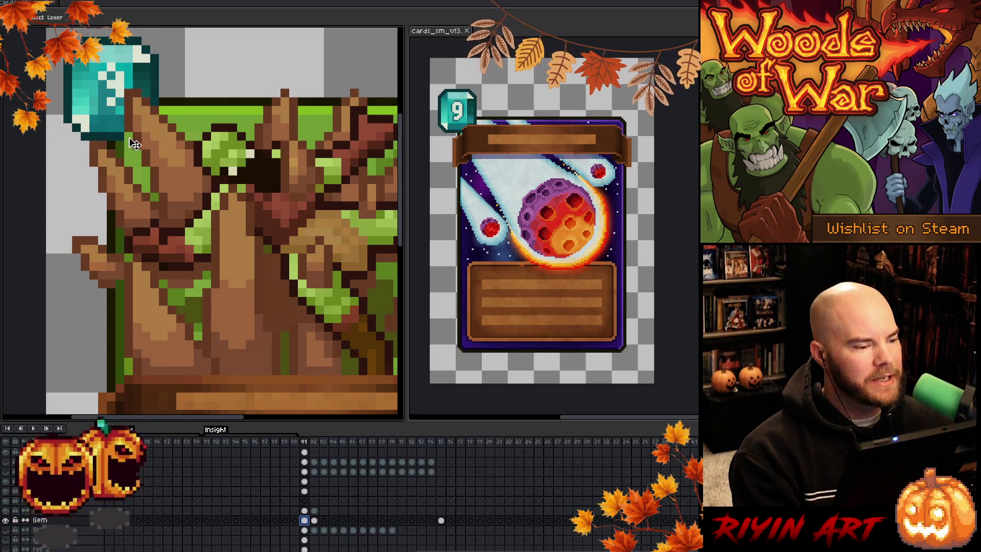
key(b)
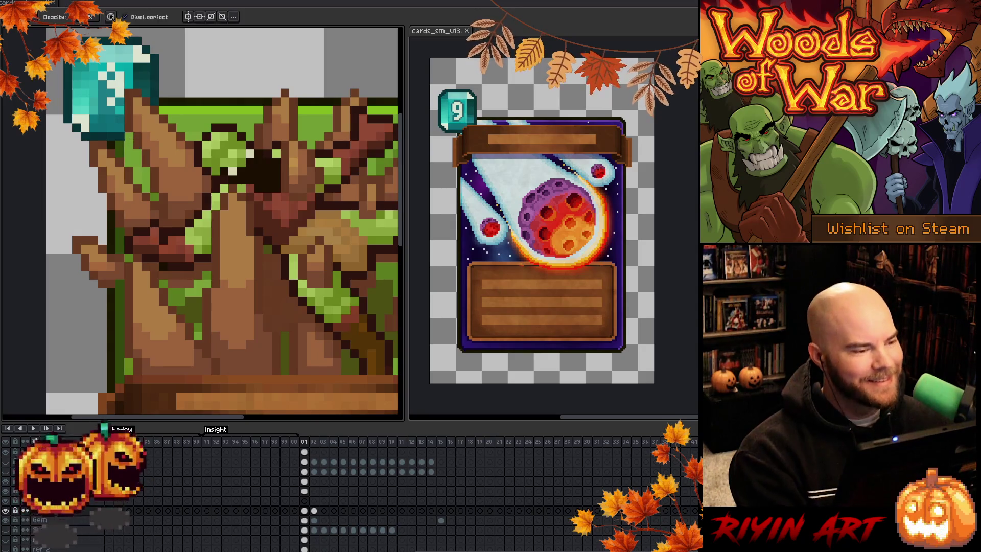
scroll(160, 172, down, 5)
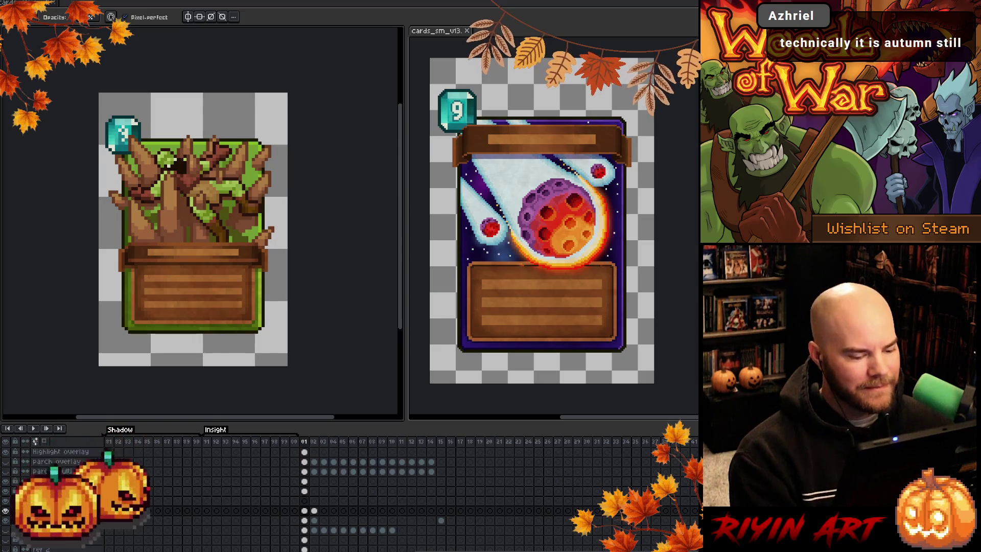
Step: Hide the tree artwork layers and marquee the gem cost icon on the root card
click(6, 511)
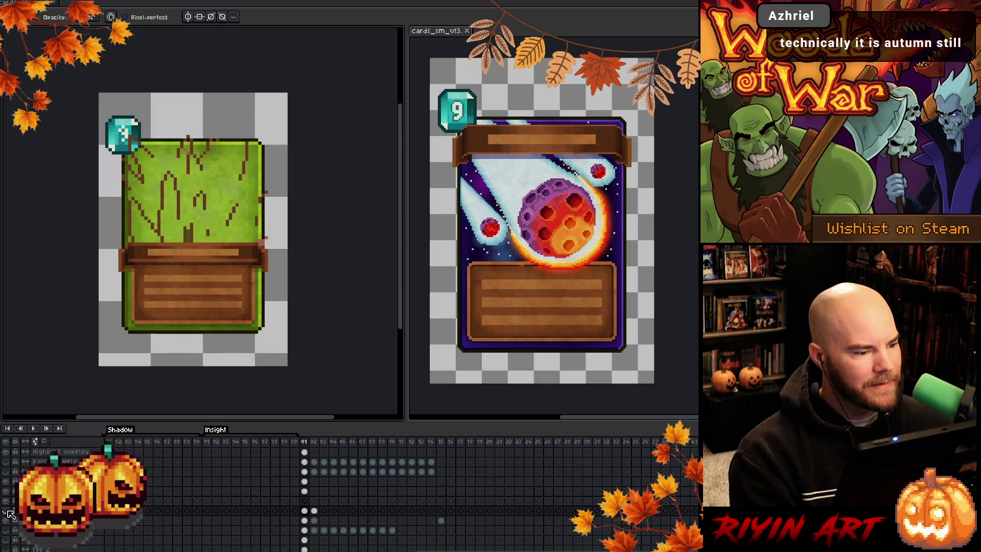
click(6, 511)
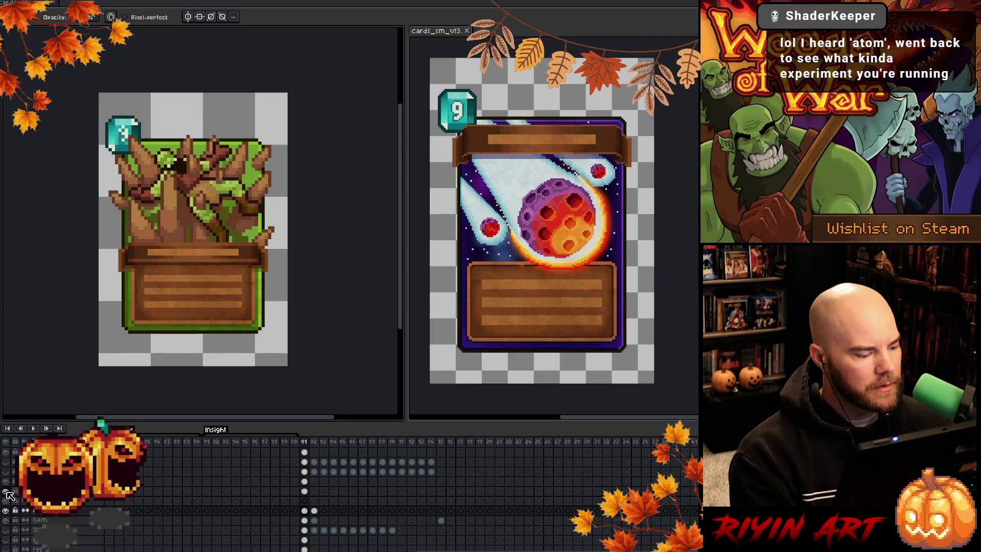
click(7, 490)
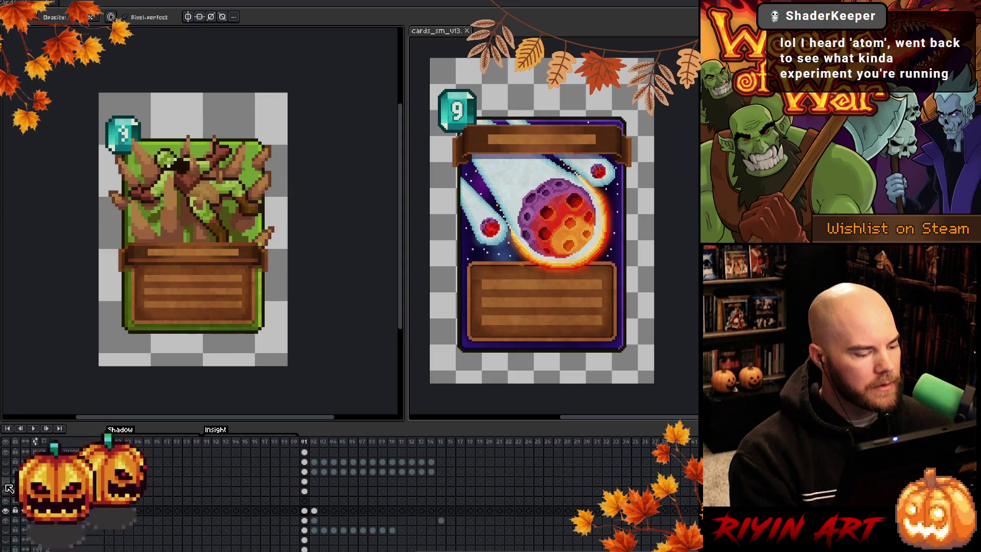
click(8, 491)
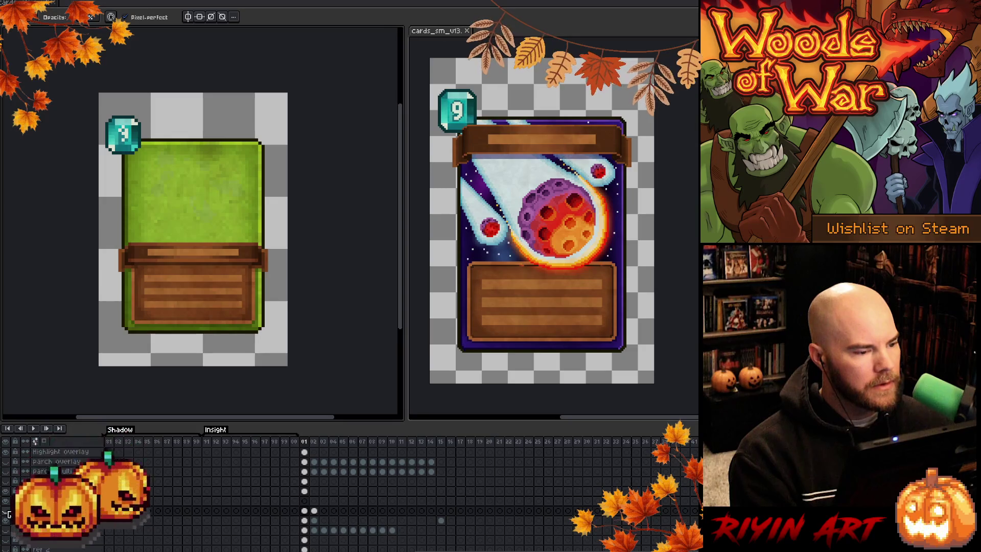
key(m)
drag(103, 114, 142, 157)
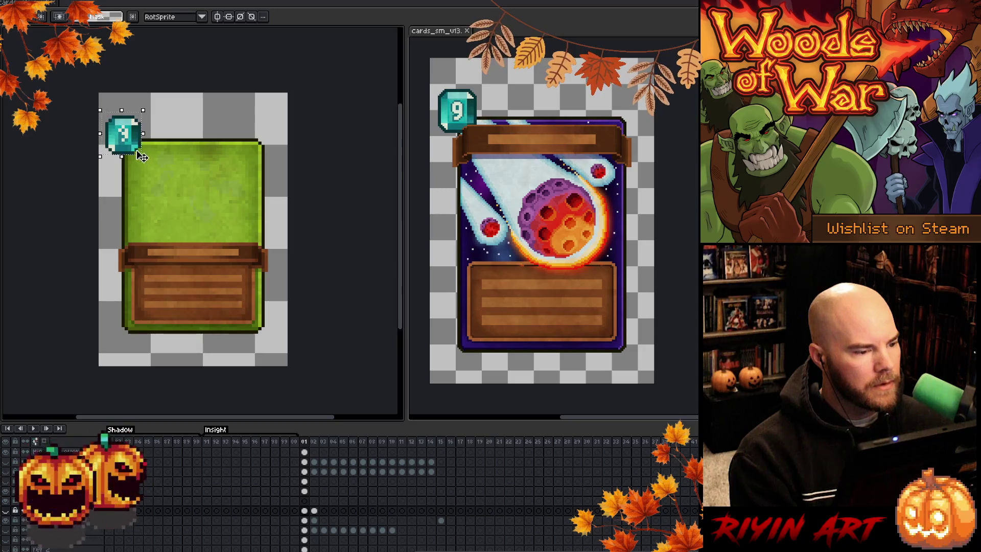
Step: Make the tree artwork layer visible again
scroll(142, 158, up, 3)
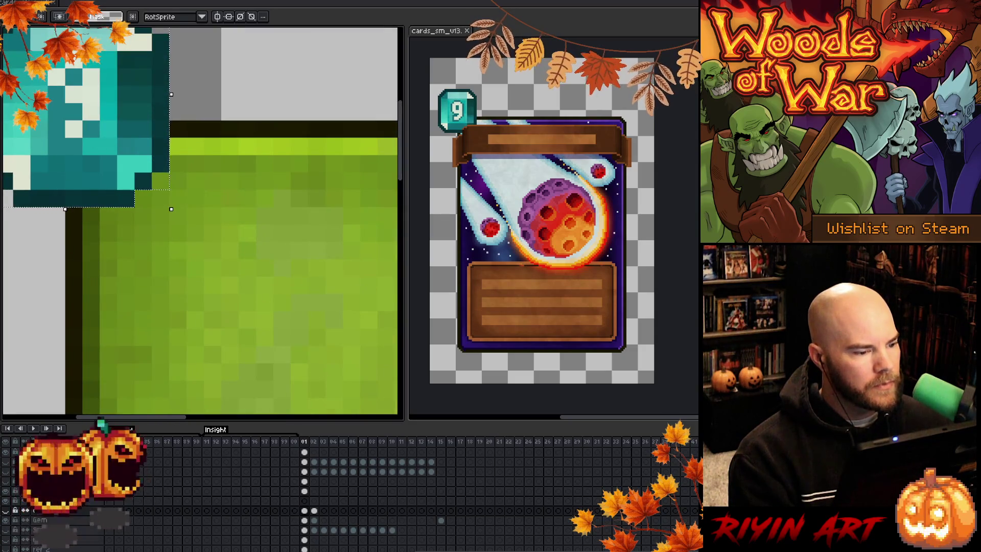
scroll(212, 233, down, 2)
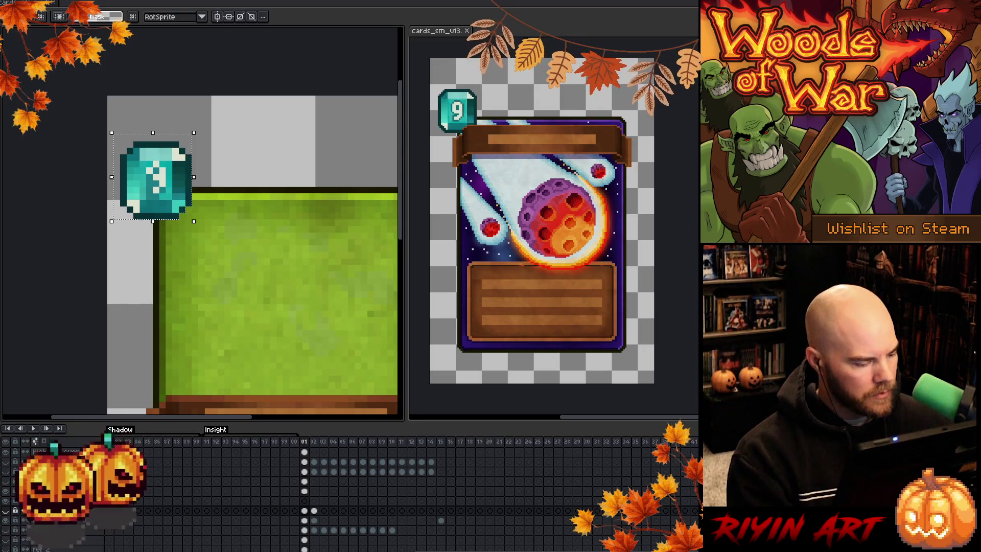
click(6, 510)
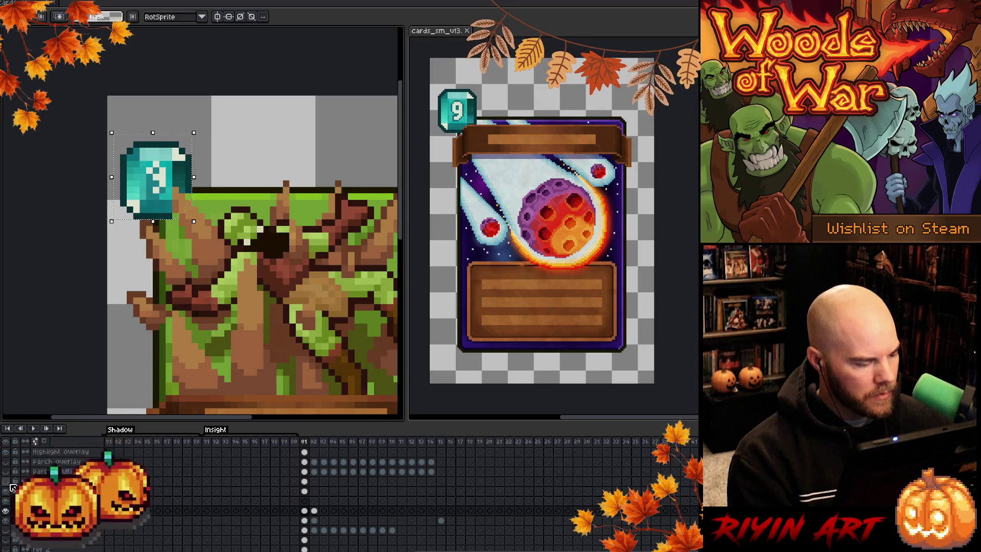
Step: Switch to the meteor card's frame 02 cel above Gem and clear the gem selection
click(315, 520)
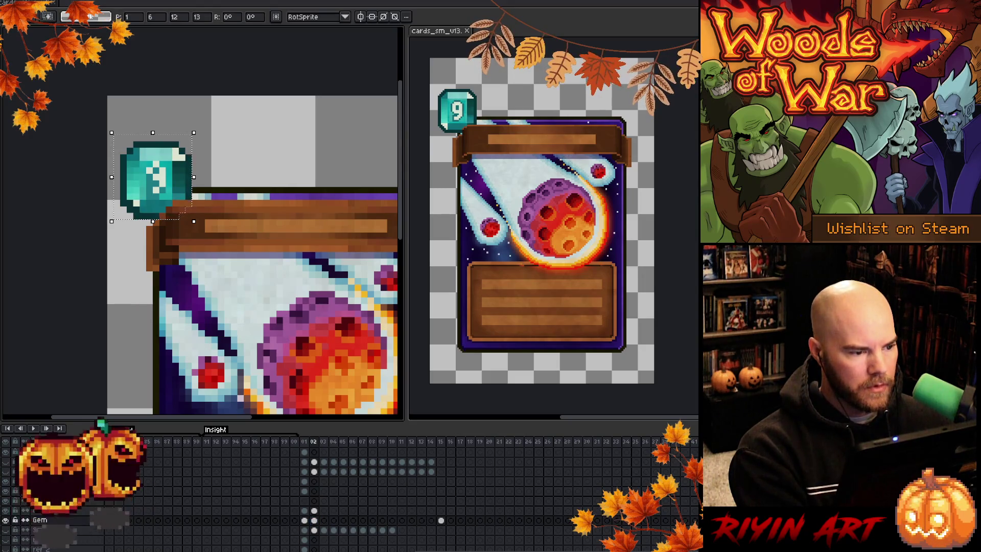
click(304, 520)
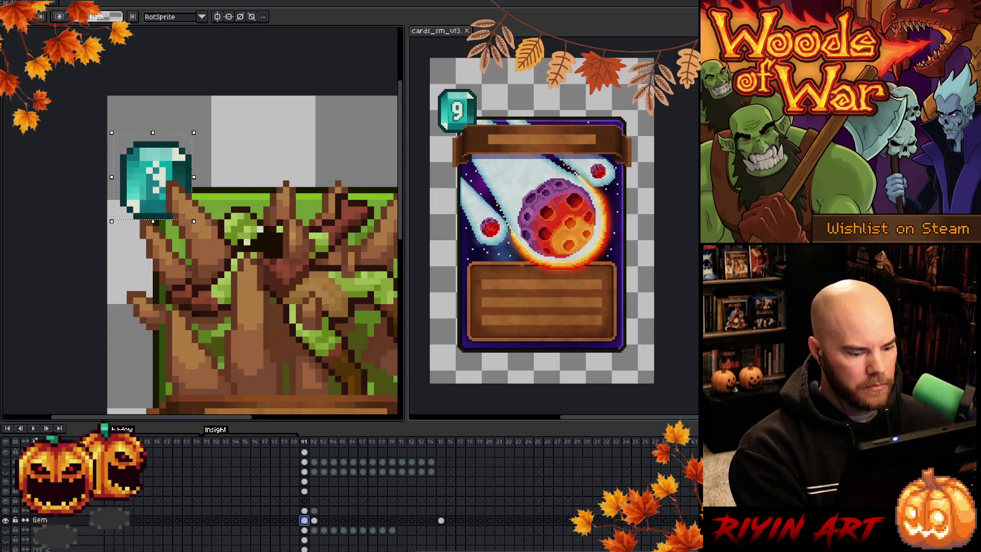
click(315, 520)
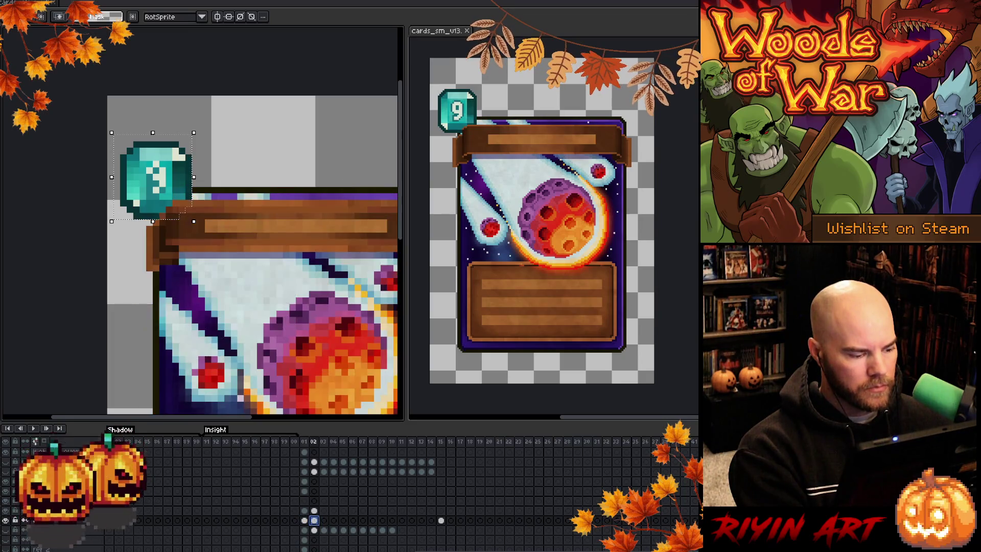
click(314, 510)
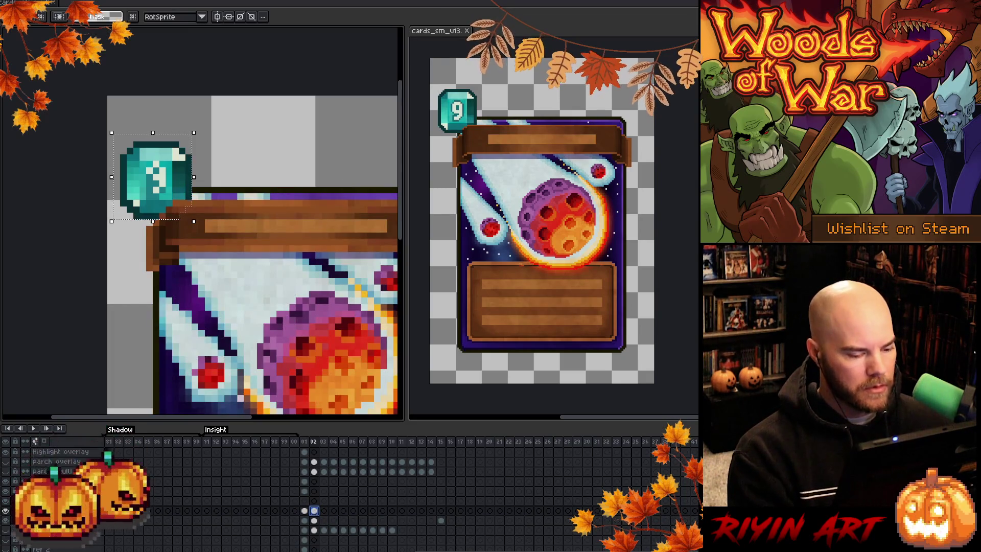
click(91, 124)
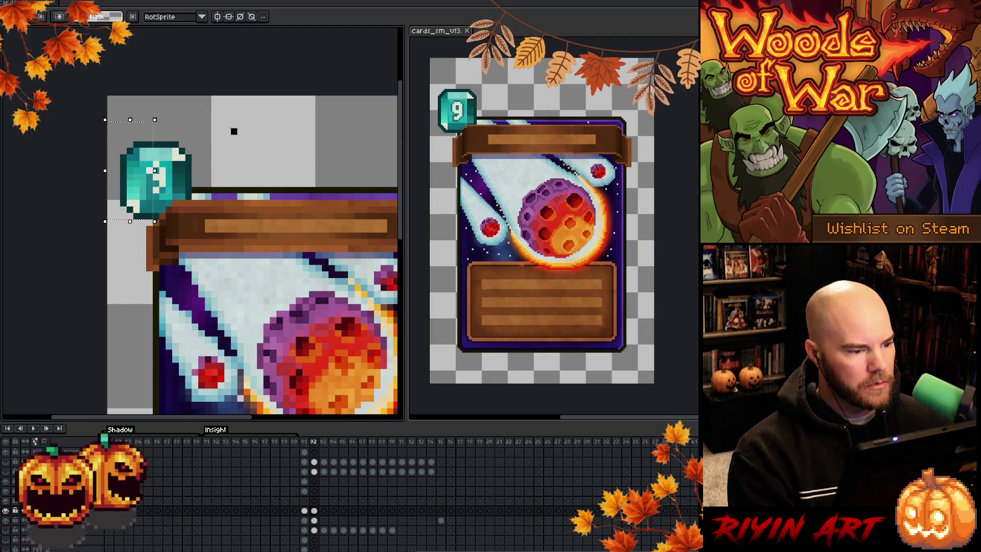
scroll(234, 131, down, 3)
scroll(234, 132, up, 1)
scroll(199, 250, up, 1)
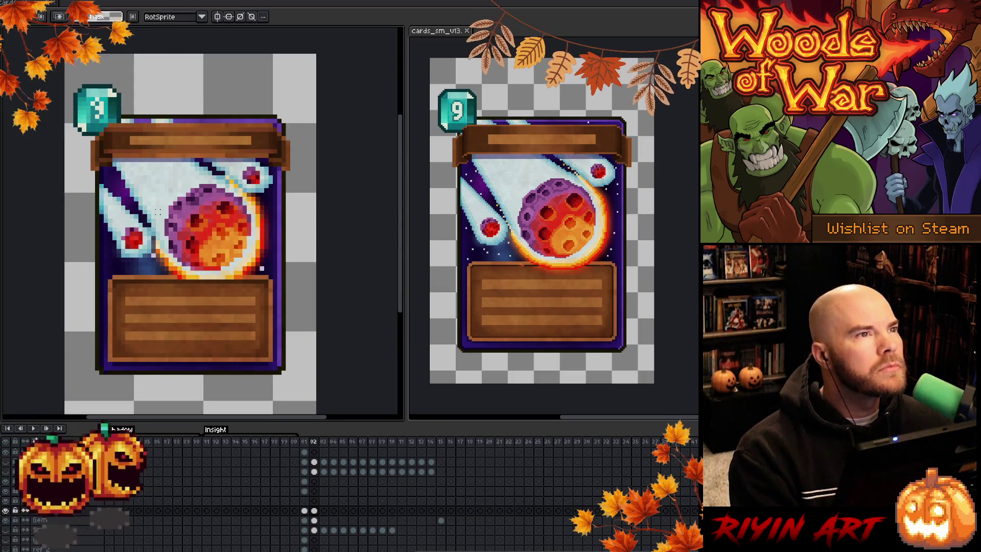
scroll(158, 186, down, 1)
drag(201, 209, 220, 225)
scroll(220, 225, up, 1)
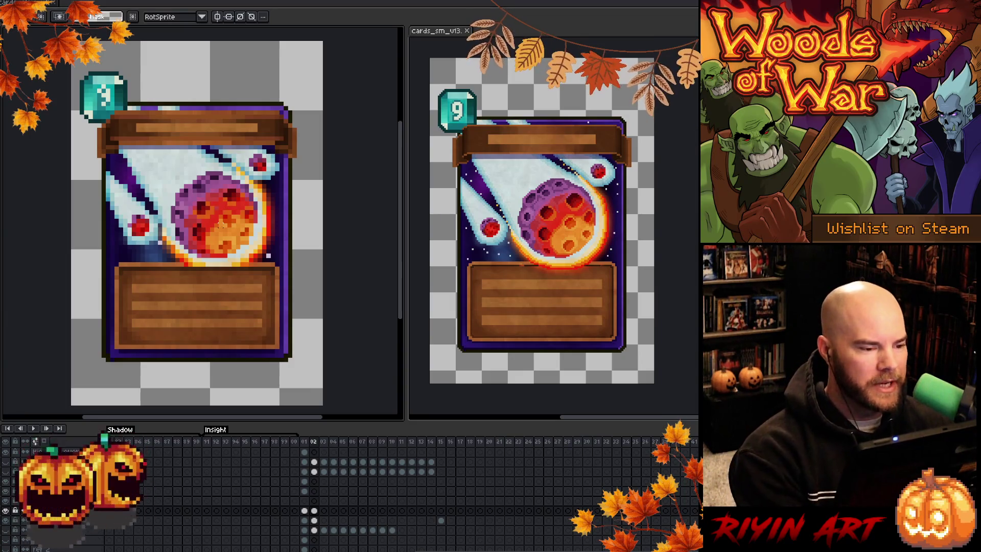
click(314, 520)
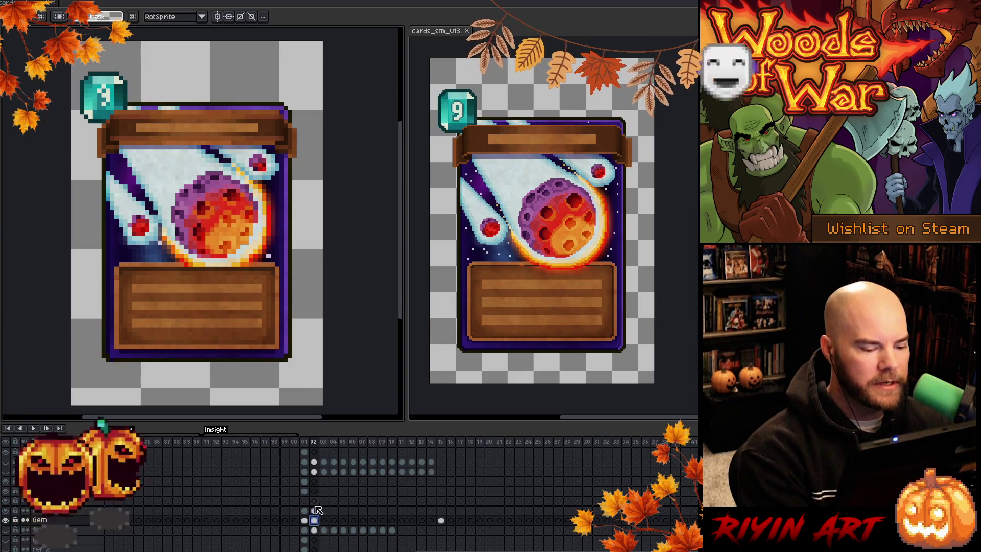
click(315, 510)
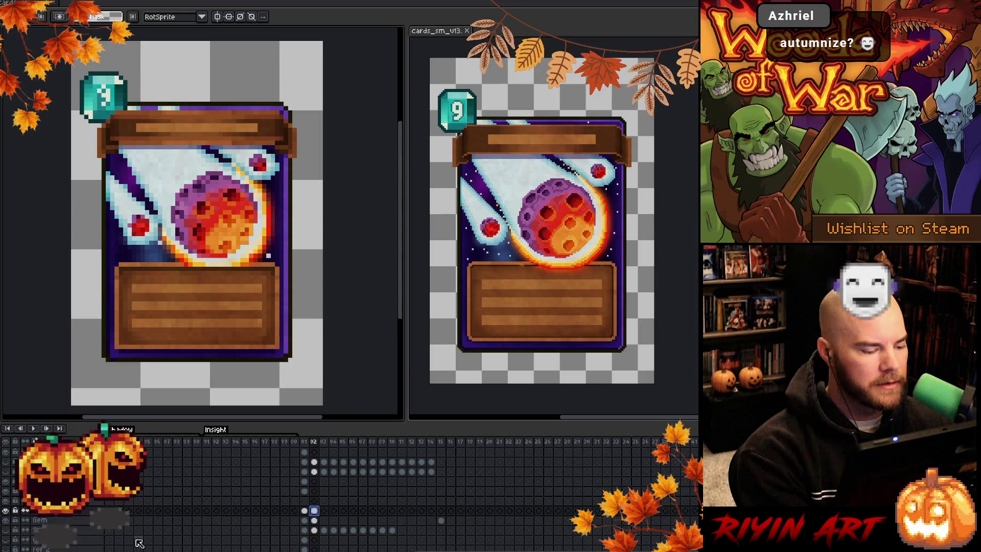
click(6, 511)
click(6, 511)
click(6, 511)
click(6, 511)
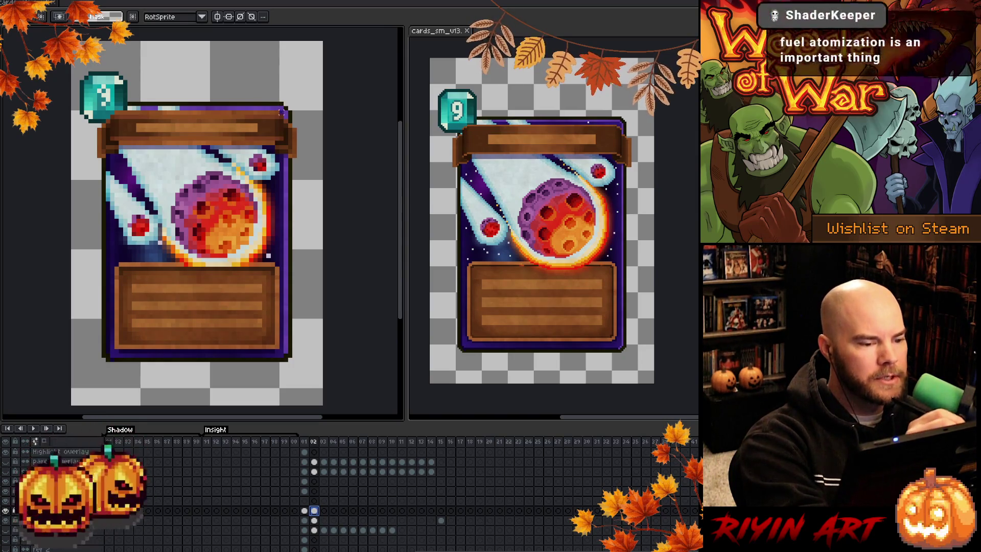
key(b)
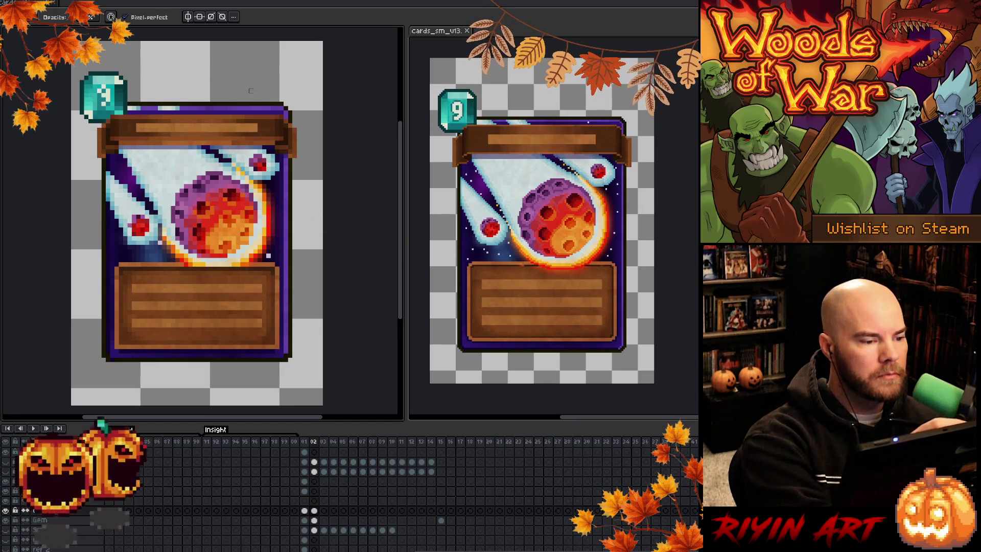
right_click(335, 289)
key(Escape)
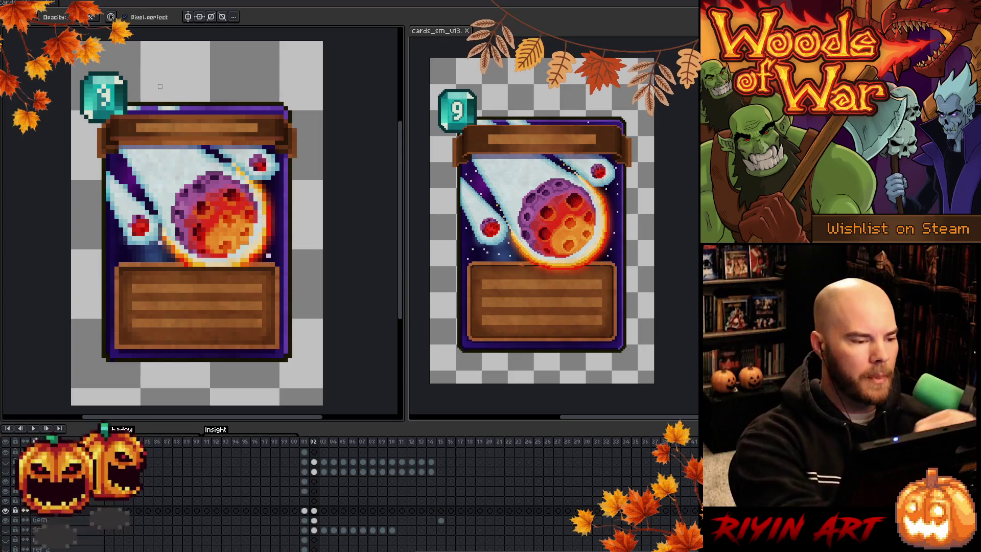
key(b)
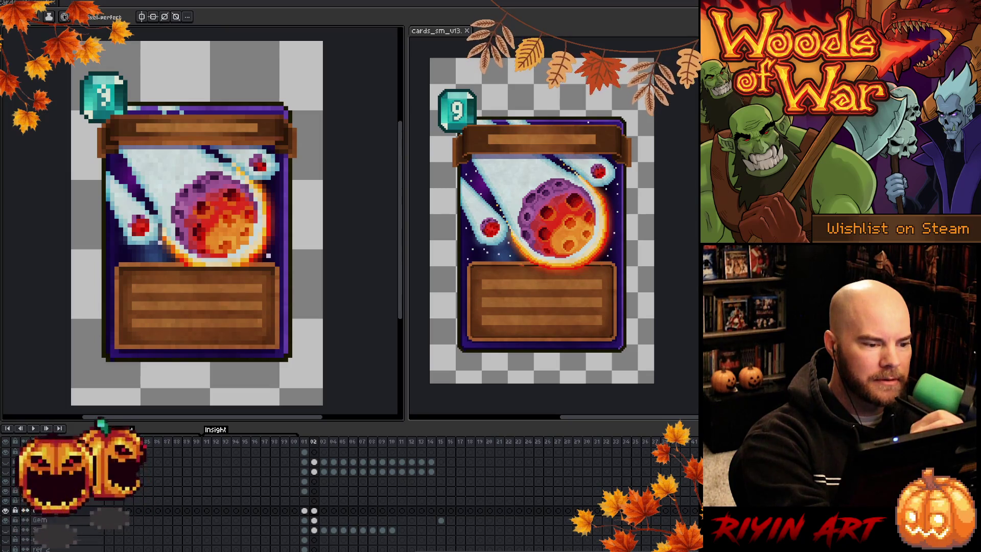
key(alt)
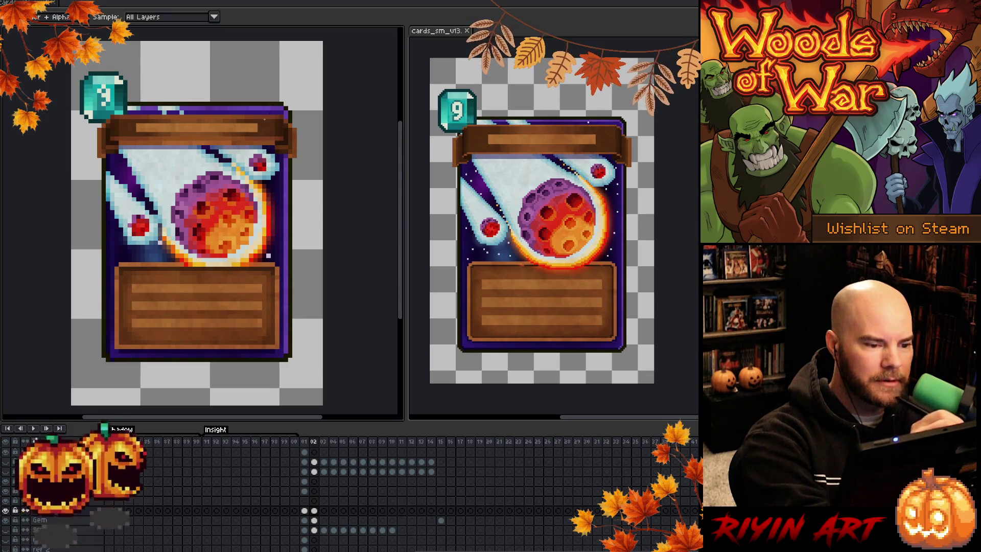
Step: Sample colours and brighten individual pixels on the meteor card's white comet streak
alt+click(268, 116)
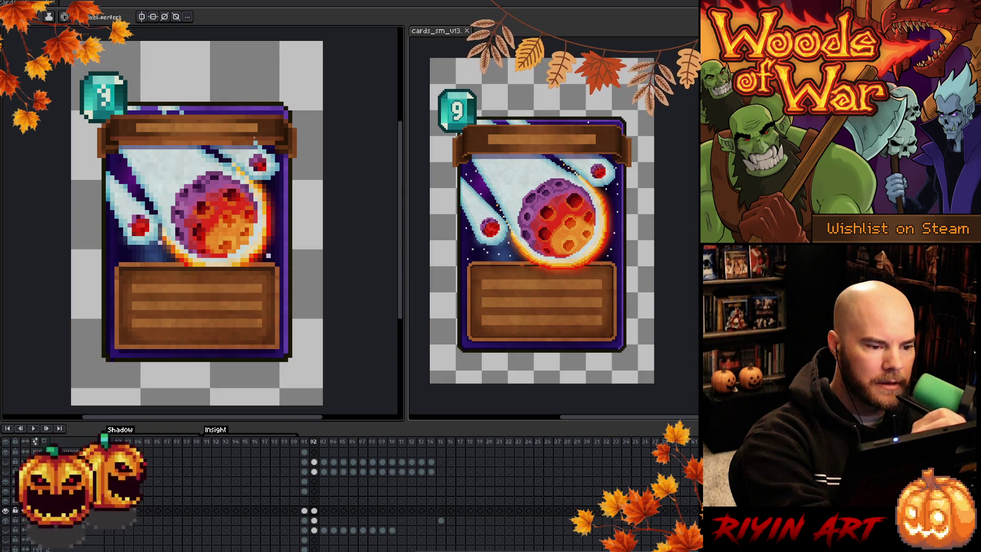
key(i)
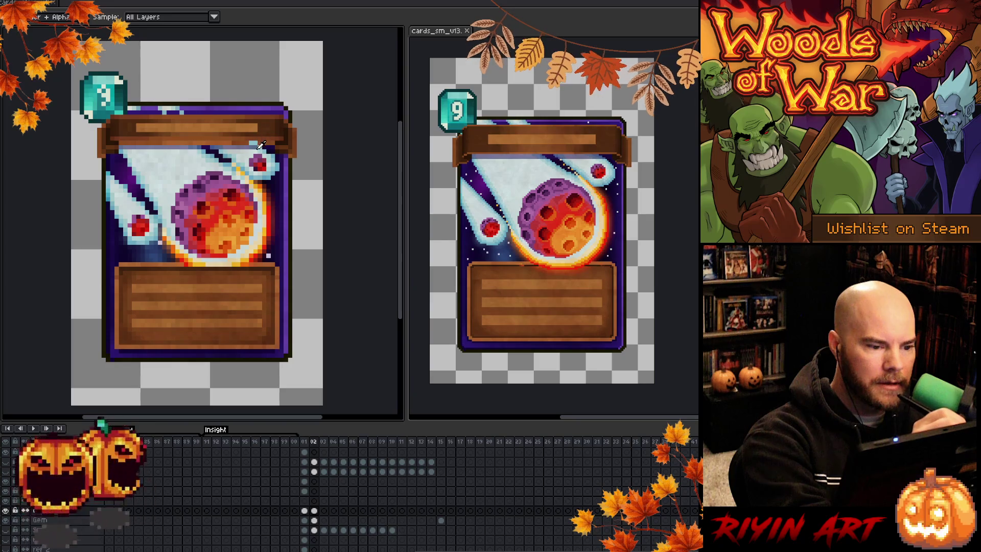
key(b)
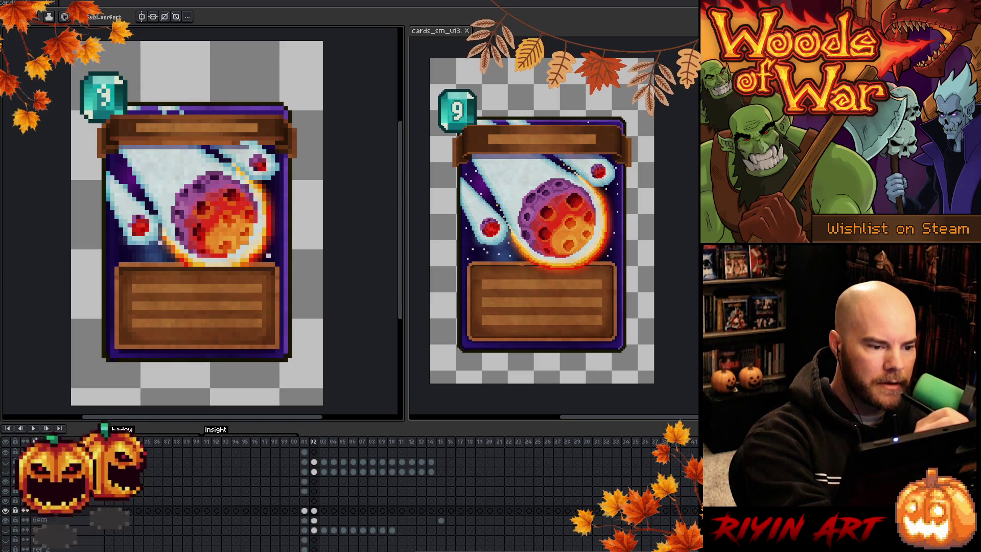
click(248, 148)
click(242, 147)
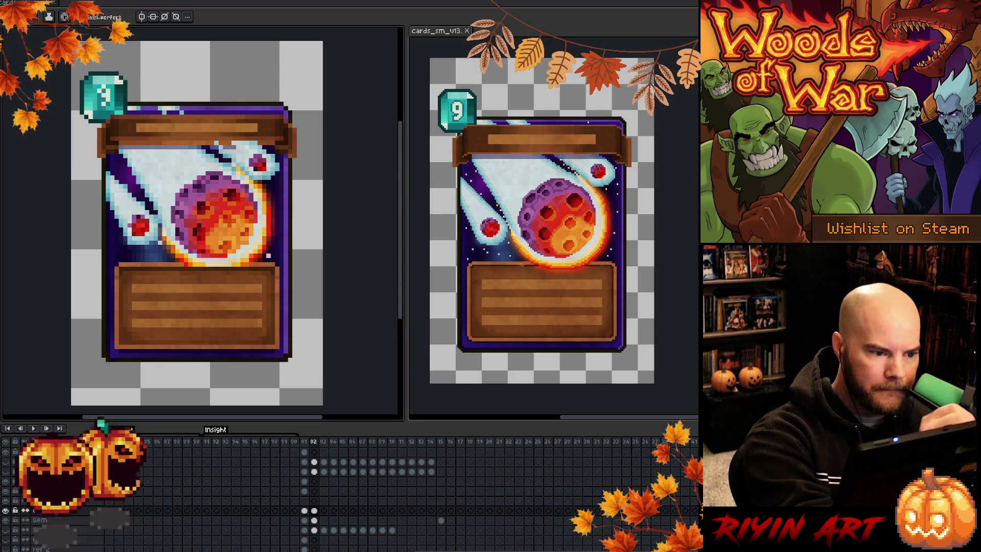
key(alt)
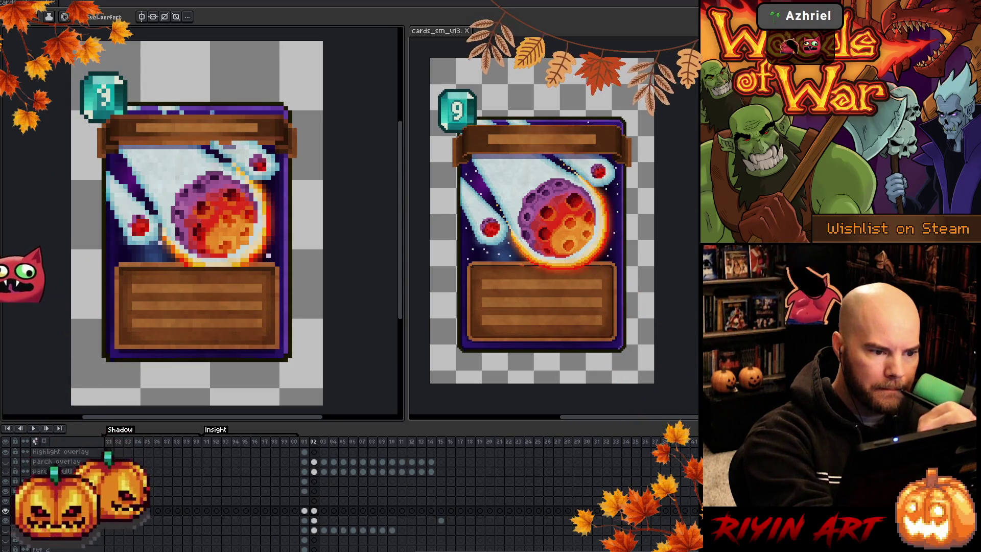
key(alt)
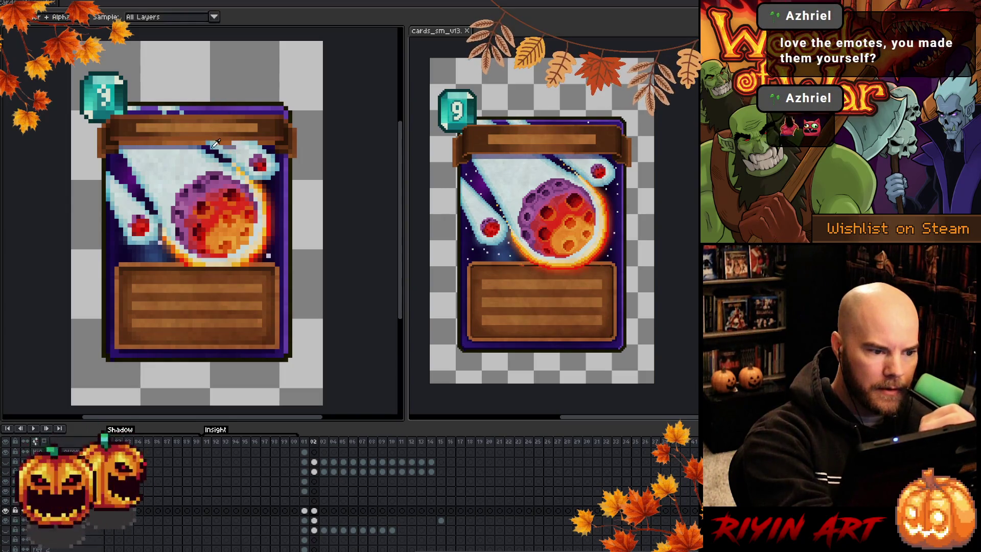
alt+click(216, 144)
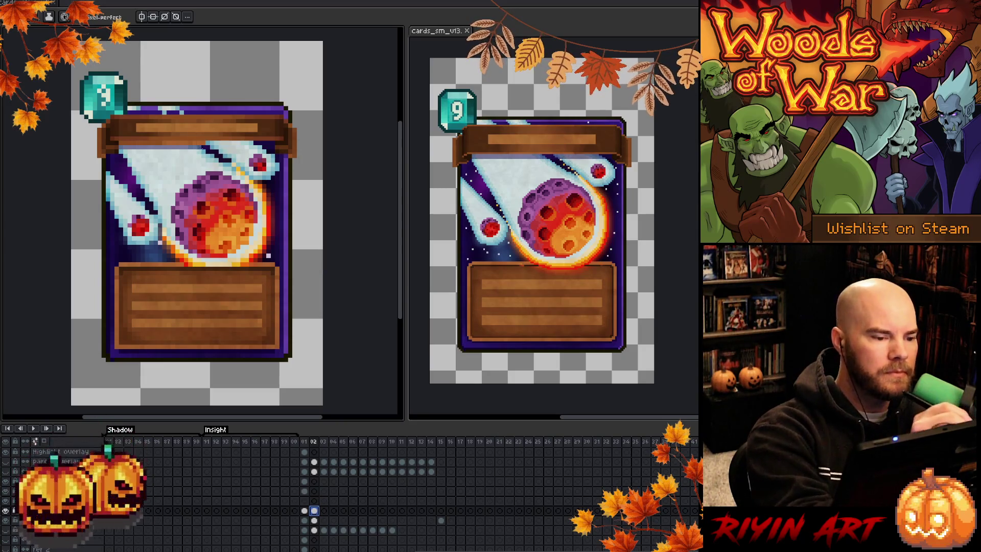
Step: Eyedrop several colours from the meteor card's comet trail art, then resume with the Pencil
key(alt)
alt+click(209, 142)
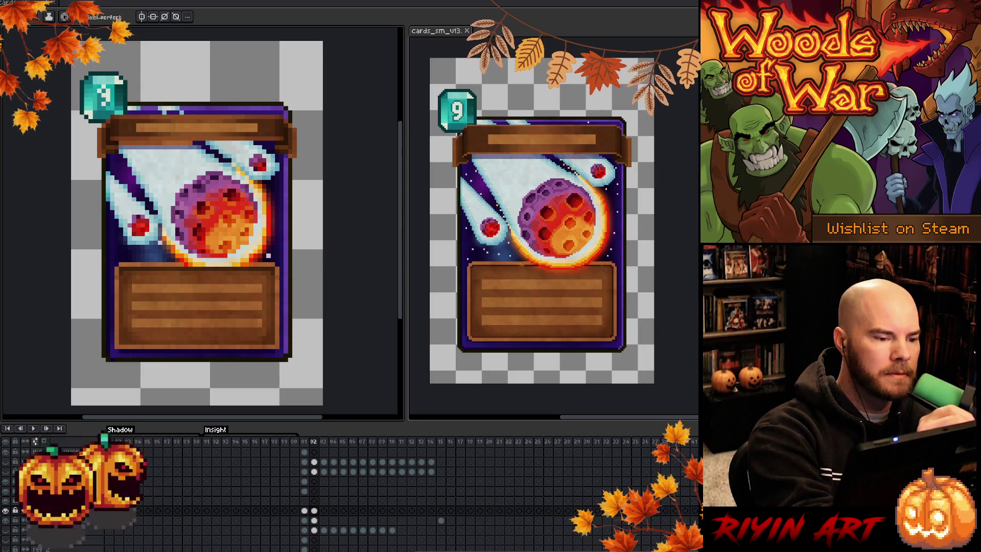
alt+click(204, 146)
key(alt)
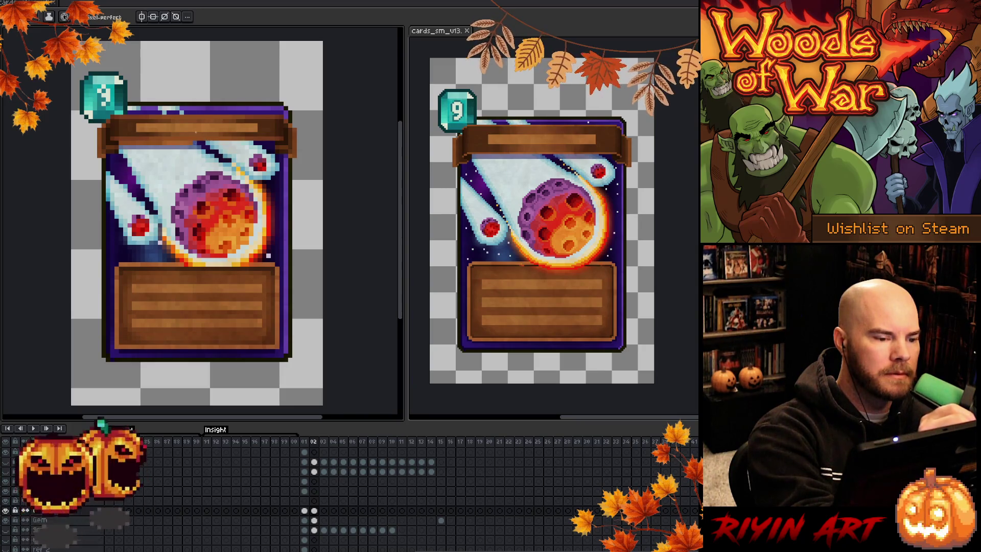
alt+click(208, 147)
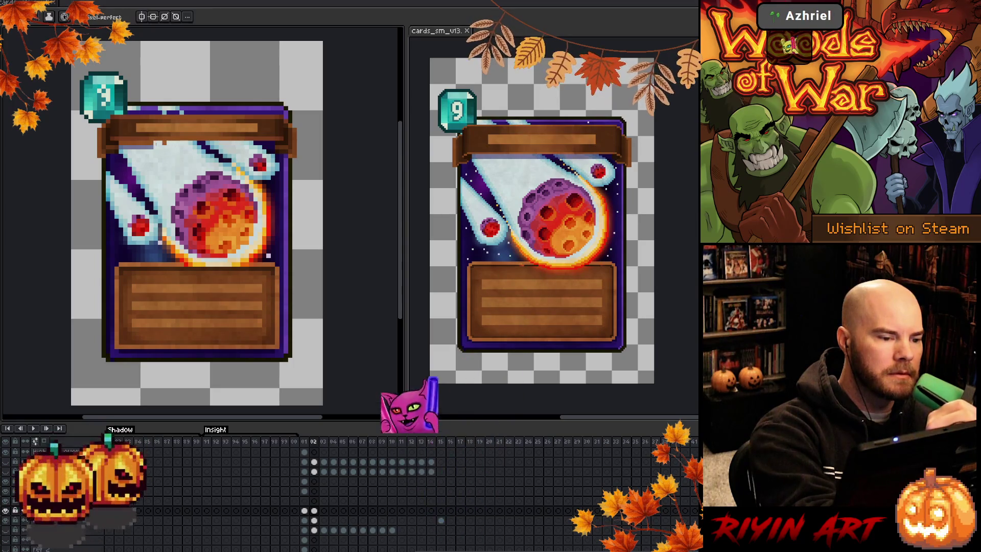
key(i)
alt+click(168, 152)
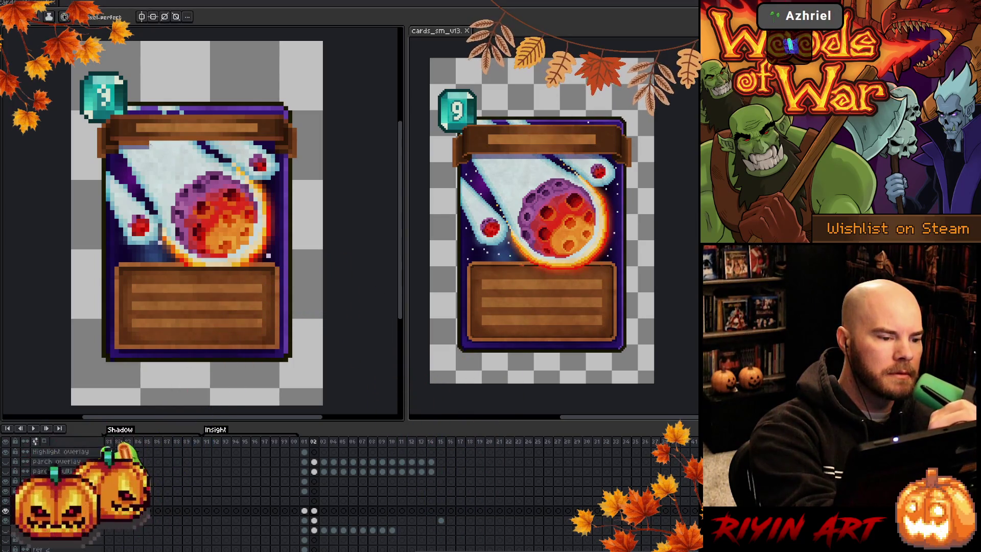
alt+click(148, 148)
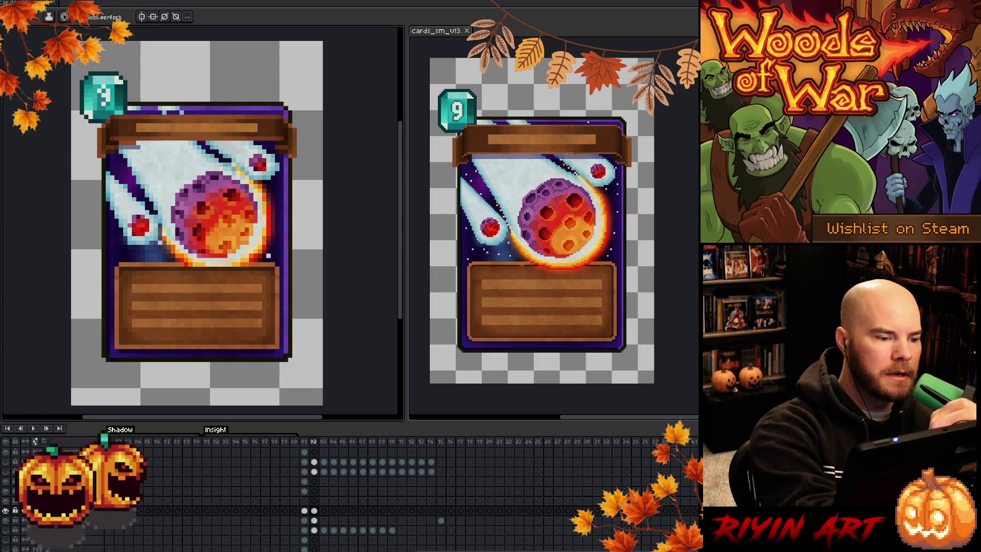
alt+click(156, 146)
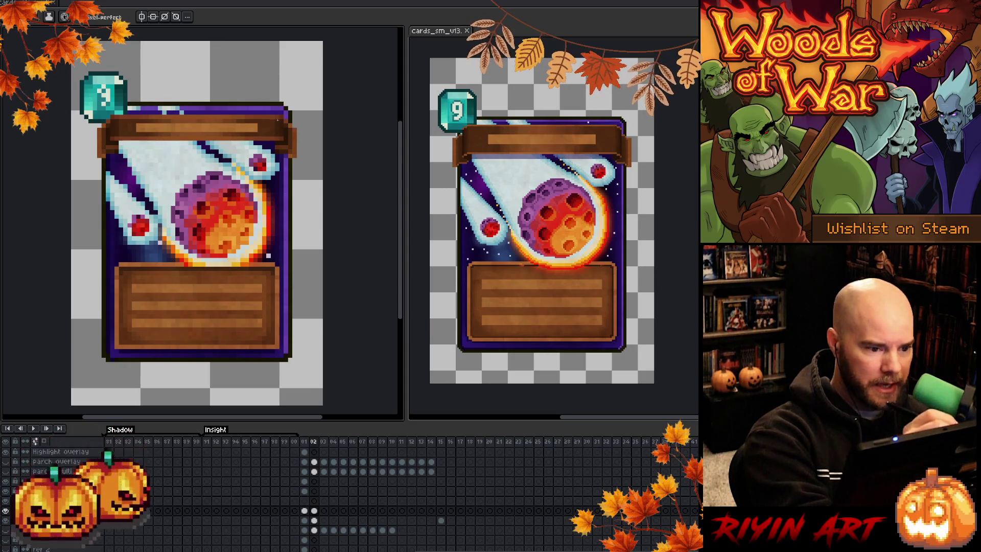
key(i)
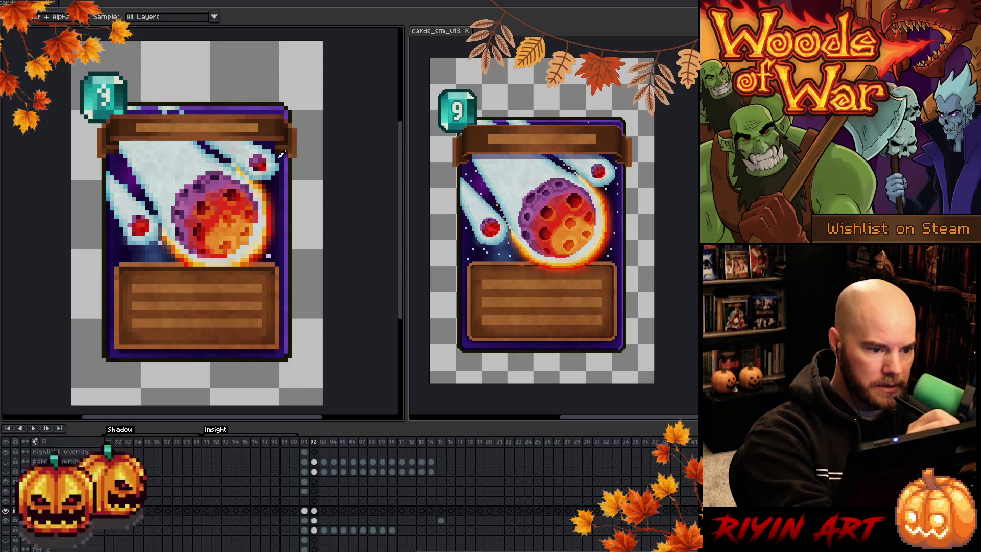
key(b)
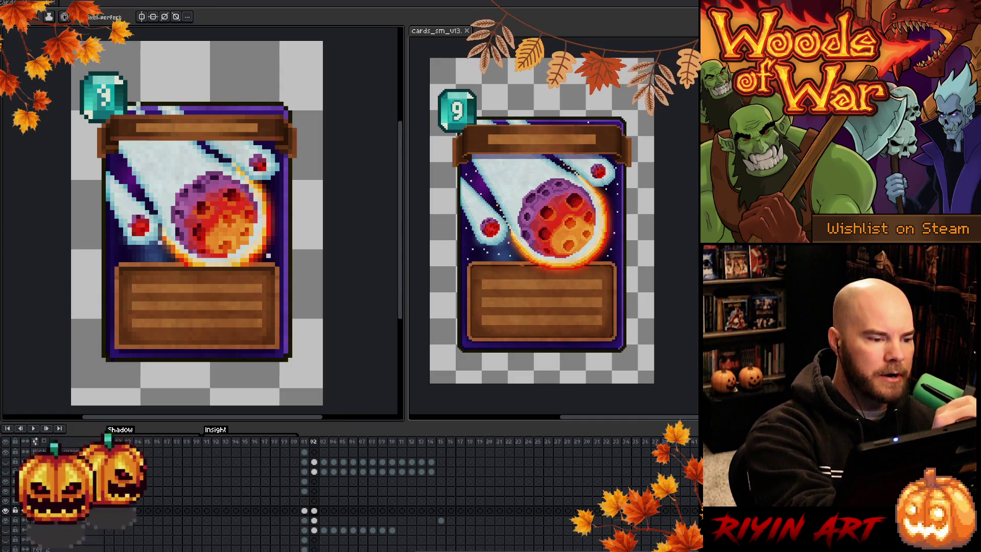
Step: Alt-eyedrop a colour from the meteor card's upper artwork
key(alt)
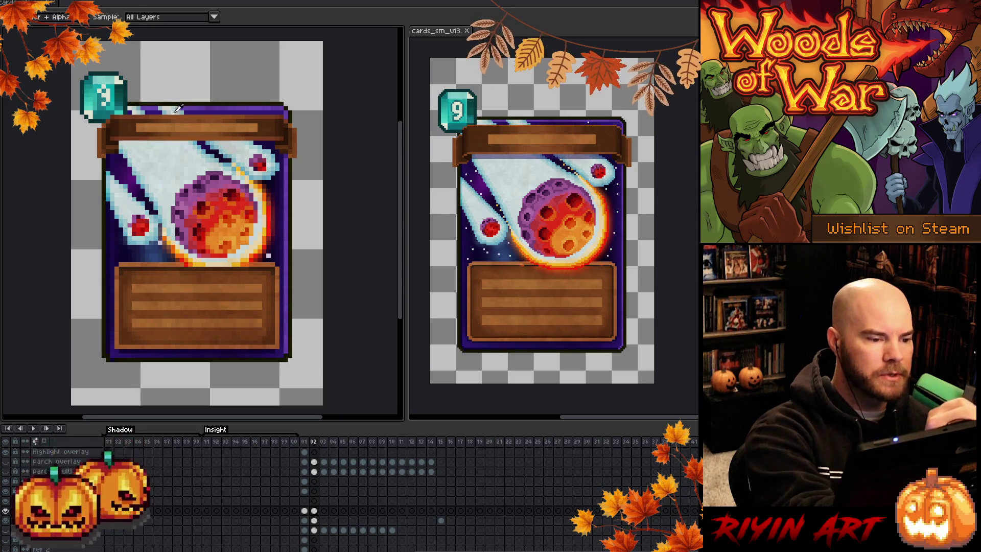
alt+click(173, 107)
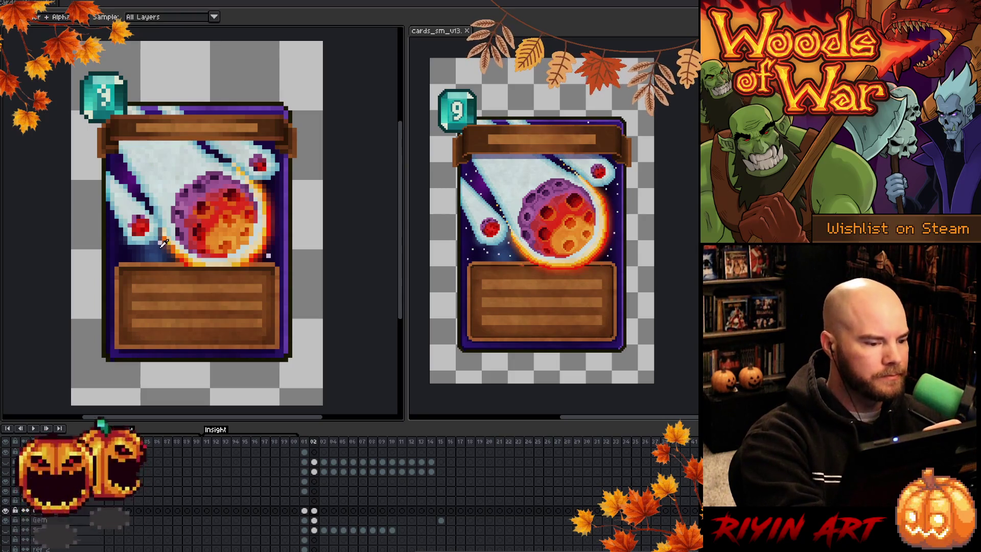
Step: Scatter white star pixels around the meteor on the dark background, redoing one misplaced star
click(277, 191)
click(282, 216)
click(142, 255)
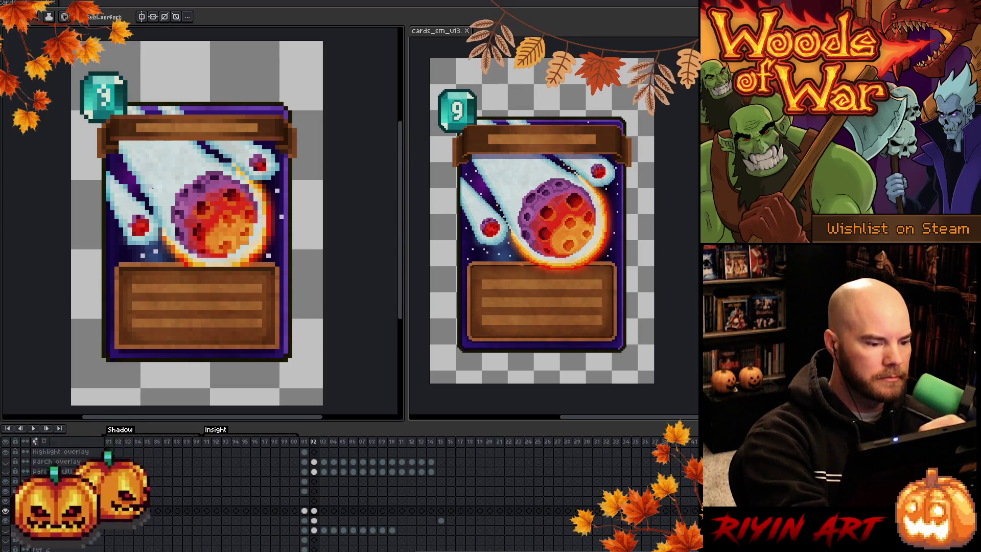
click(110, 238)
key(ctrl+z)
click(117, 238)
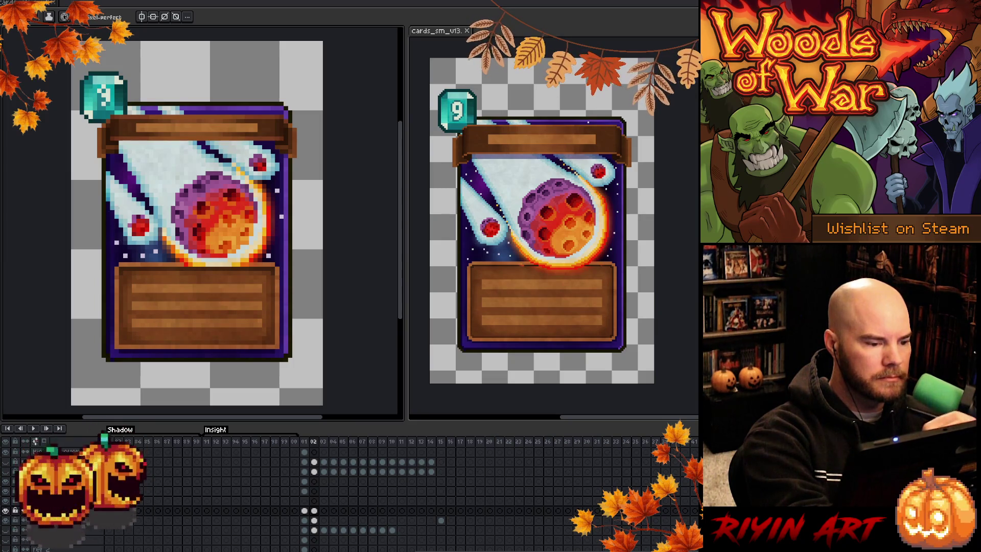
click(109, 260)
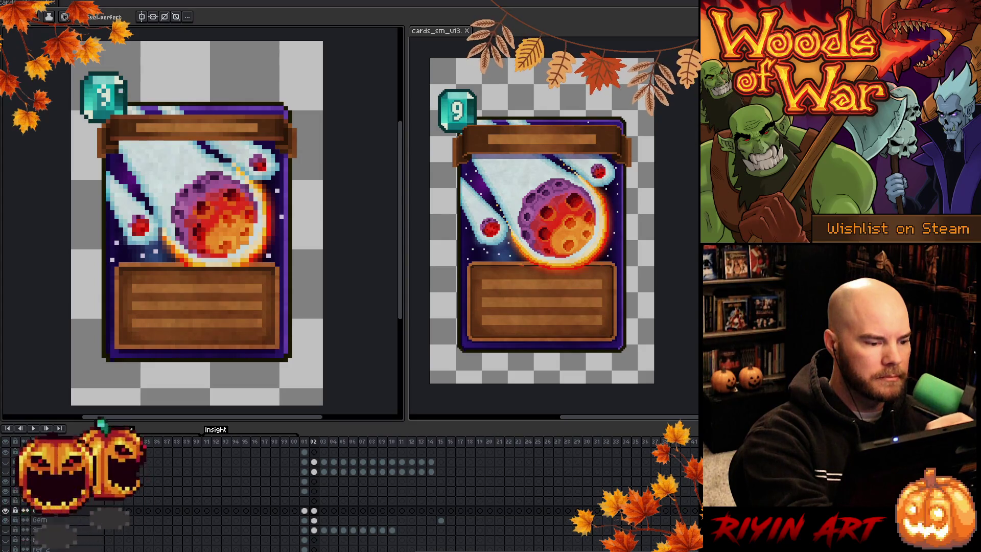
click(121, 168)
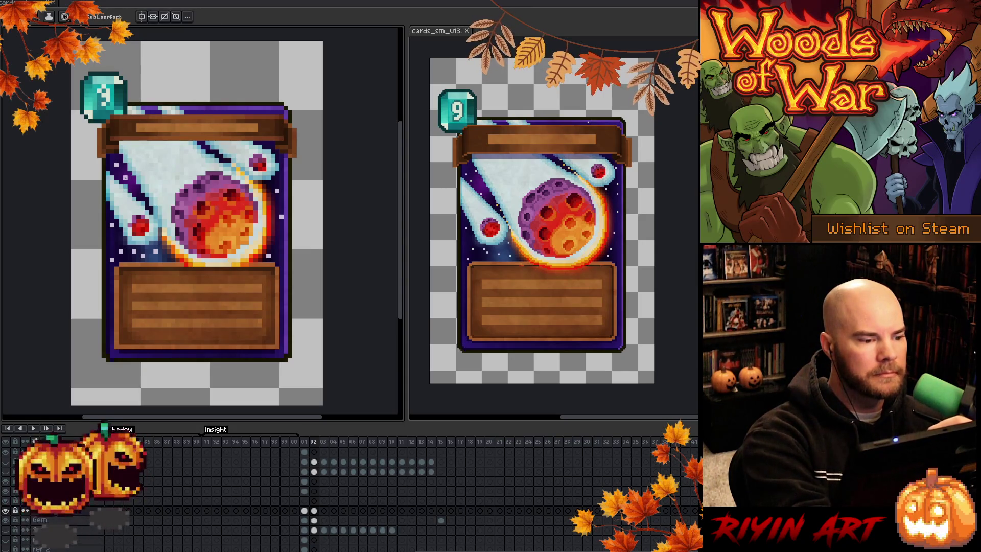
key(alt)
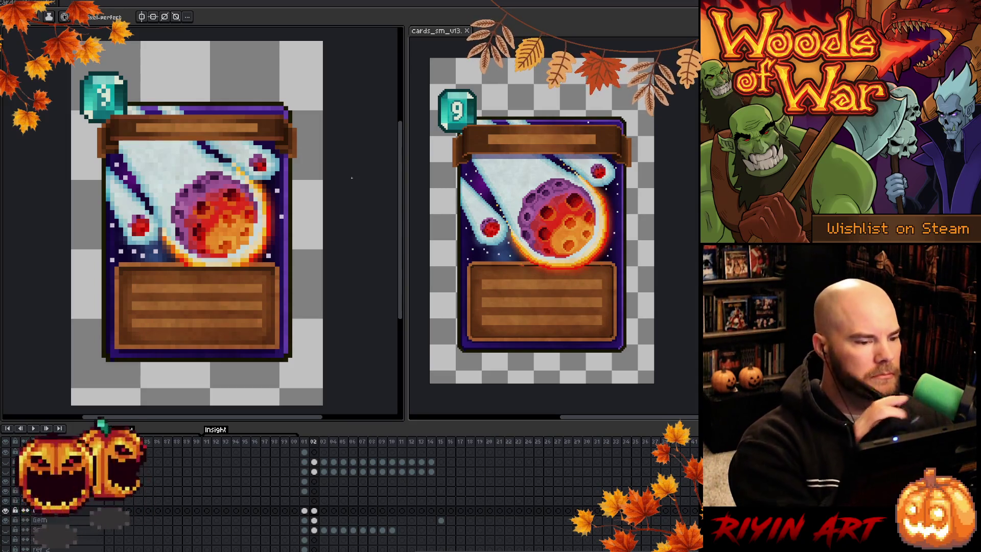
Step: Box-select the small red orb in the upper-right trail, deselect, then resume painting sampled colours
key(m)
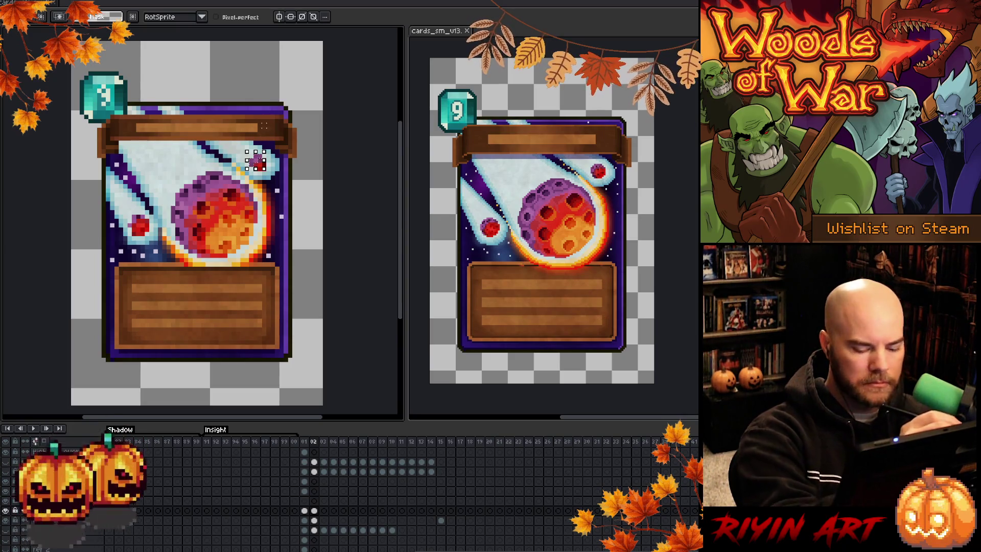
drag(251, 156, 269, 173)
key(ctrl+d)
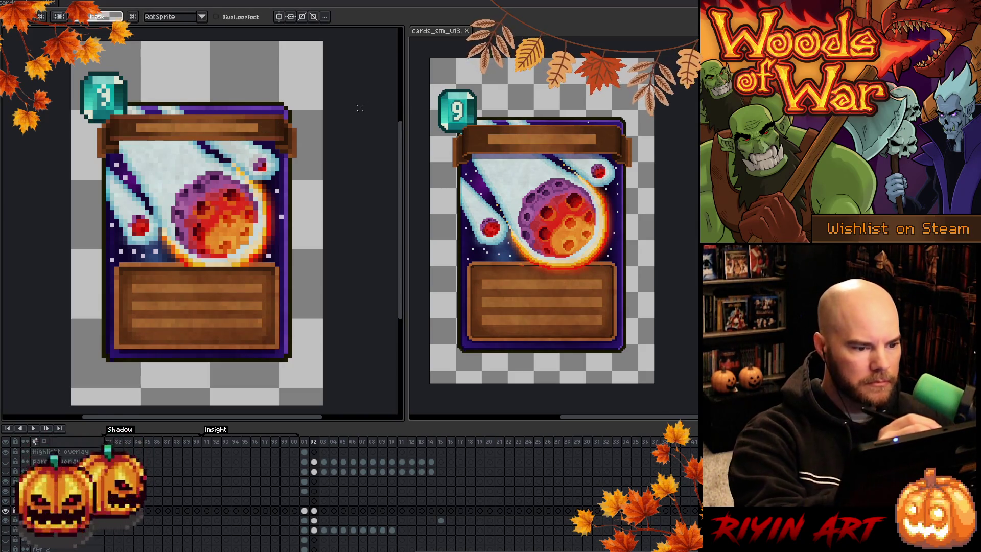
key(i)
key(b)
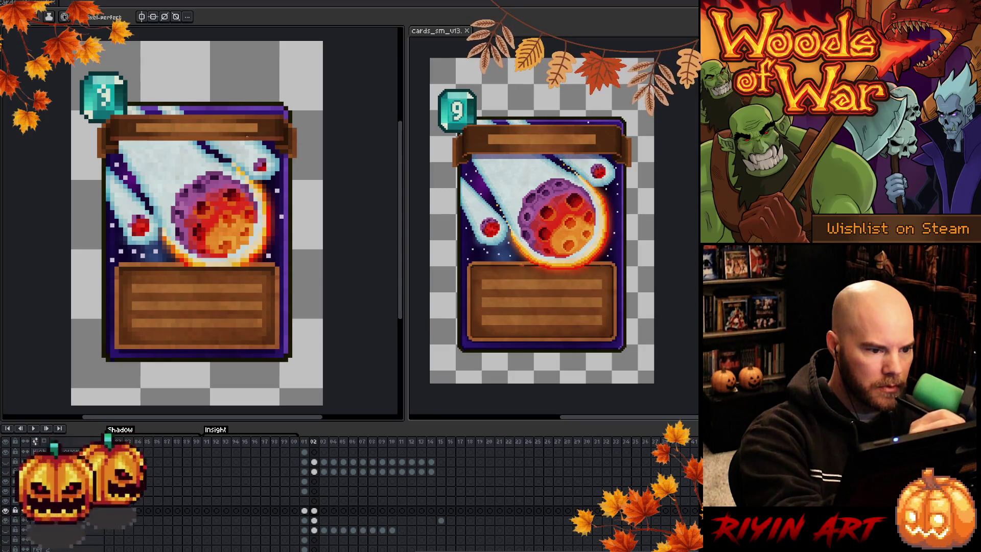
key(i)
key(b)
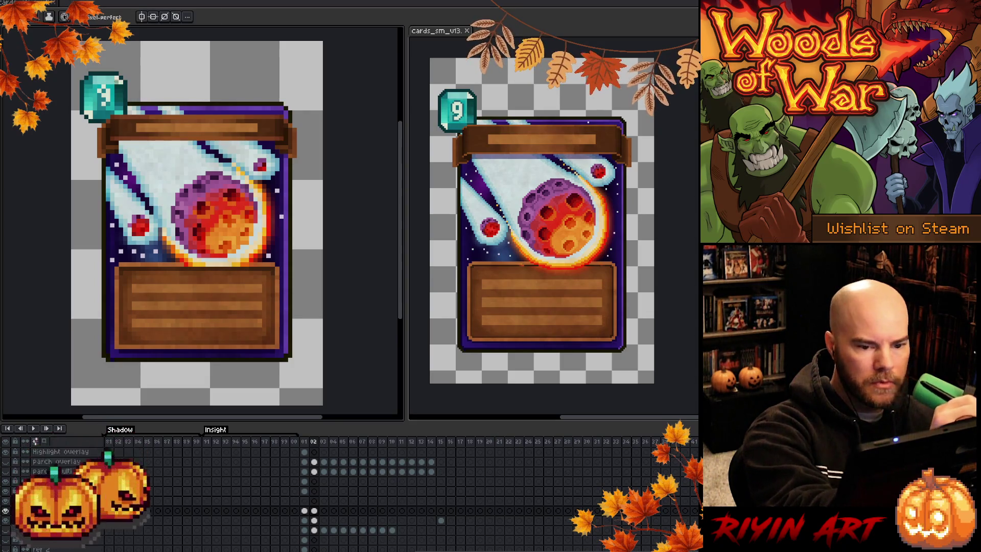
Step: Marquee the trail pixels on the card's top edge, deselect, and save the sprite file
key(m)
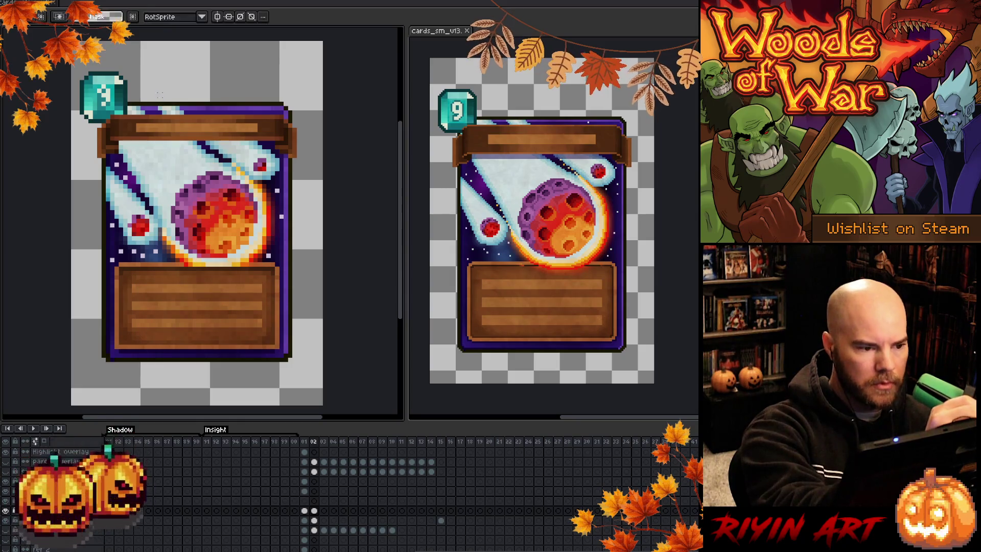
drag(164, 95, 198, 117)
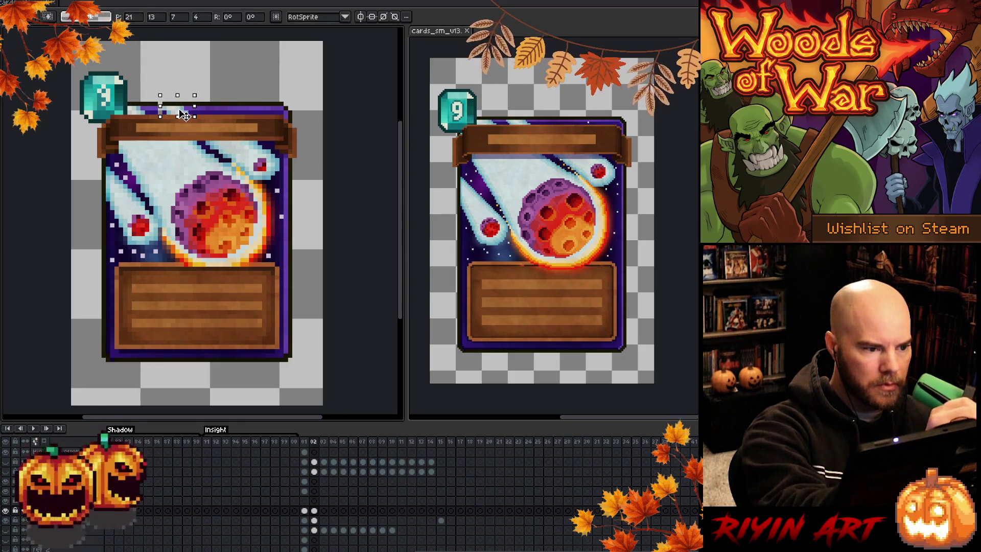
key(ctrl+d)
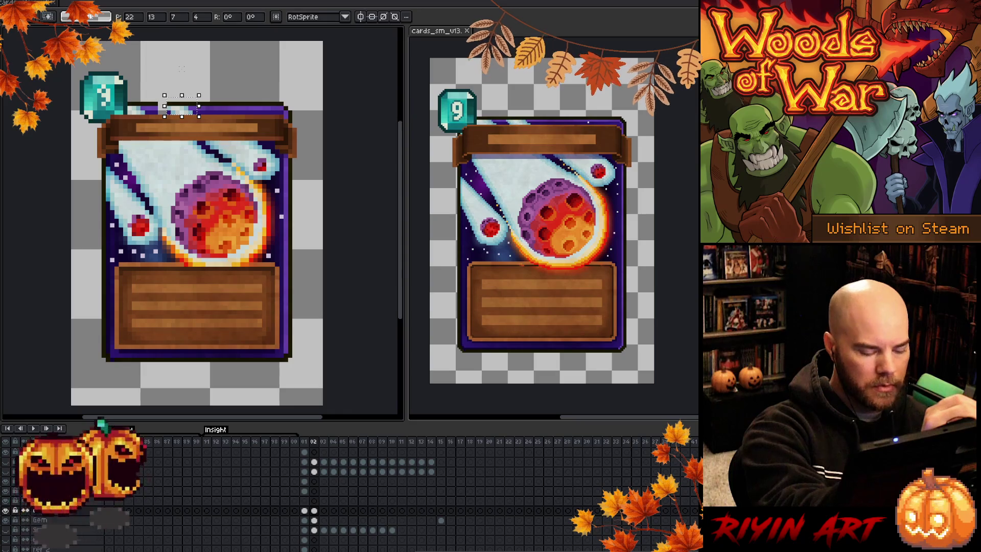
key(b)
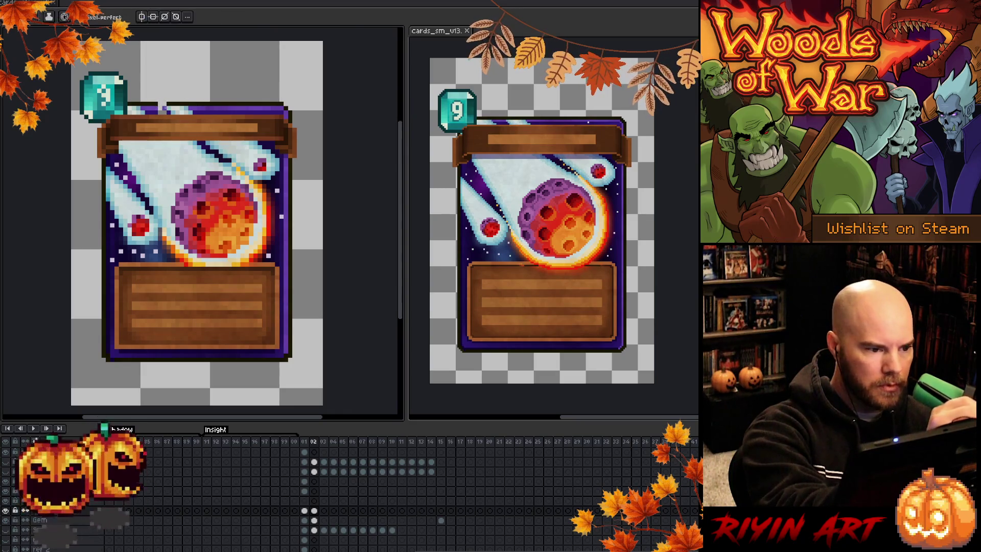
key(b)
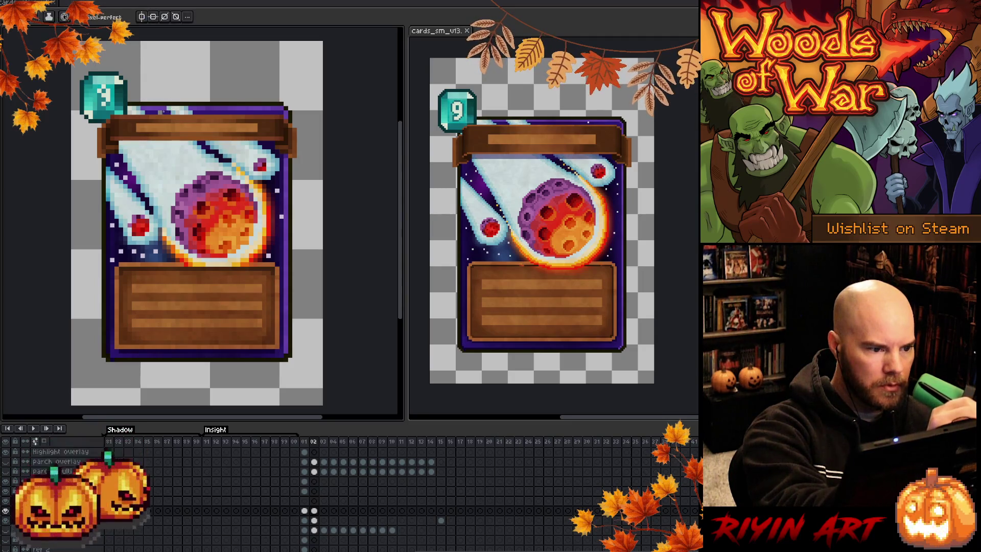
key(ctrl+s)
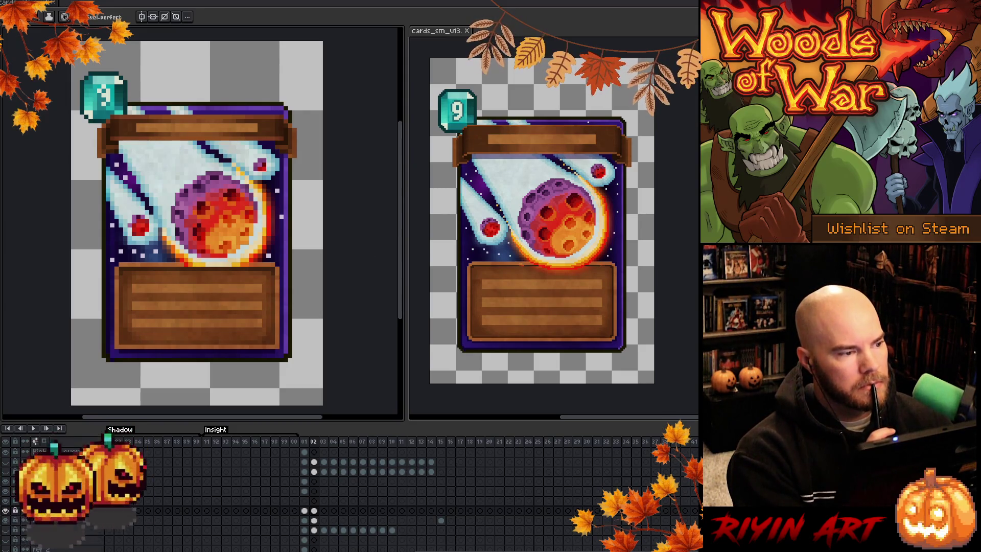
key(ctrl+Tab)
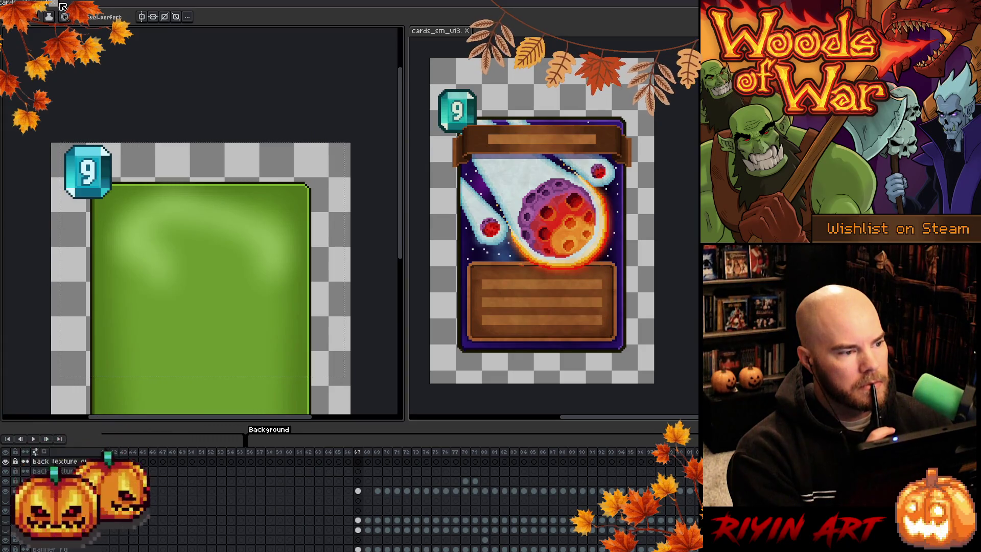
click(60, 5)
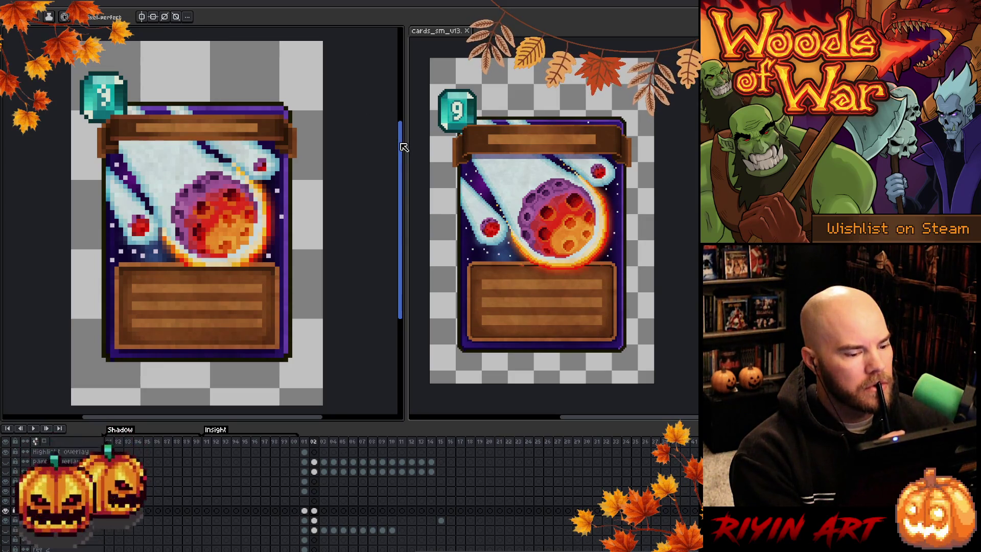
key(b)
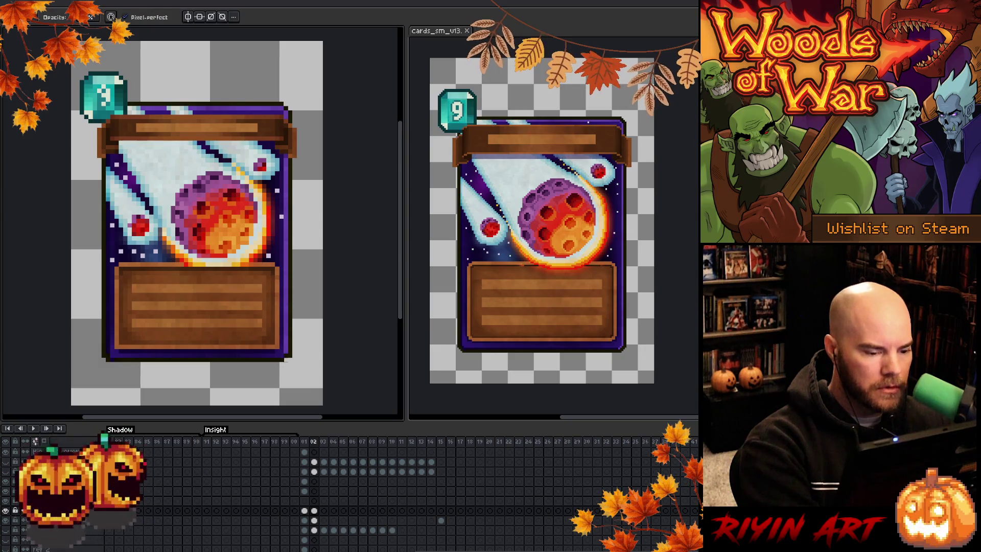